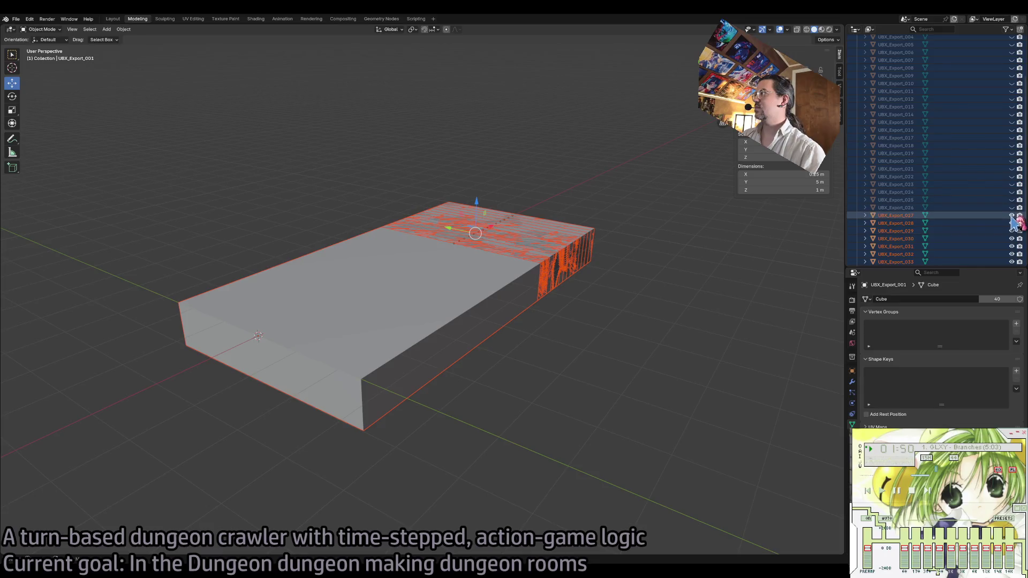
Hide the orange-textured export pieces and rename the Export object to Floor.
click(1012, 215)
scroll(942, 161, up, 5)
click(886, 54)
double_click(883, 54)
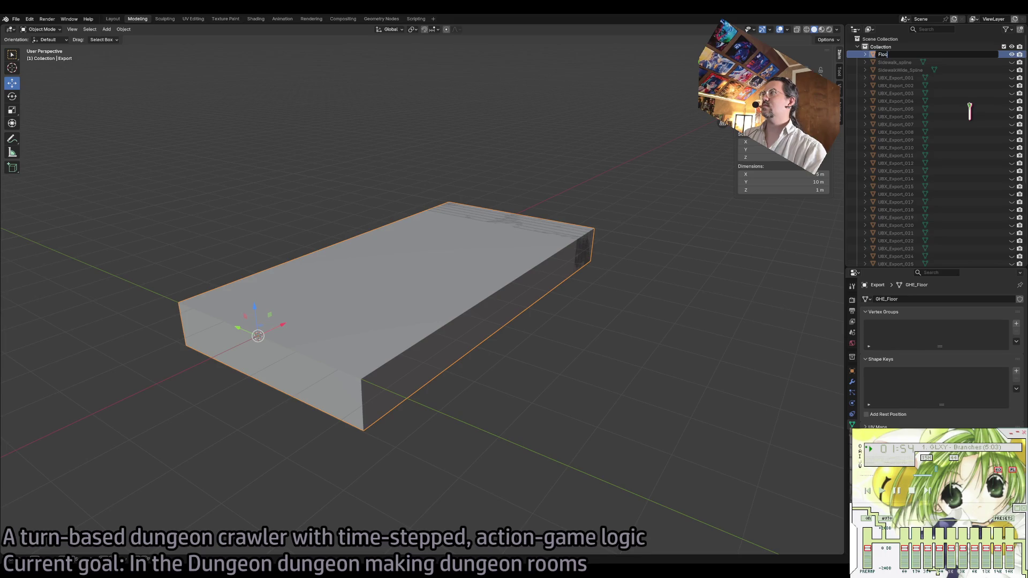
text(r)
key(Return)
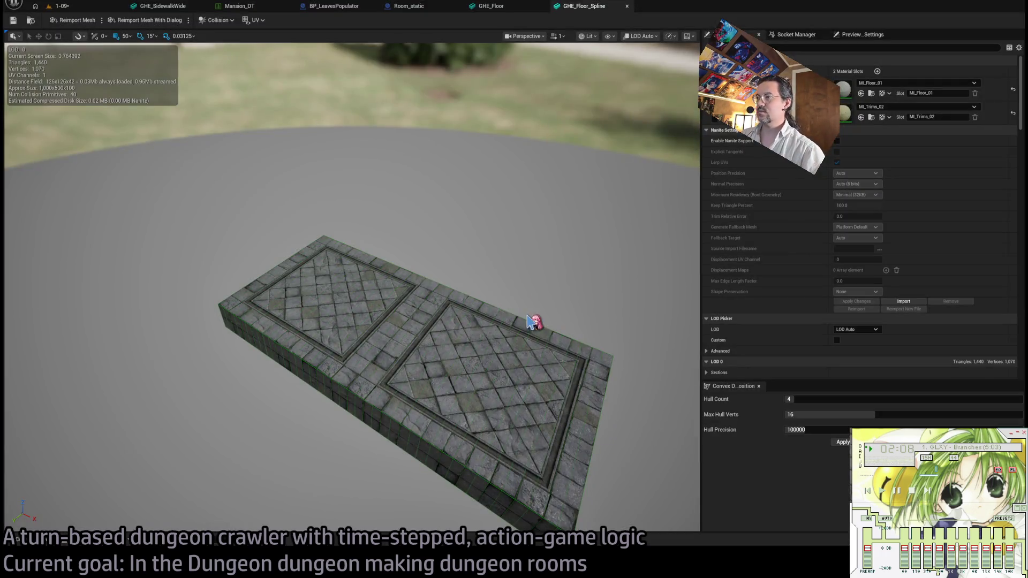
mouse_move(511, 268)
mouse_down()
mouse_move(450, 268)
mouse_move(519, 252)
mouse_up()
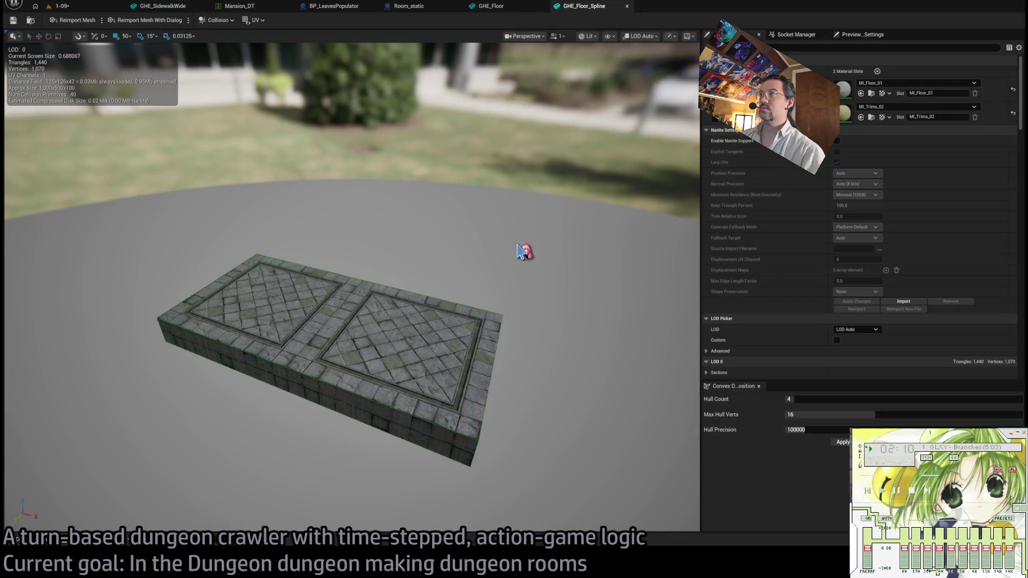
Close the GHE_Floor_Spline and GHE_Floor mesh editors and return to the 1-09 level.
middle_click(586, 6)
middle_click(500, 6)
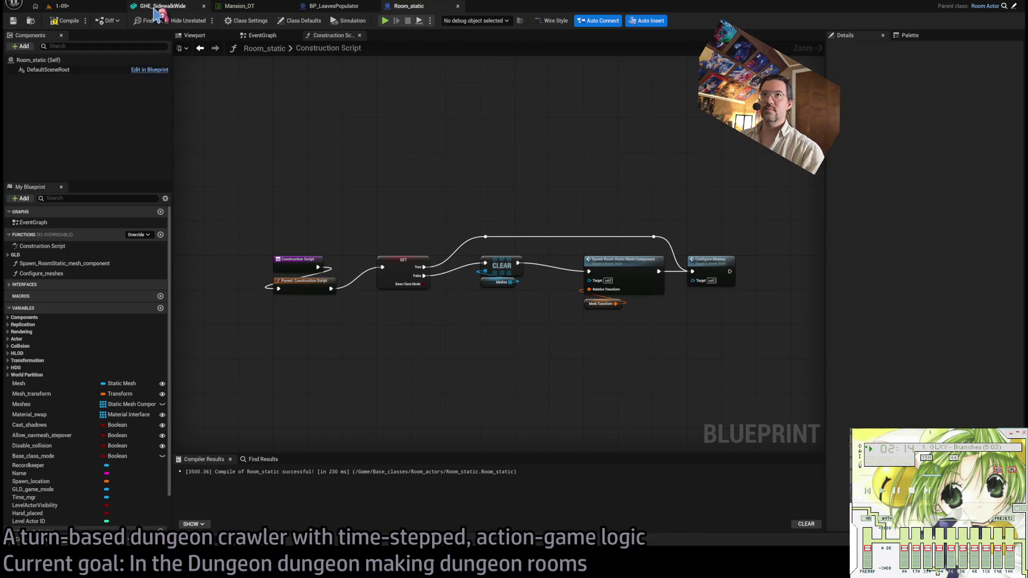
click(161, 7)
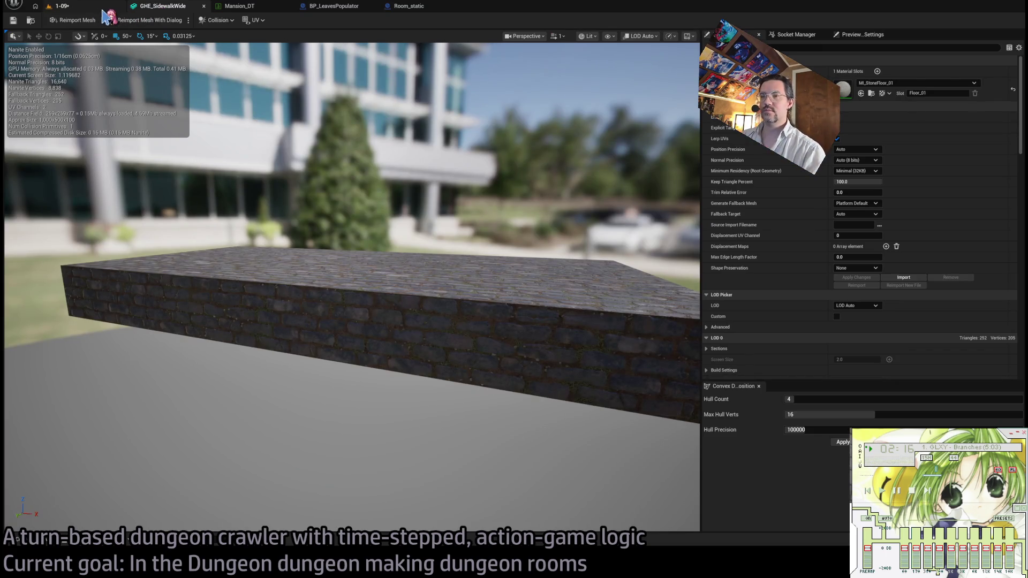
click(48, 3)
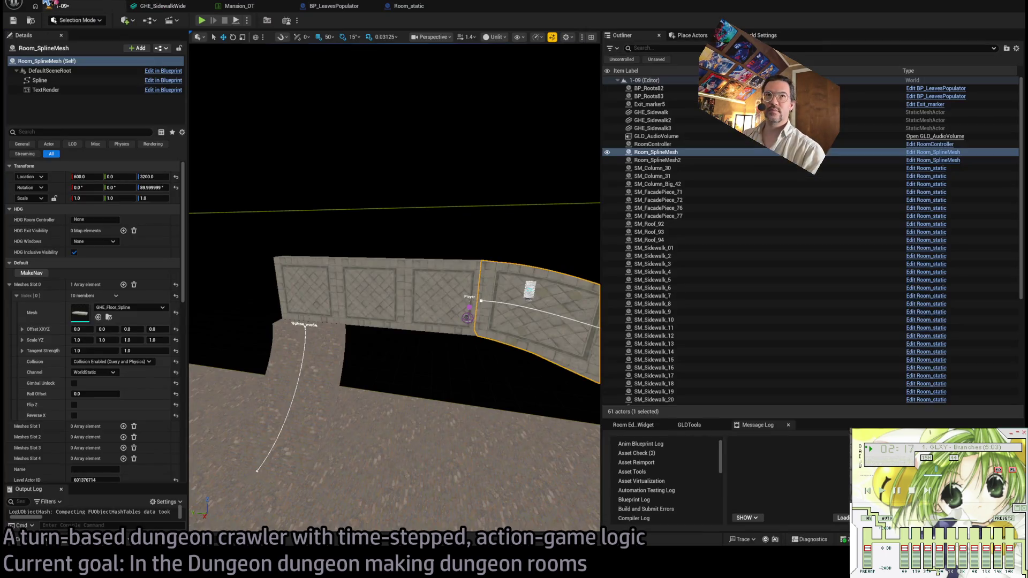
Inspect GHE_Sidewalk2's GHE_Floor mesh, then save the 1-09 level.
click(392, 285)
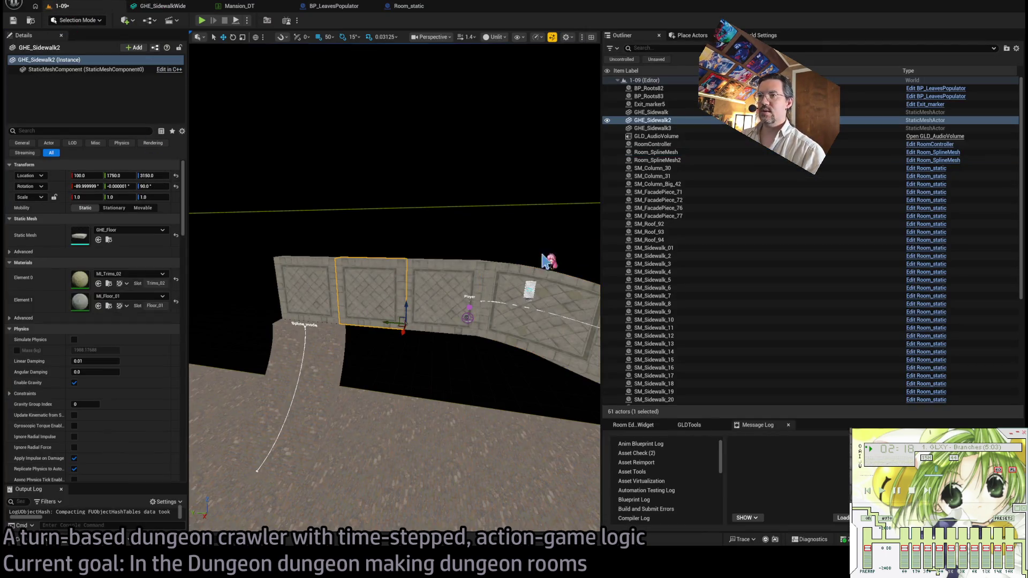
double_click(80, 237)
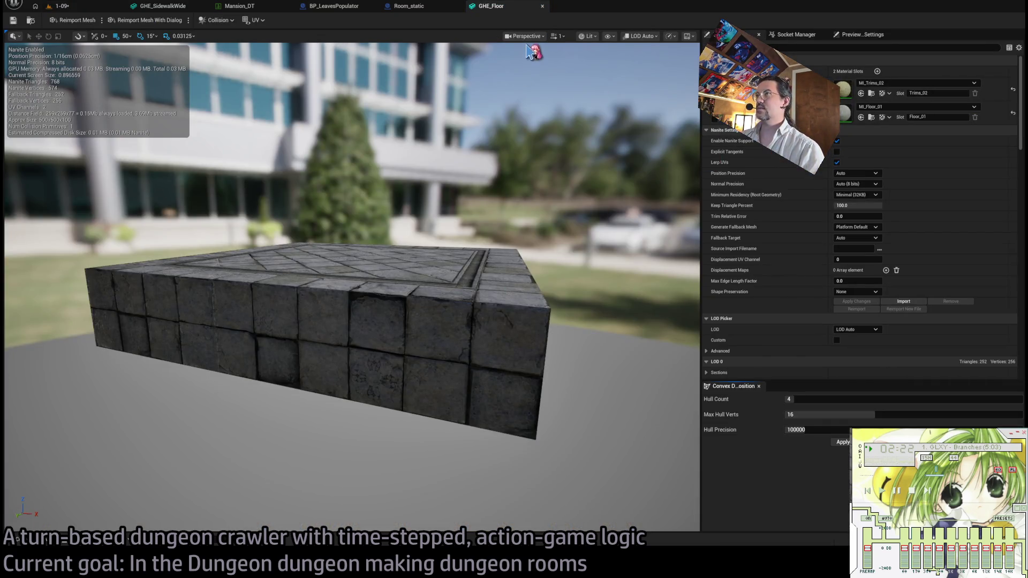
middle_click(500, 7)
click(77, 9)
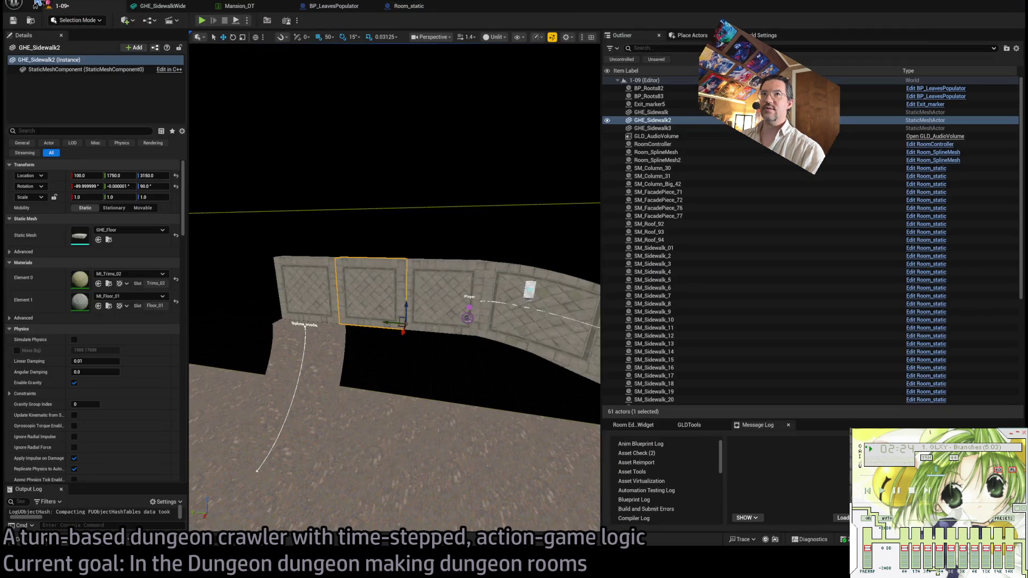
key(ctrl+s)
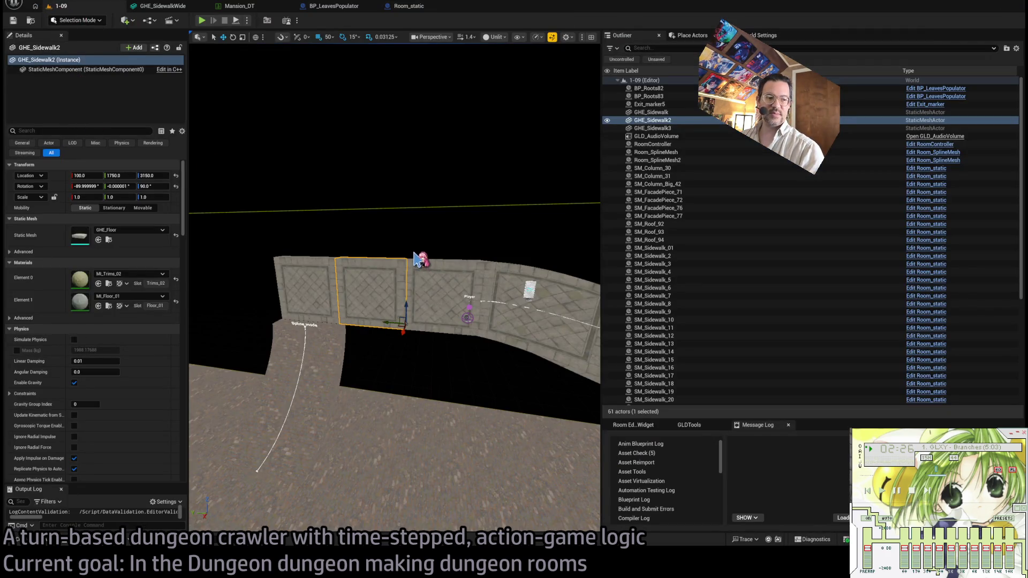
drag(416, 260, 415, 261)
Give Room_SplineMesh2's Slot 0 the GHE_Floor_Spline mesh, flipped on Z.
click(257, 375)
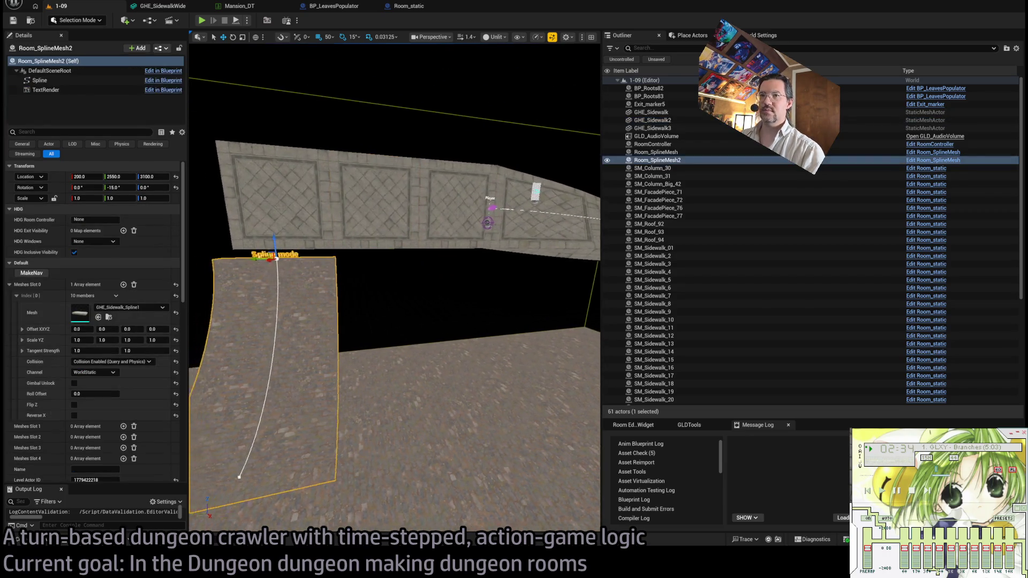
drag(257, 375, 257, 374)
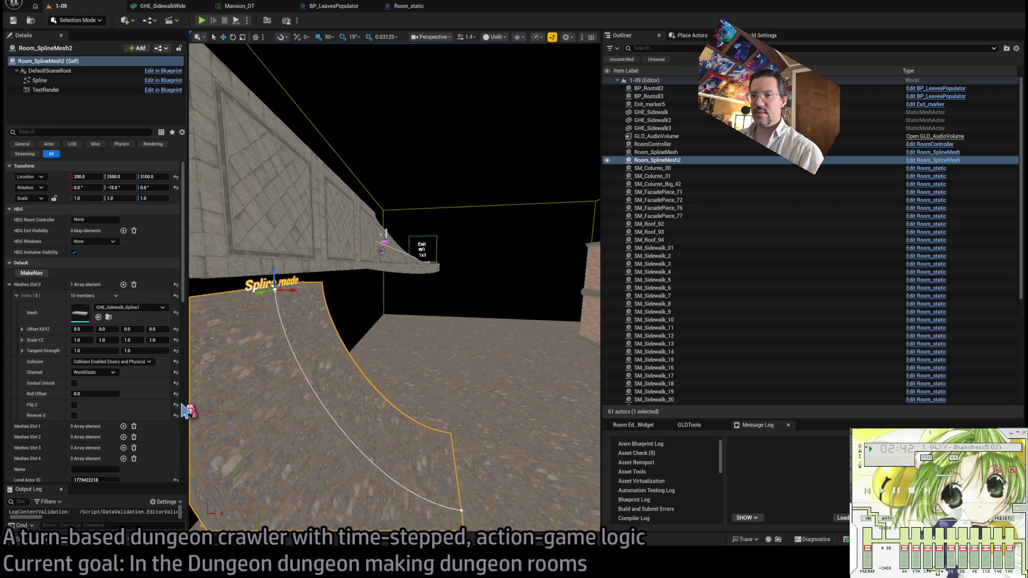
key(ctrl+z)
drag(194, 408, 195, 408)
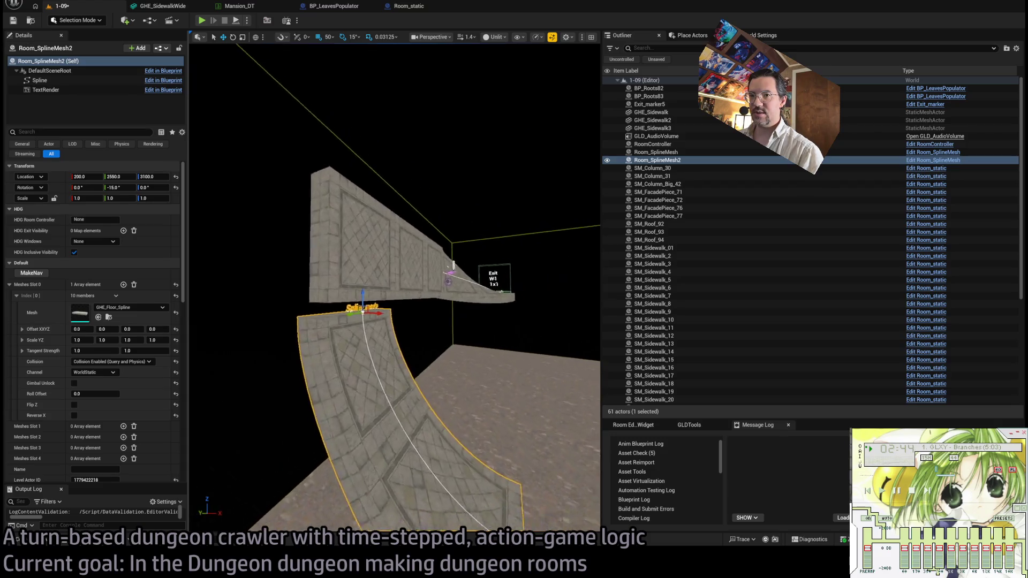
click(75, 405)
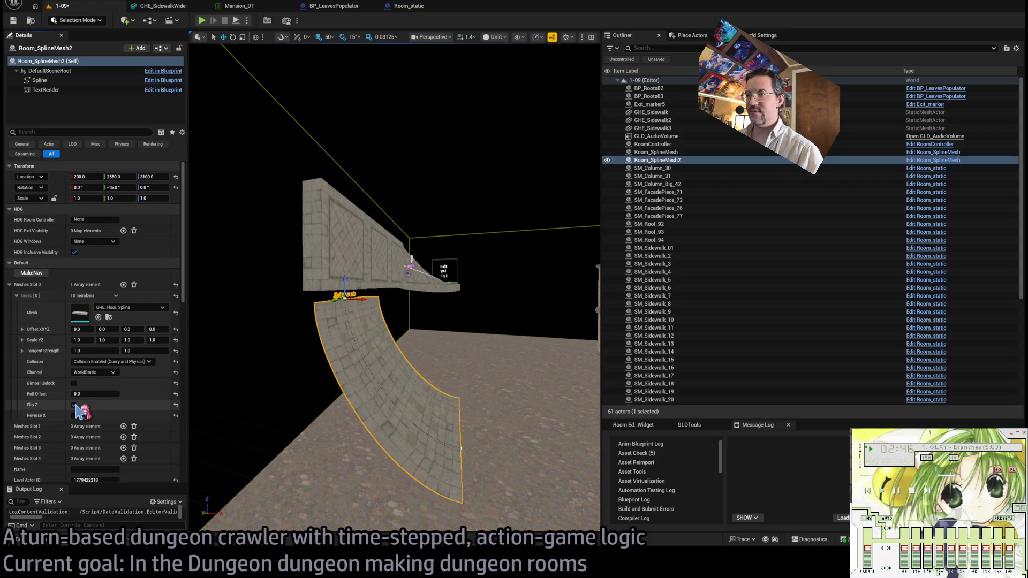
drag(391, 421, 391, 421)
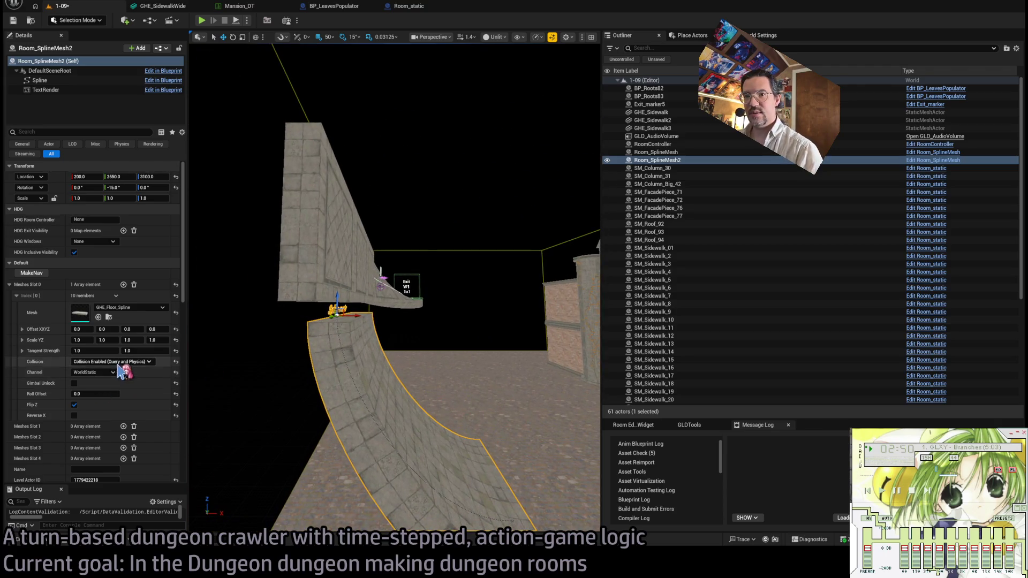
Try the third and fourth Offset values, then reset both to 0.
drag(155, 329, 156, 329)
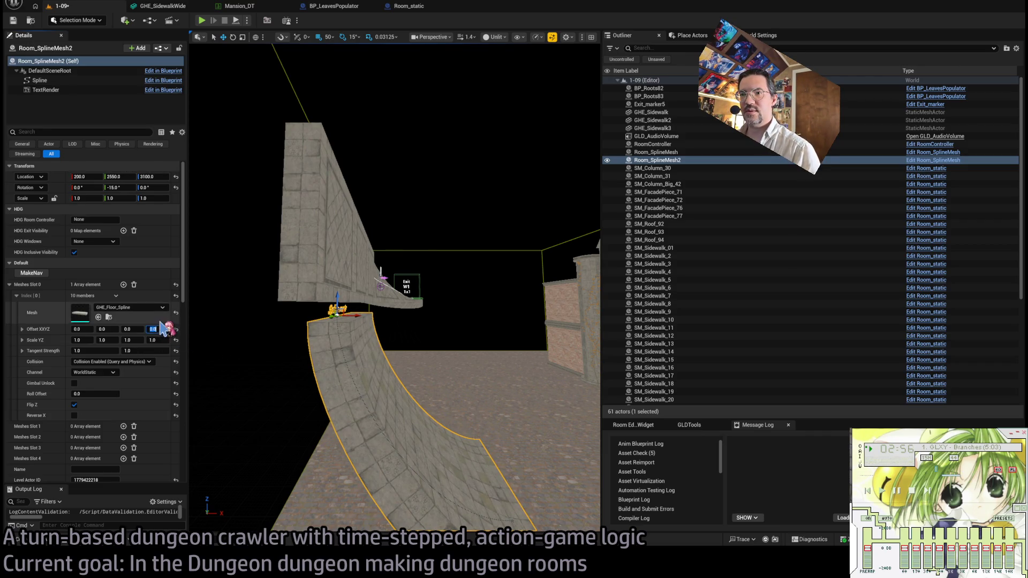
drag(158, 329, 158, 329)
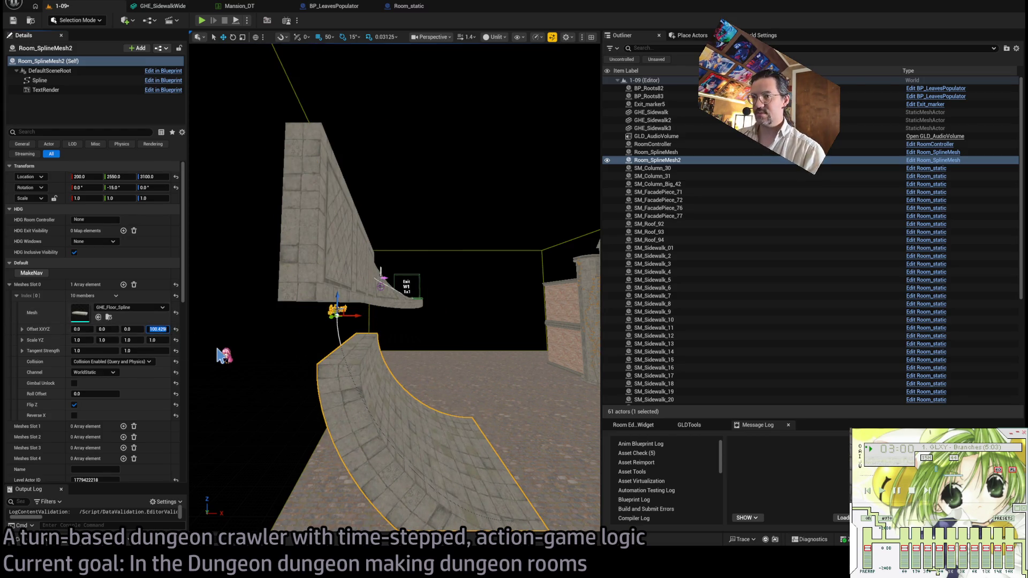
text(0)
key(Return)
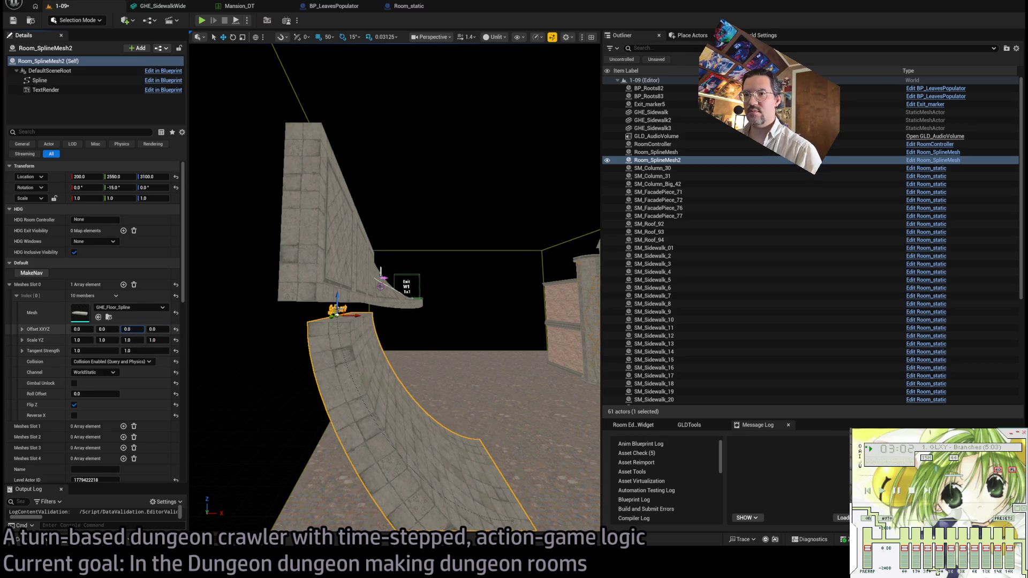
drag(133, 329, 136, 332)
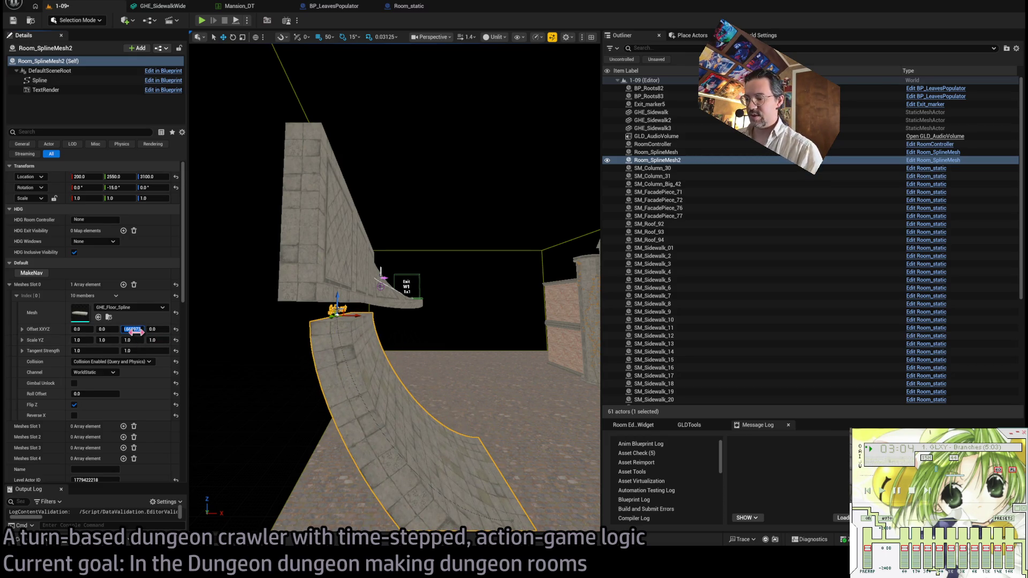
text(0)
key(Return)
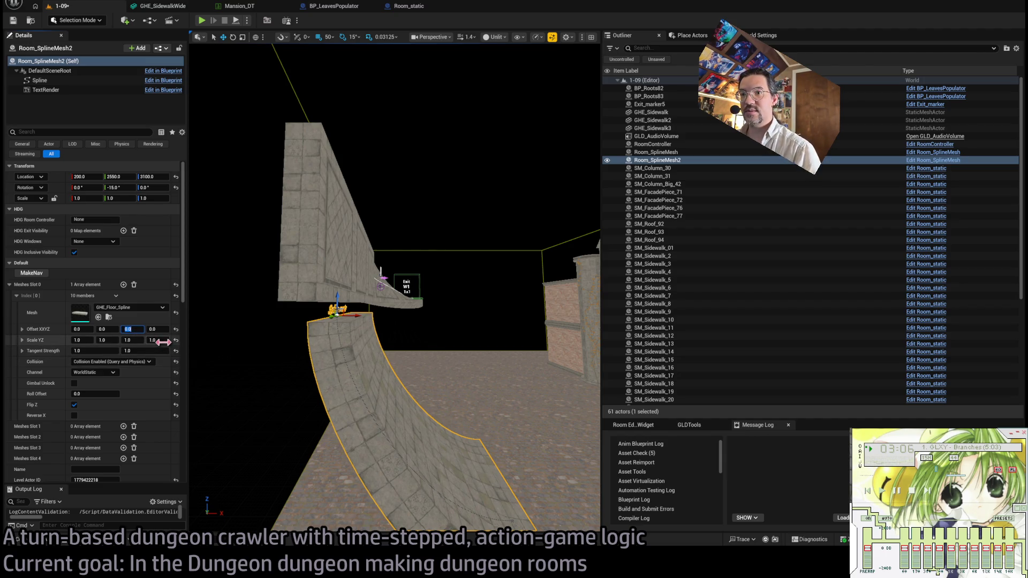
mouse_move(321, 386)
mouse_down()
mouse_move(265, 377)
mouse_move(343, 385)
mouse_up()
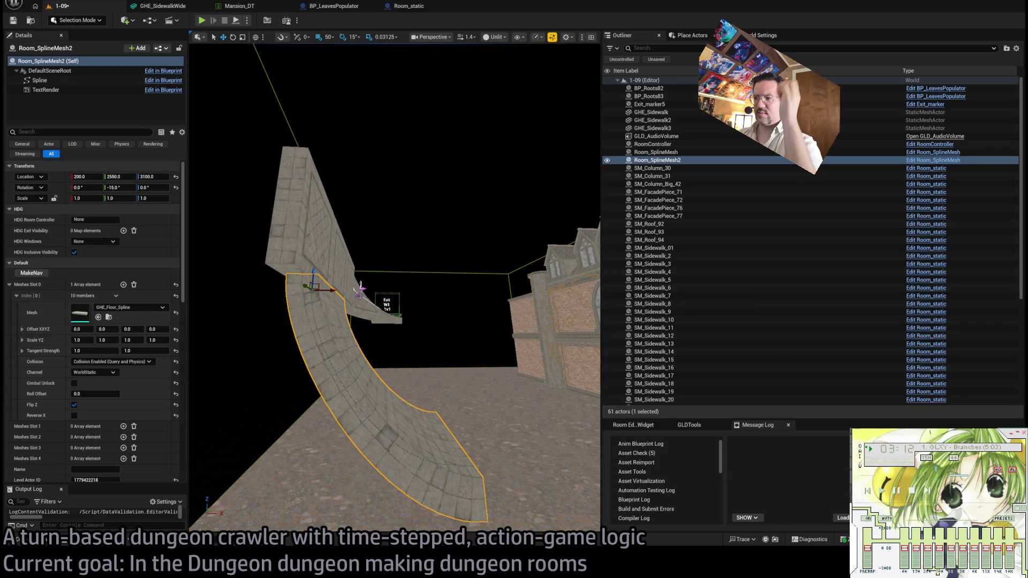
Switch to Blender and reselect the Floor box.
key(alt+Tab)
click(563, 388)
click(444, 299)
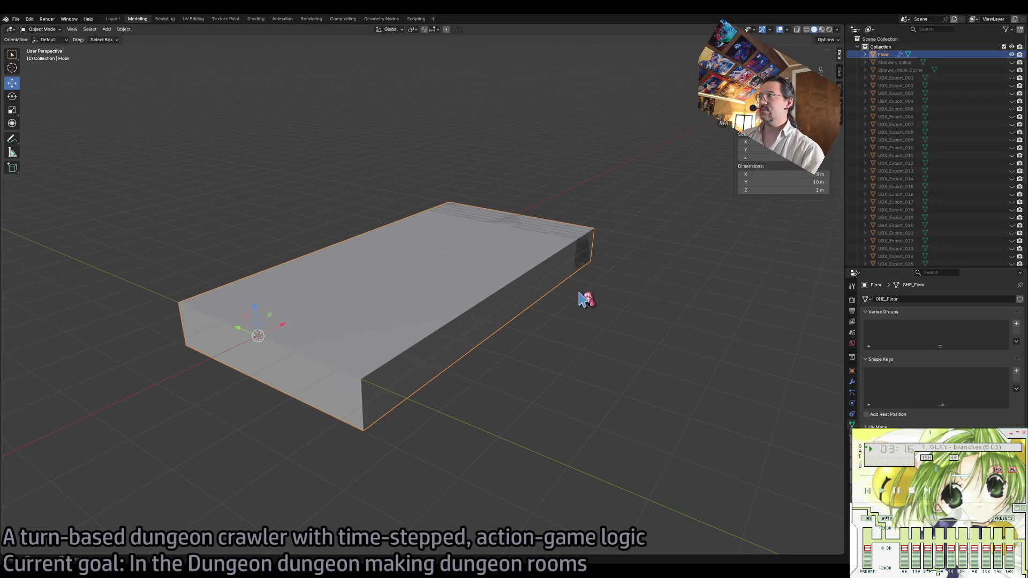
Try renaming Floor to Export, then undo back to Floor.
double_click(886, 54)
text(Exp)
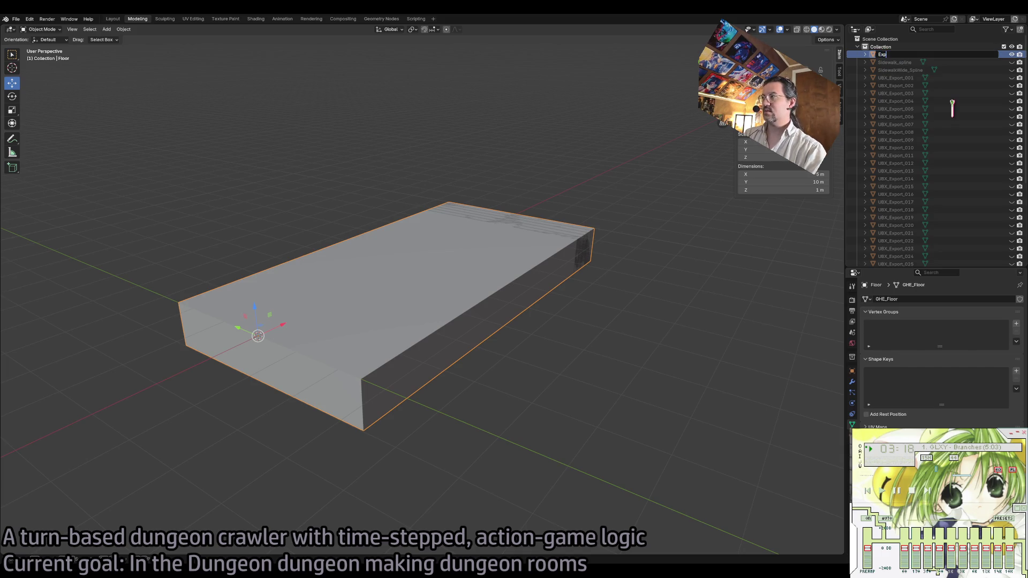
text(ort)
key(Return)
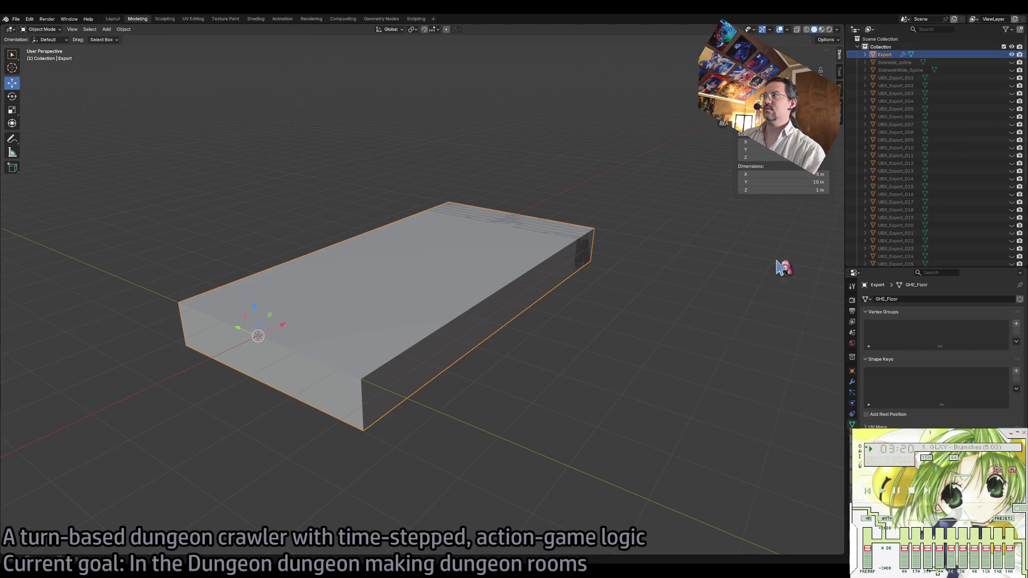
key(ctrl+z)
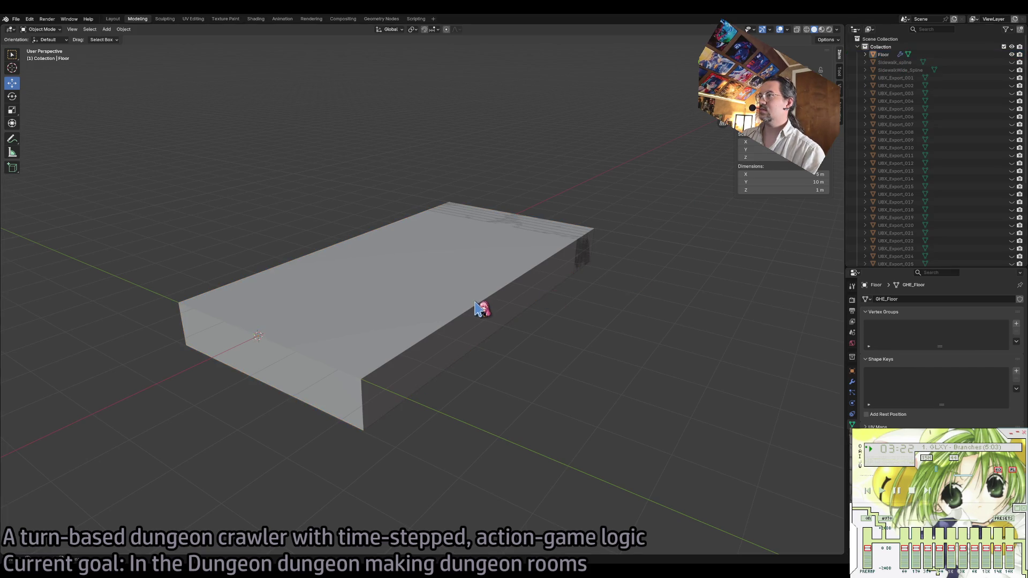
Duplicate the Floor box as FloorFlipped and hide the original Floor.
key(shift+d)
double_click(889, 62)
text(FloorFlippe)
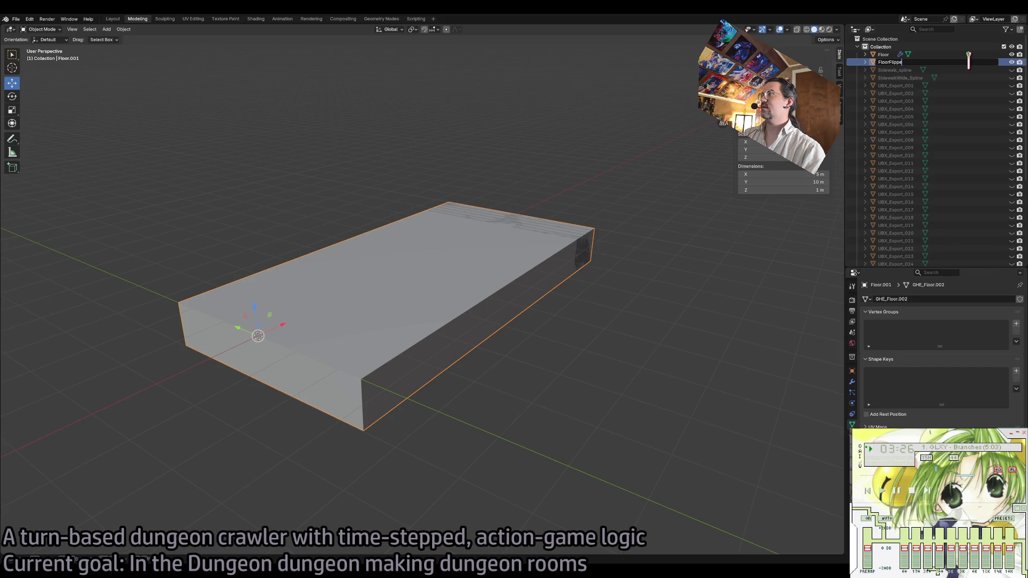
text(d)
key(Return)
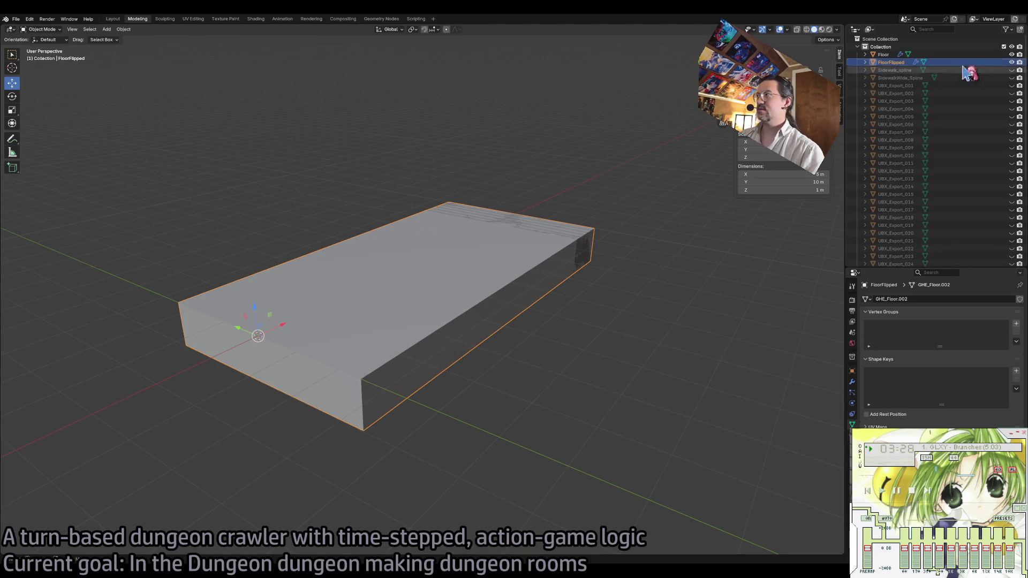
click(1012, 54)
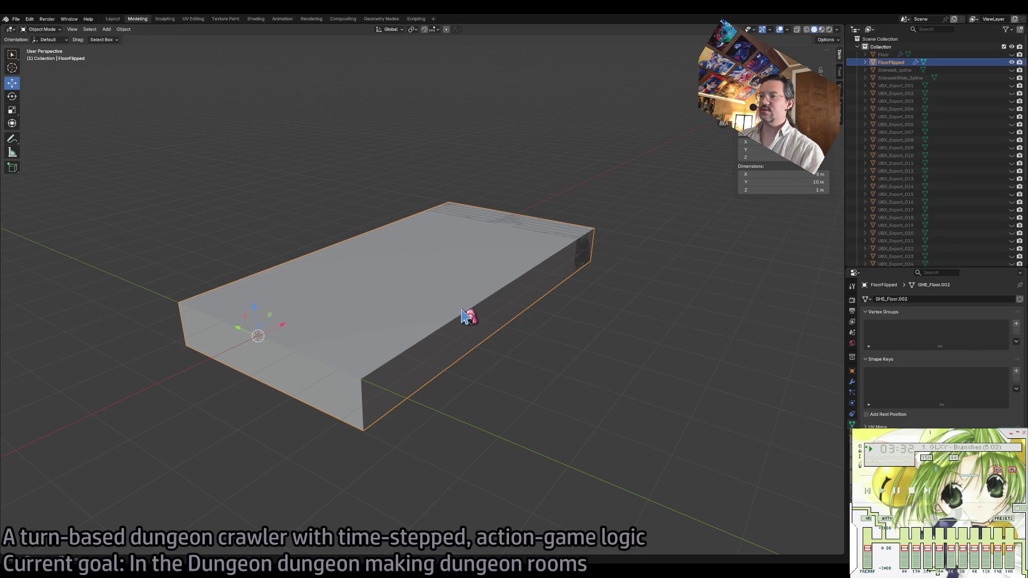
Turn the floor copy upside down around X, lower it along Z, and enable X-ray.
key(alt+a)
click(390, 316)
key(shift+space)
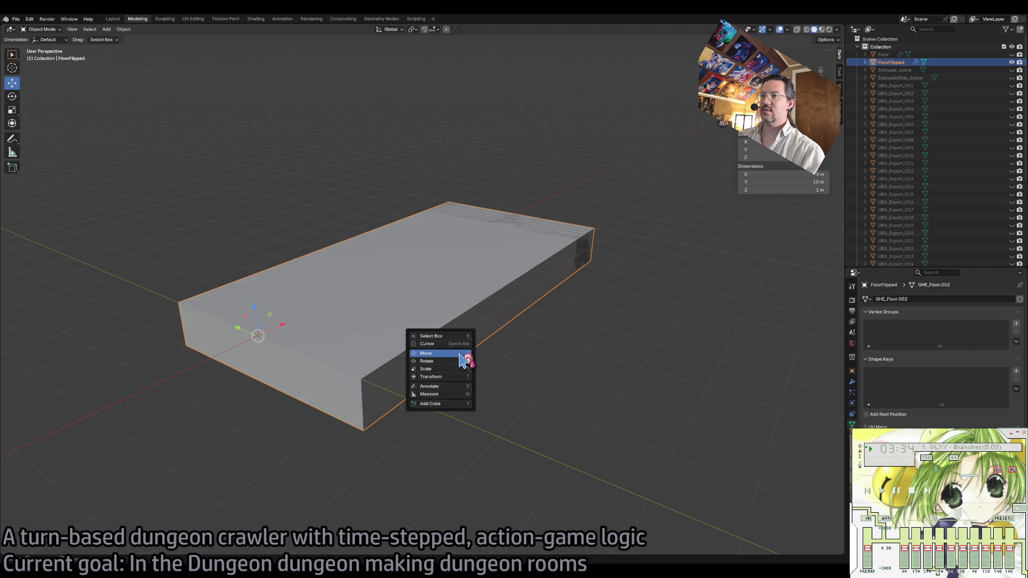
key(r)
mouse_move(280, 340)
mouse_down()
mouse_move(265, 386)
mouse_move(223, 419)
mouse_move(205, 408)
mouse_up()
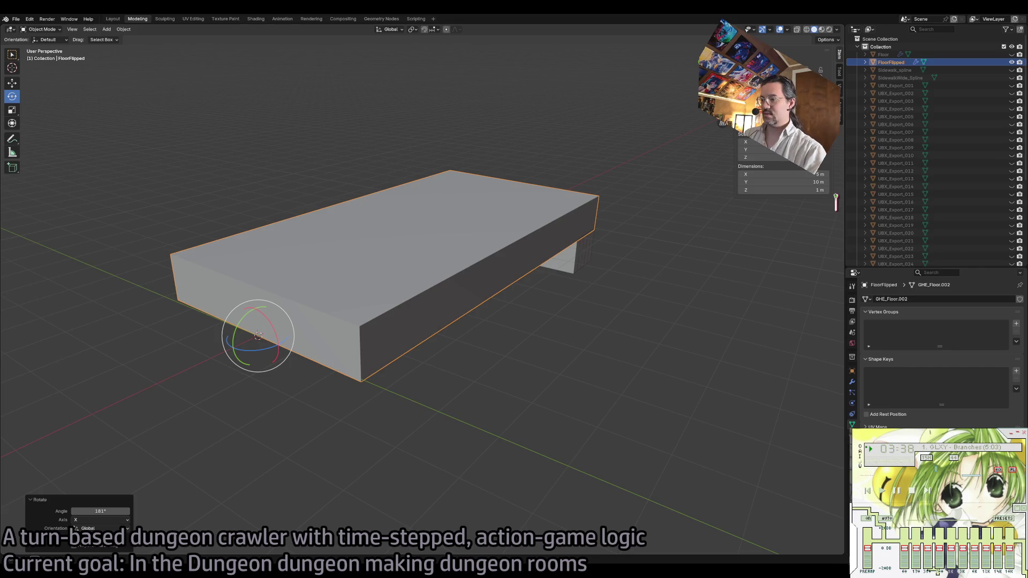
key(shift+space)
key(g)
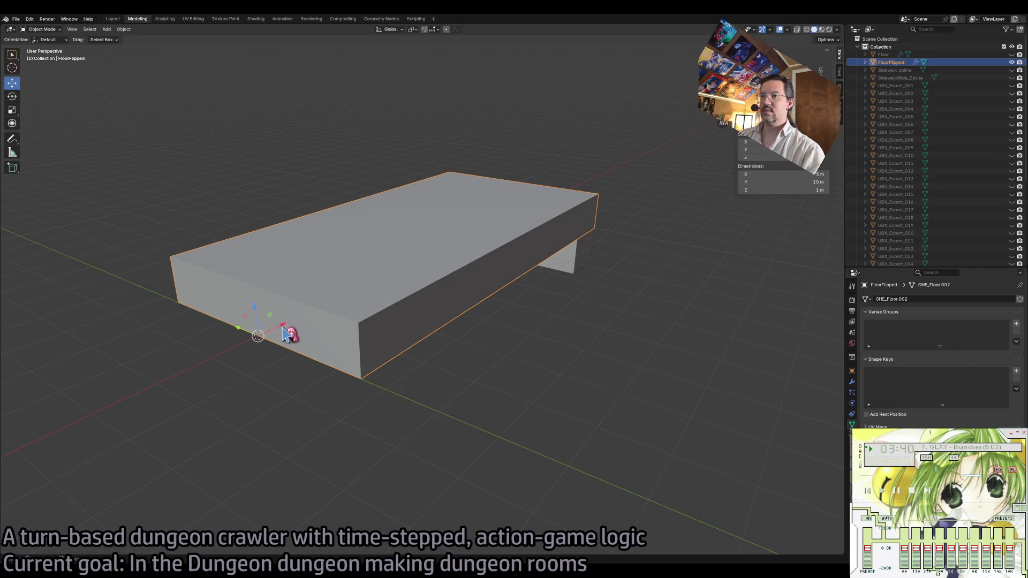
drag(260, 315, 263, 383)
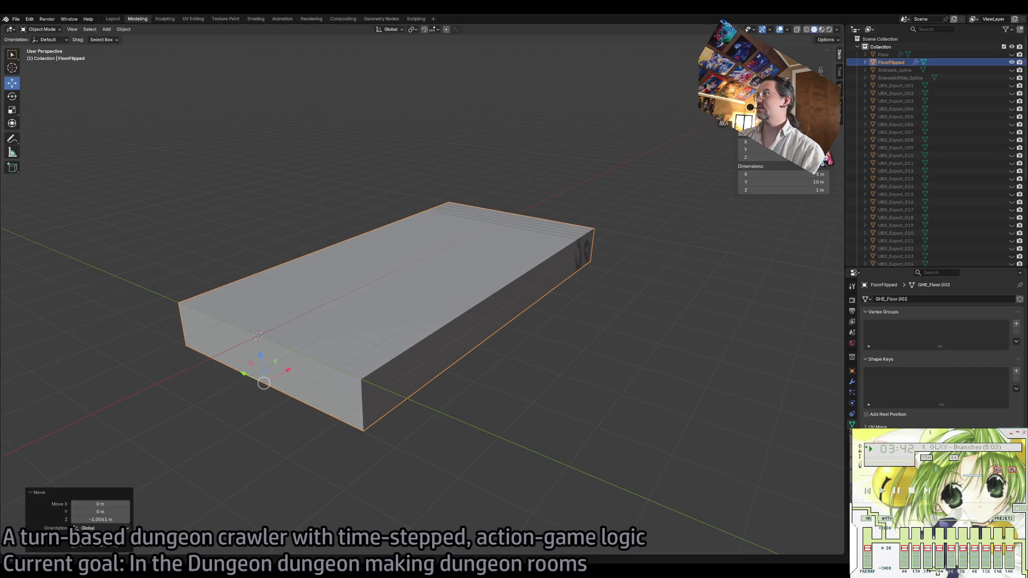
key(alt+z)
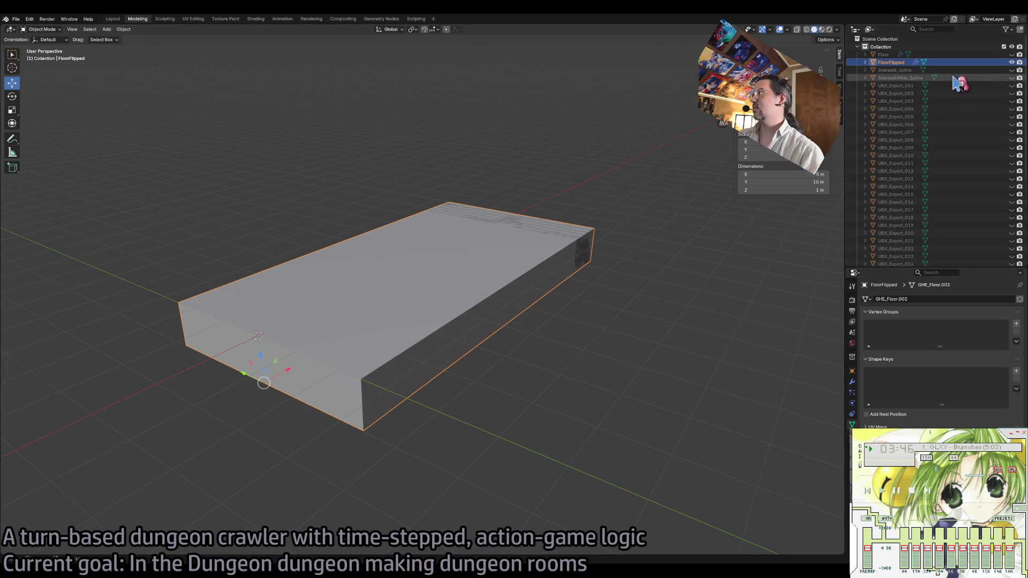
Rename FloorFlipped to Export.
double_click(892, 62)
text(Export)
key(Return)
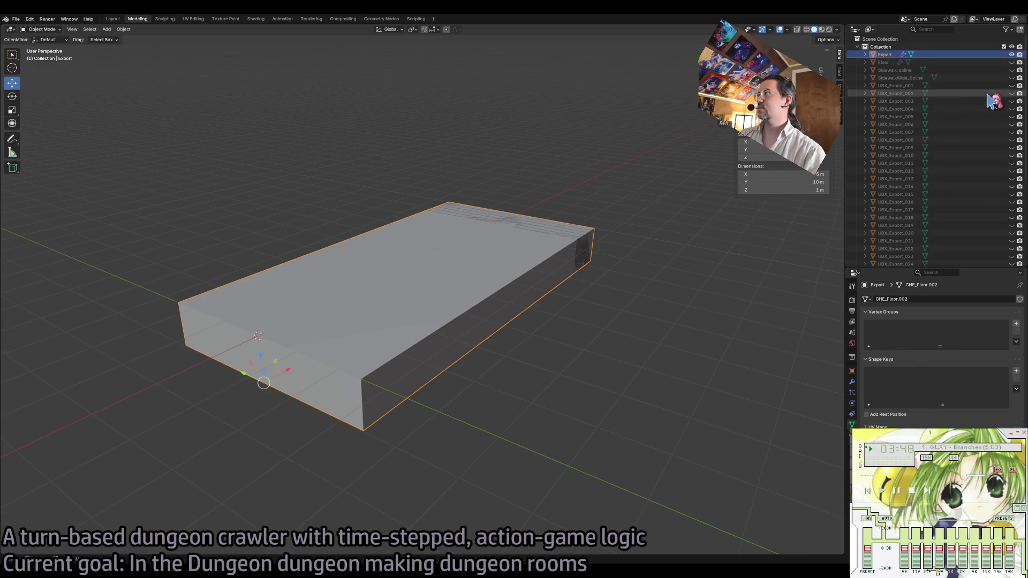
drag(1012, 62, 1012, 265)
scroll(973, 202, down, 5)
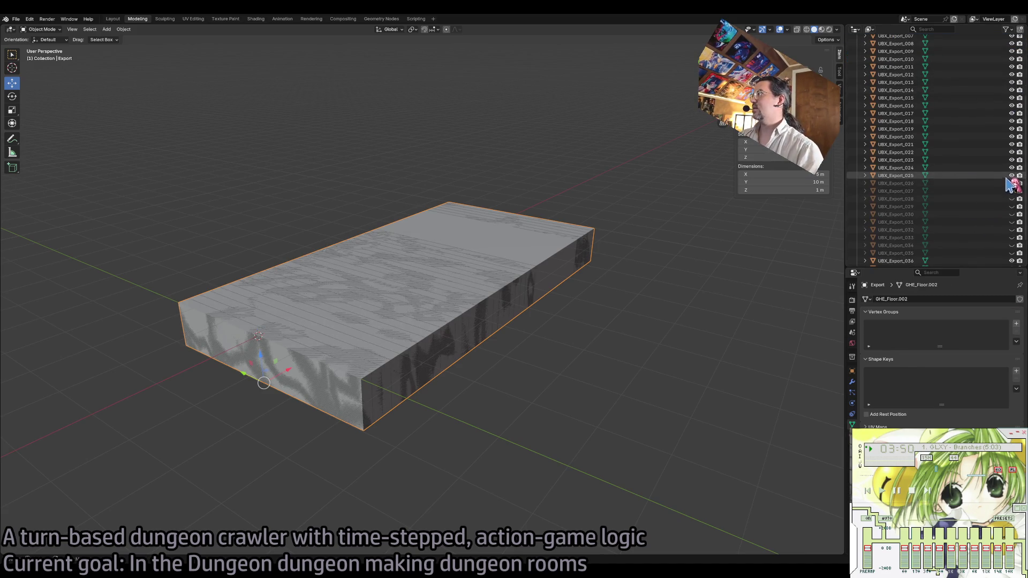
Unhide the UBX_Export pieces and select Export together with all of them.
key(alt+h)
scroll(969, 225, down, 2)
click(967, 258)
scroll(963, 238, up, 8)
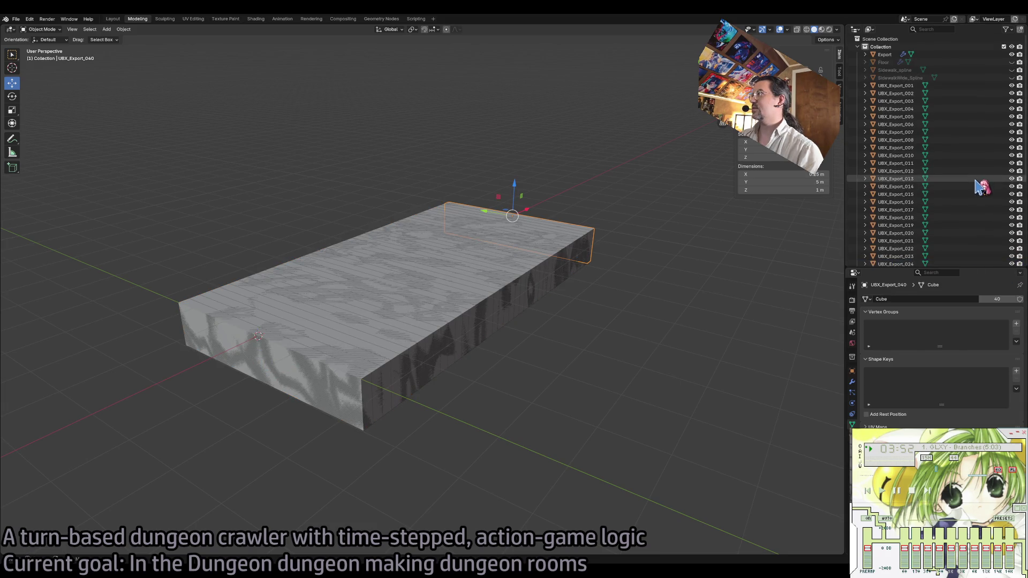
shift+click(883, 55)
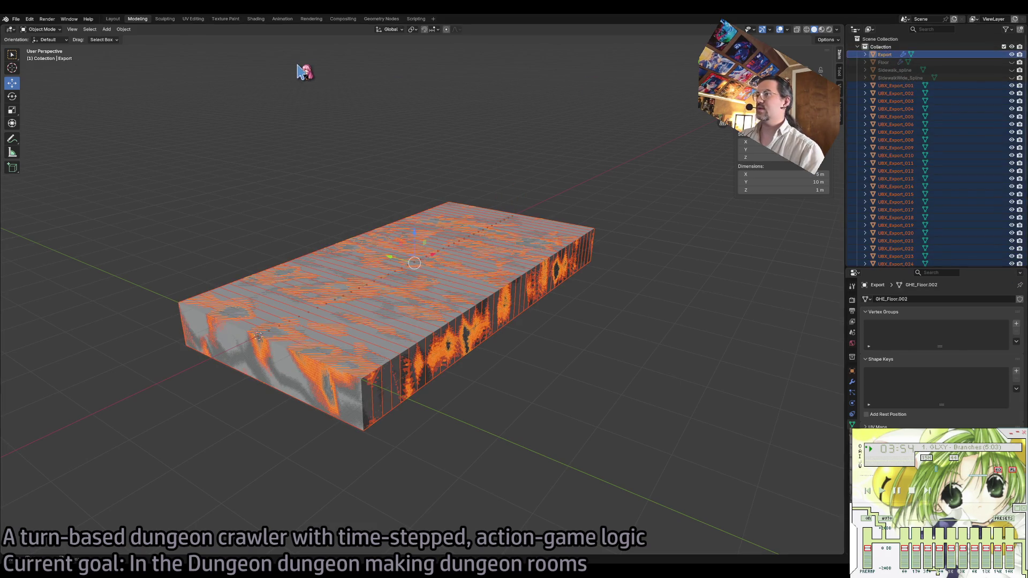
click(16, 18)
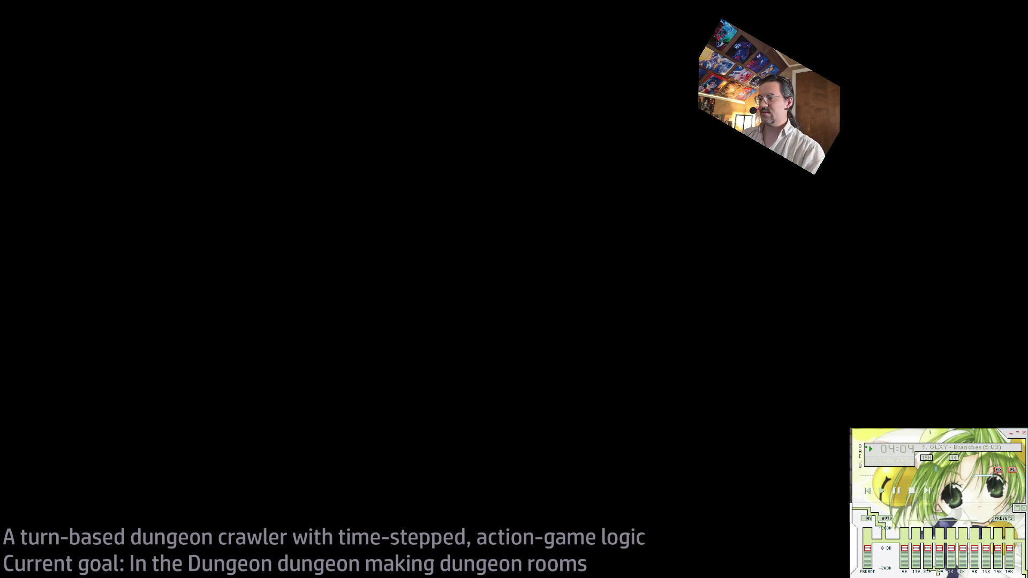
In Unreal, open the Content Drawer on the GothicHorror Spline folder.
key(ctrl+space)
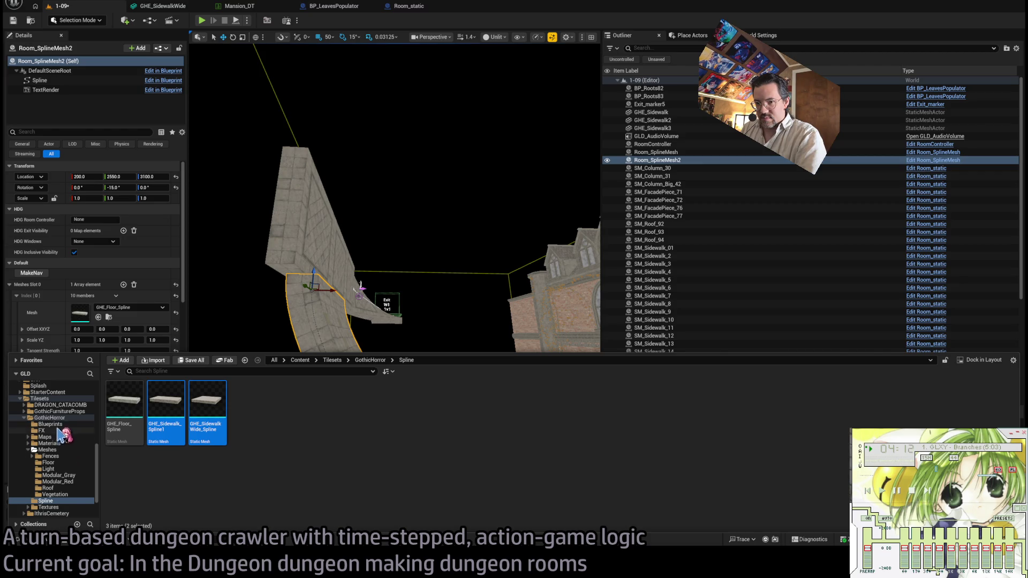
Duplicate GHE_Floor_Spline as GHE_FloorFlipped_Spline.
click(196, 485)
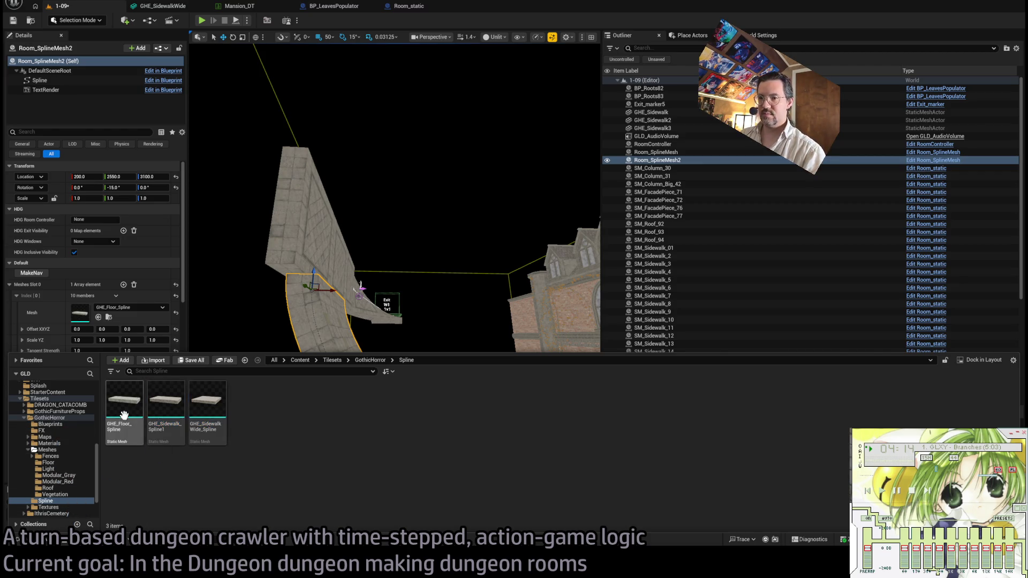
click(123, 414)
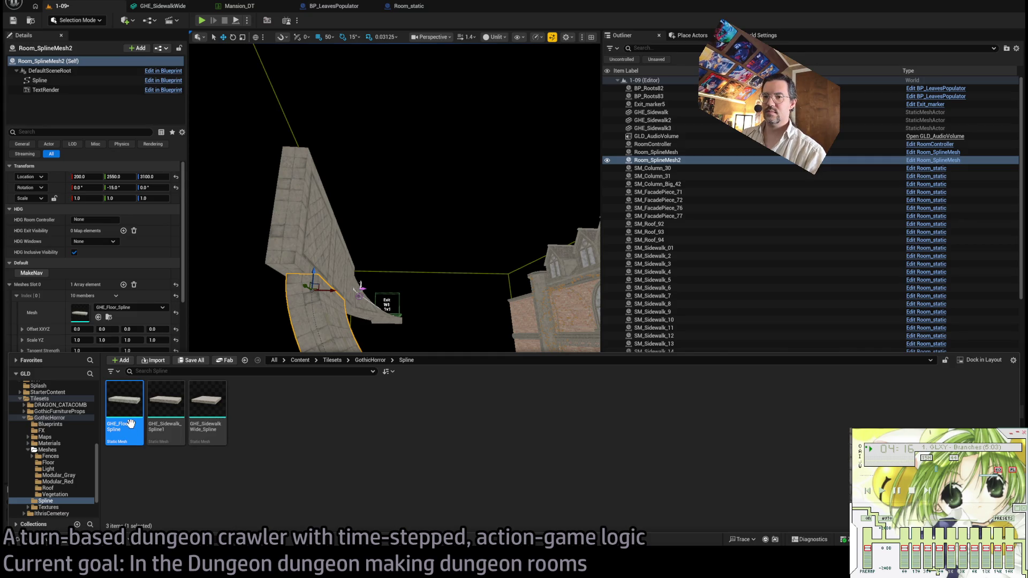
key(ctrl+d)
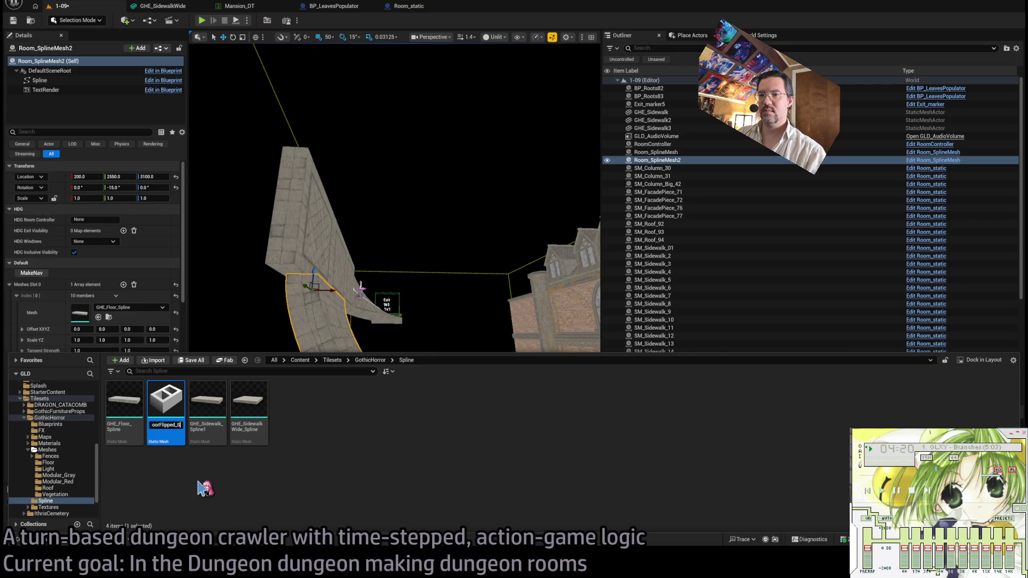
key(BackSpace)
key(Return)
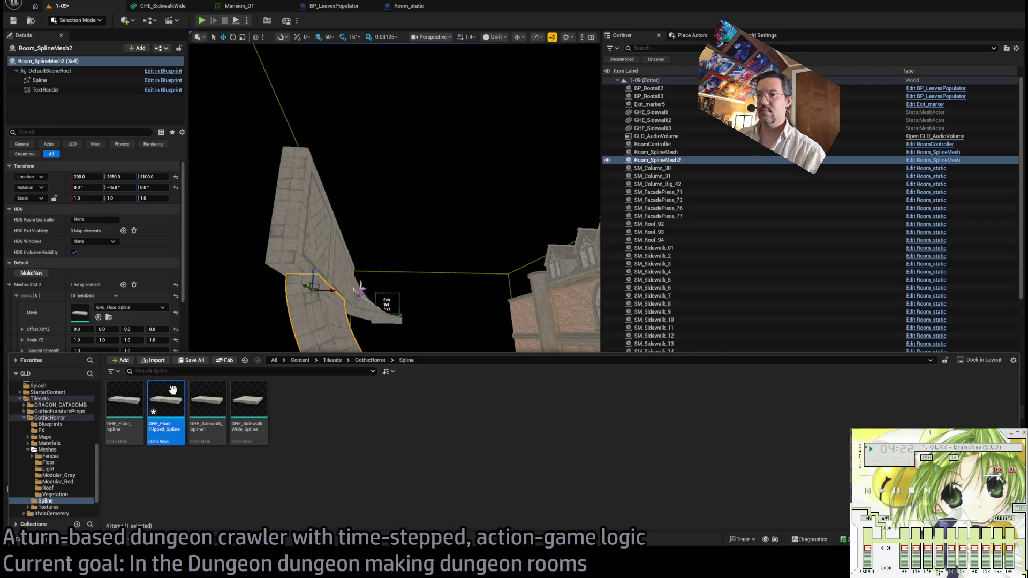
Reimport GHE_FloorFlipped_Spline from the exported slab, save it, and return to 1-09.
double_click(170, 387)
scroll(905, 330, down, 10)
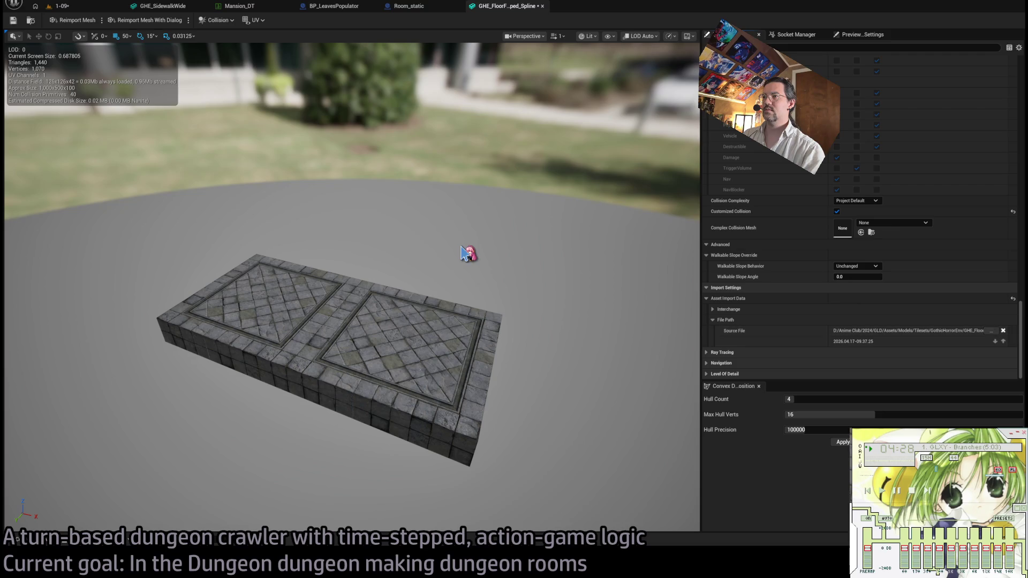
click(75, 21)
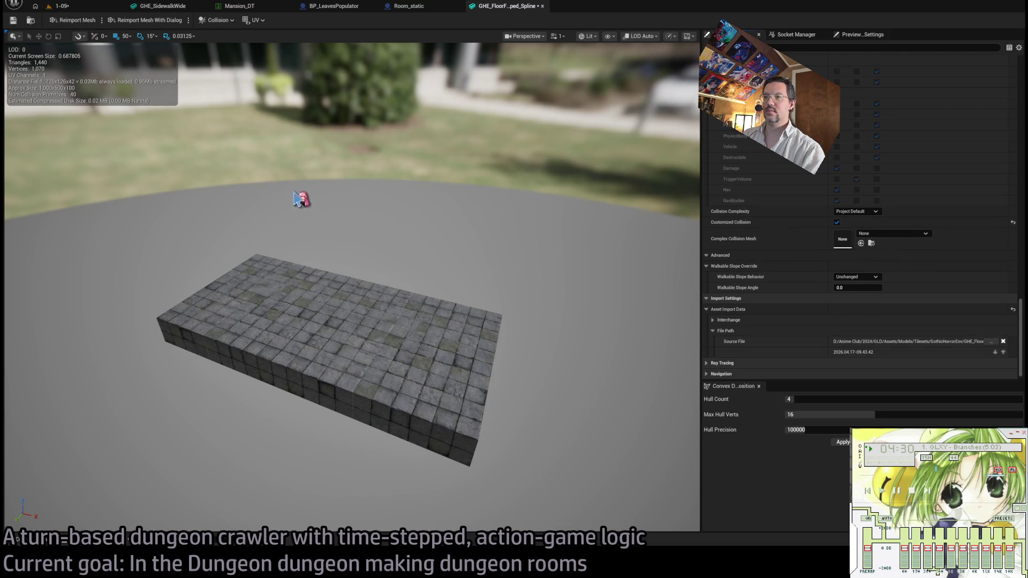
click(14, 20)
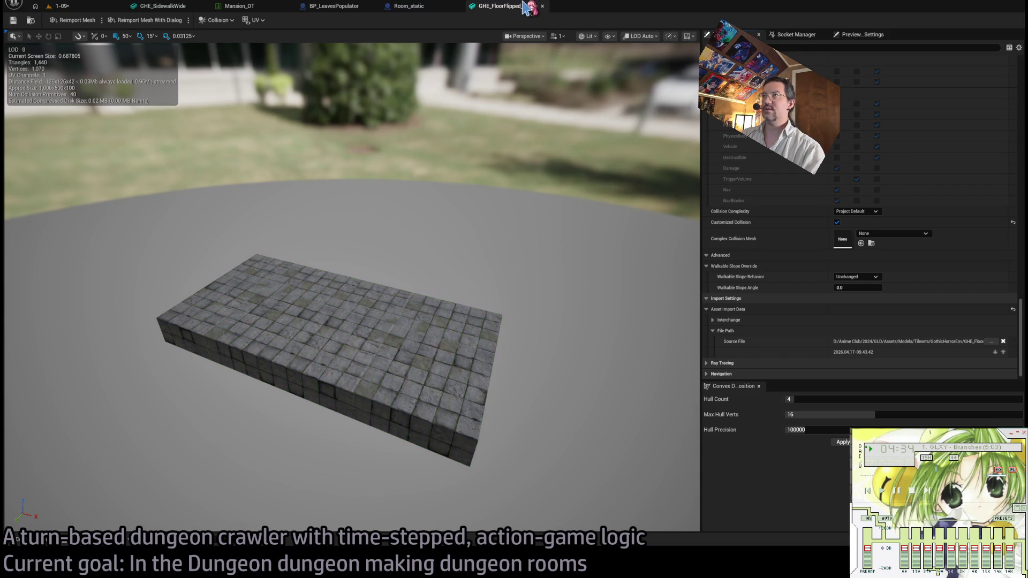
click(543, 6)
click(67, 7)
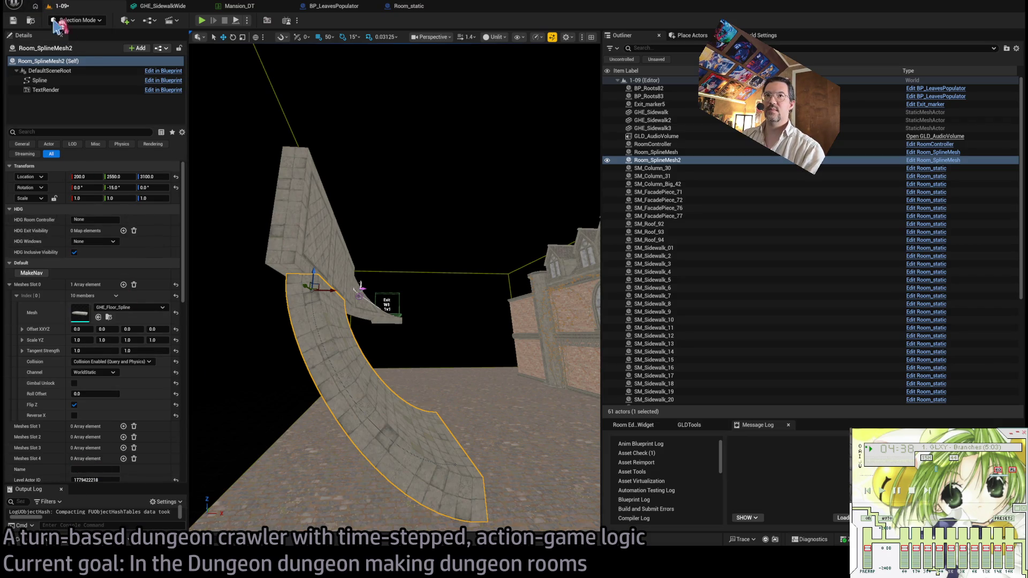
Save the level and reselect the Room_SplineMesh2 spline actor.
key(ctrl+s)
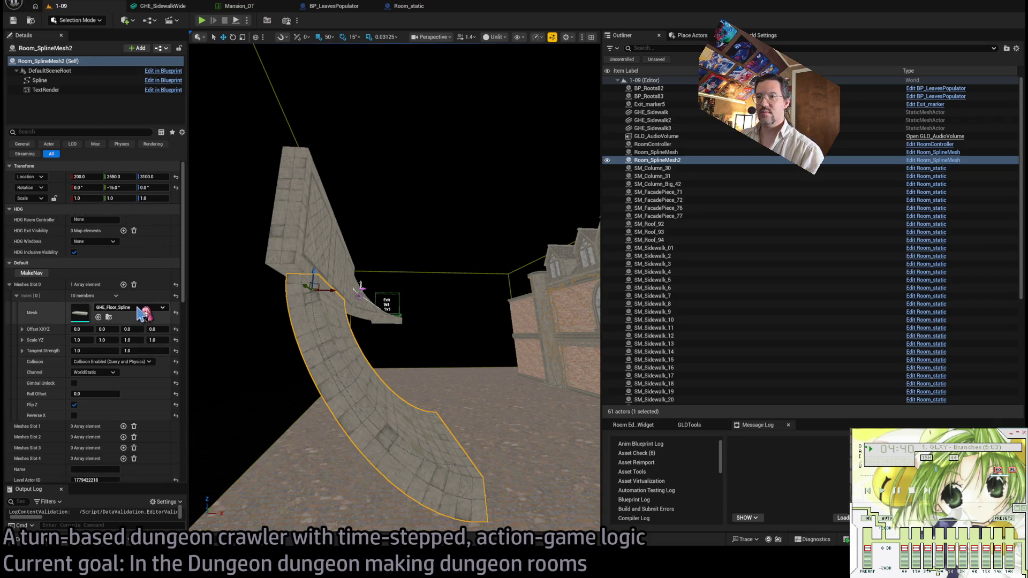
click(314, 291)
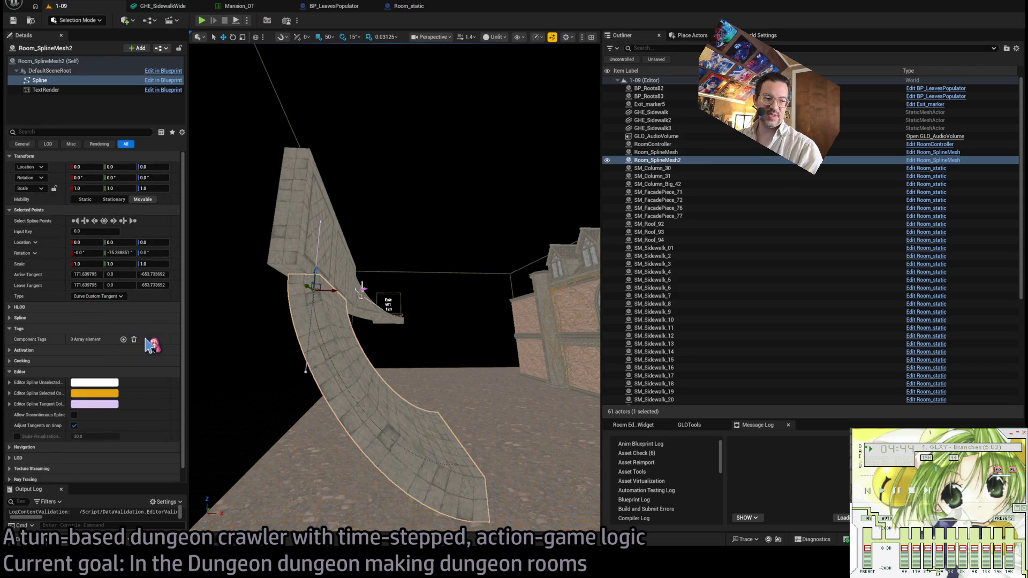
scroll(157, 317, down, 1)
scroll(157, 317, up, 1)
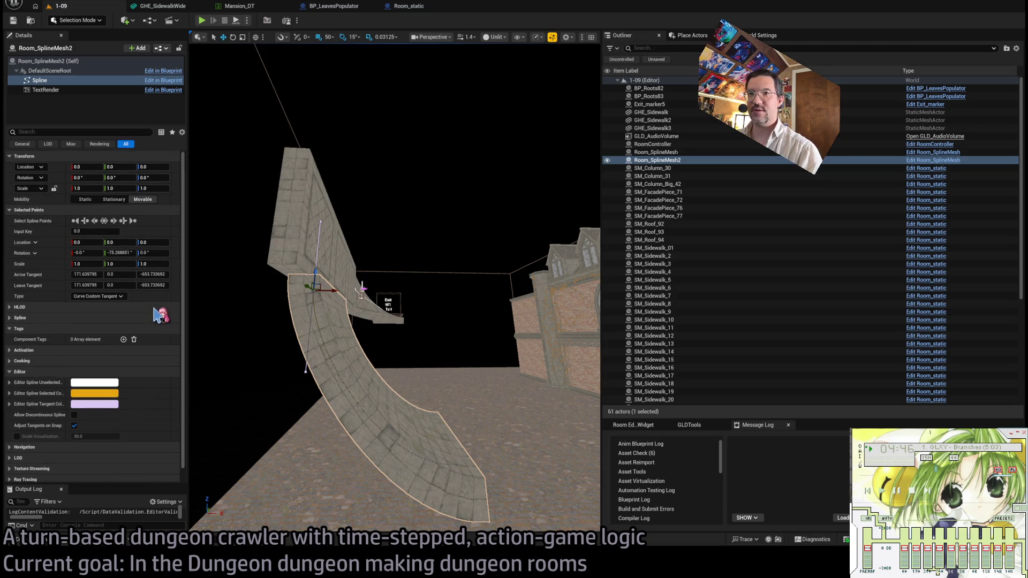
click(429, 344)
click(335, 351)
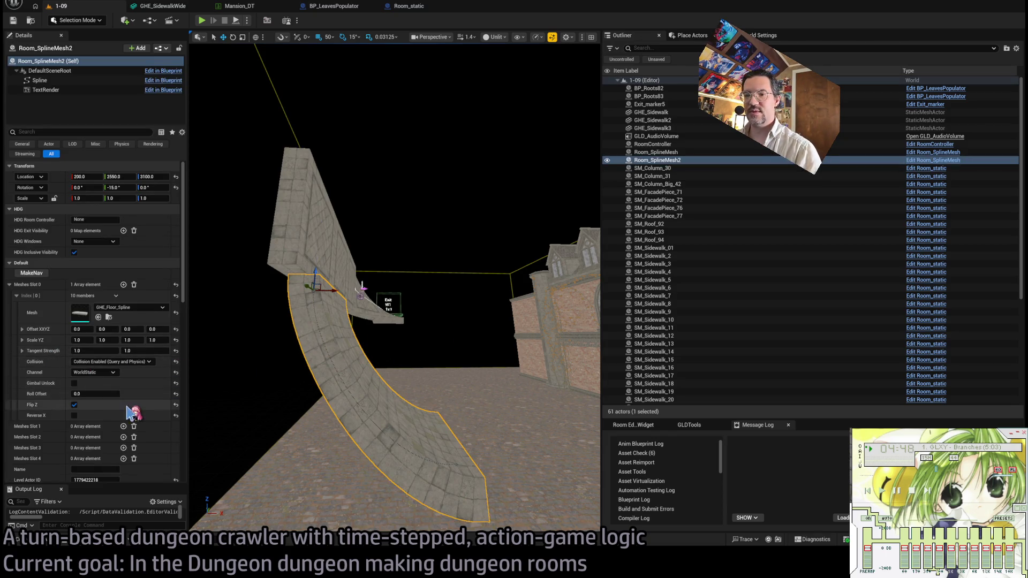
scroll(133, 417, down, 10)
scroll(137, 415, up, 8)
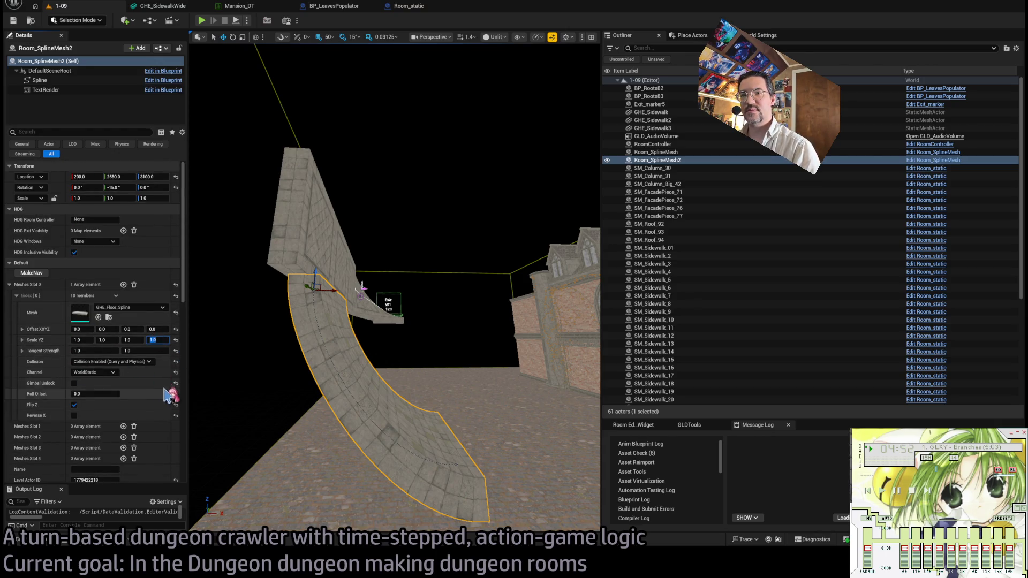
Turn off Flip Z on Meshes Slot 0, which uses GHE_FloorFlipped_Spline.
click(74, 405)
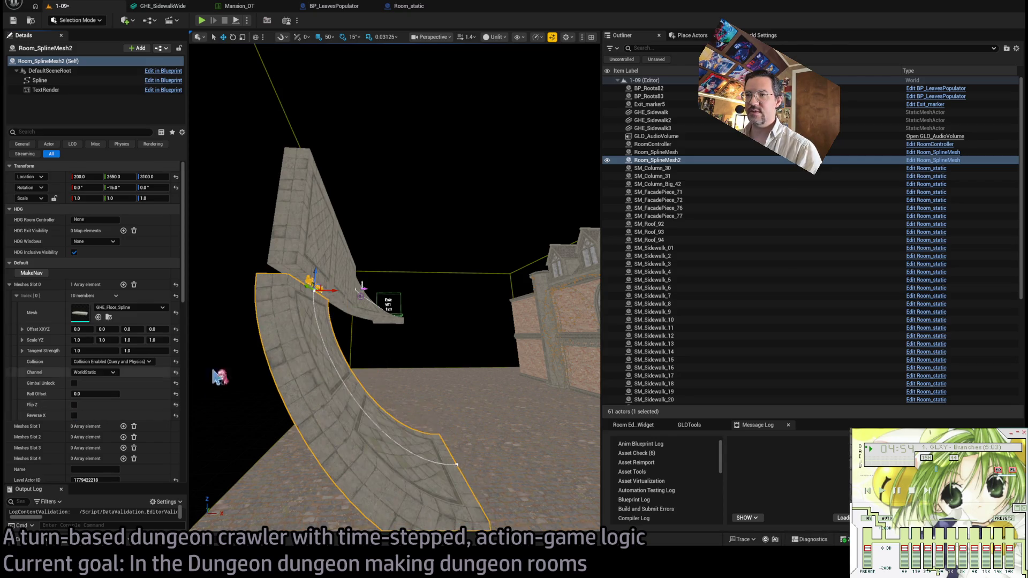
scroll(329, 332, up, 3)
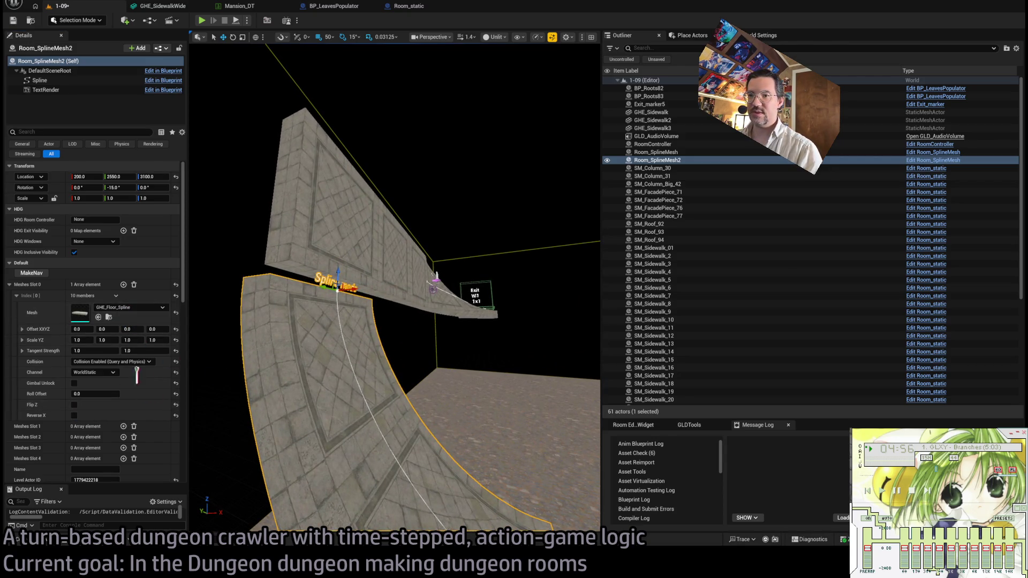
drag(375, 321, 402, 329)
Move the room spline actor to Y 2500.
drag(416, 278, 416, 268)
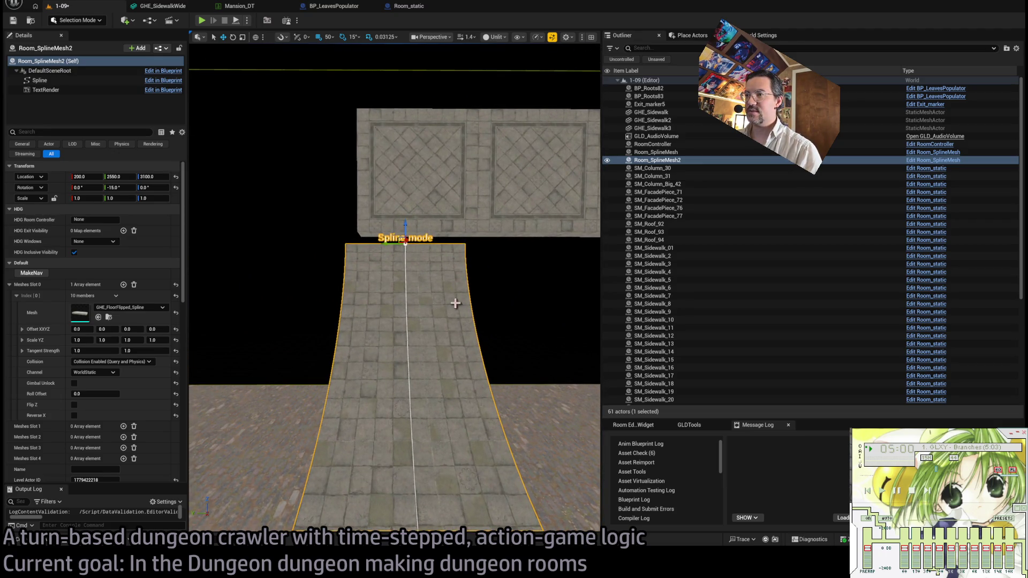
mouse_move(455, 303)
mouse_down()
mouse_move(455, 284)
mouse_move(455, 305)
mouse_up()
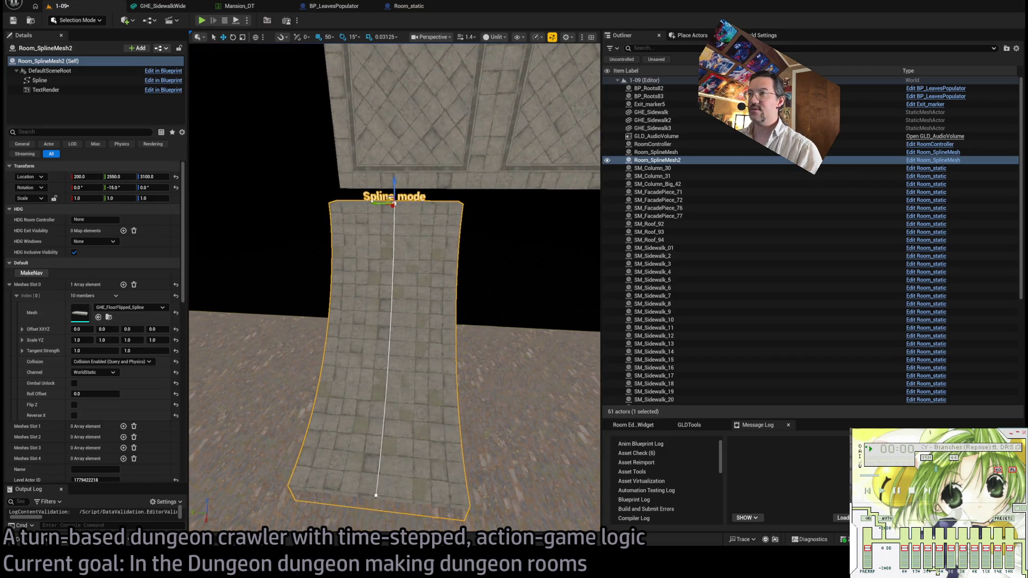
mouse_move(411, 354)
mouse_down()
mouse_move(412, 364)
mouse_move(411, 353)
mouse_up()
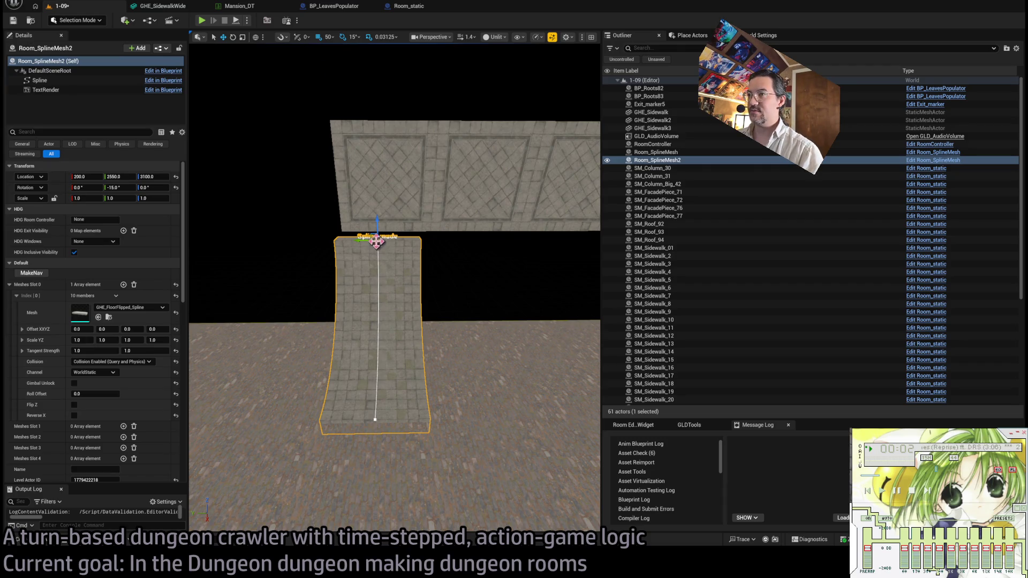
drag(366, 240, 394, 240)
scroll(410, 202, up, 3)
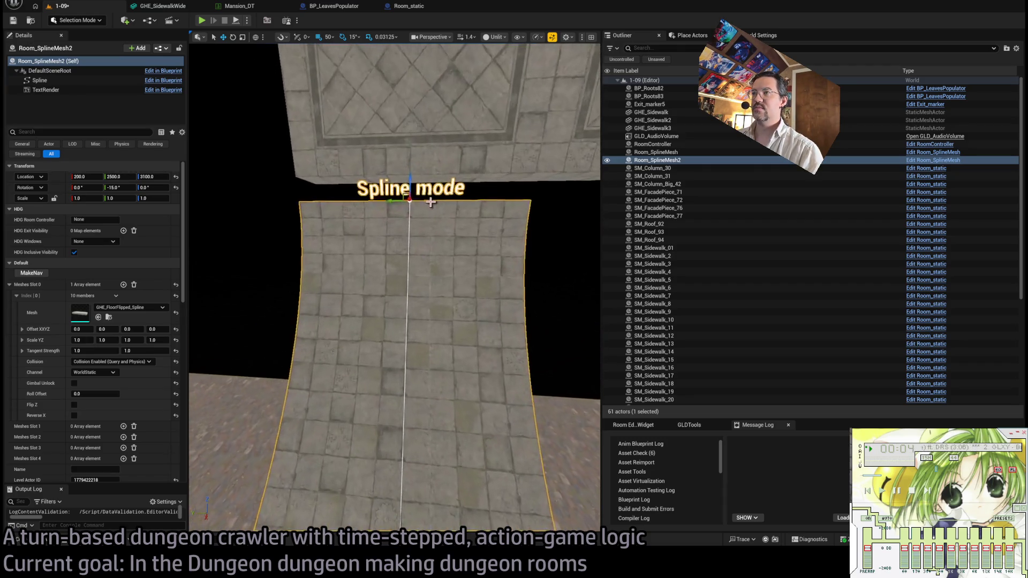
Raise the top spline point to about -12.94, 0, 48.30 and inspect the curved walkway.
click(409, 202)
drag(439, 232, 434, 212)
drag(460, 263, 461, 264)
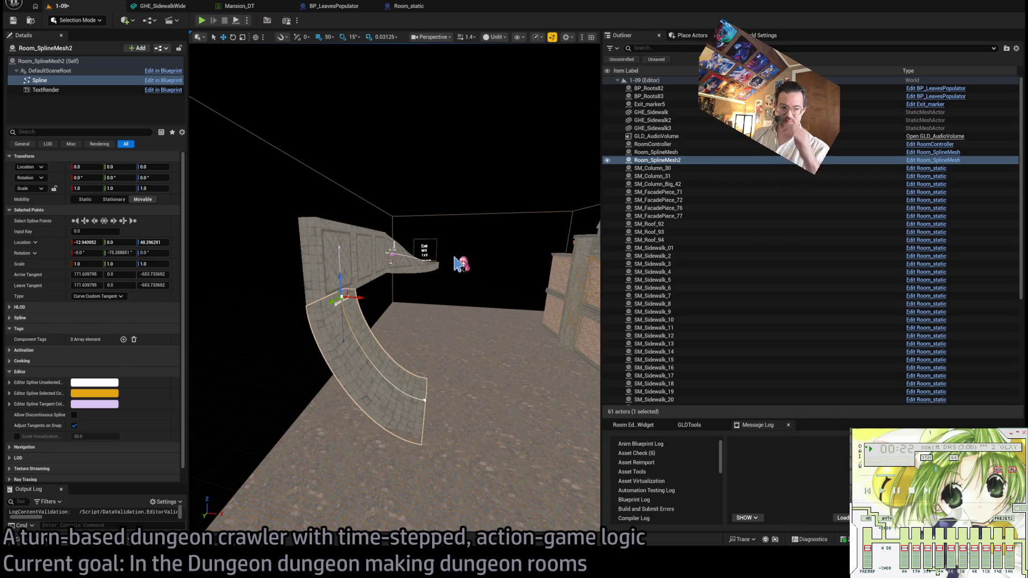
mouse_move(457, 263)
mouse_down()
mouse_move(330, 334)
mouse_move(479, 337)
mouse_move(502, 394)
mouse_up()
Select SM_FacadePiece_72 and browse the GothicHorror candle, lamp and red facade mesh folders.
click(479, 336)
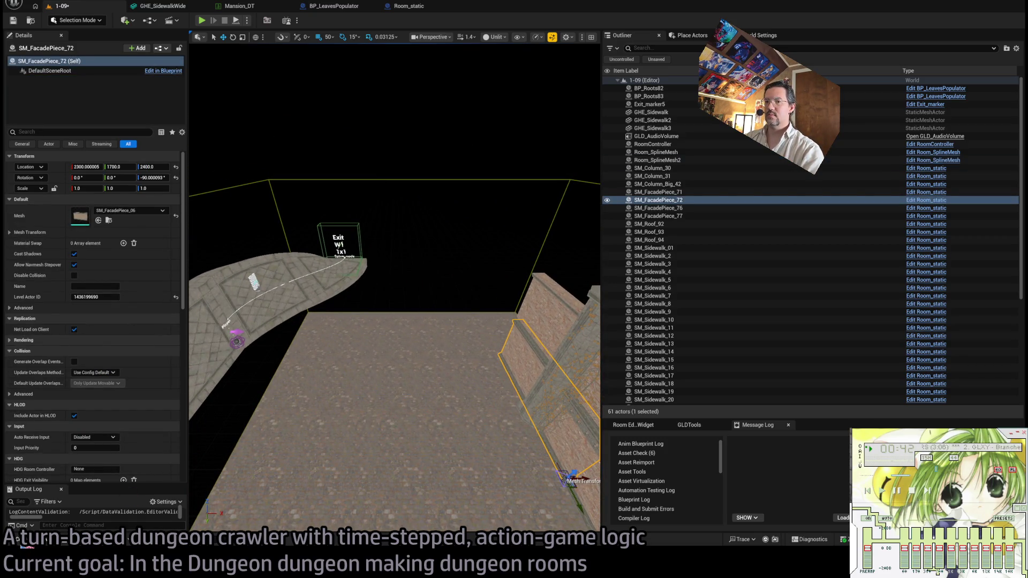
click(22, 541)
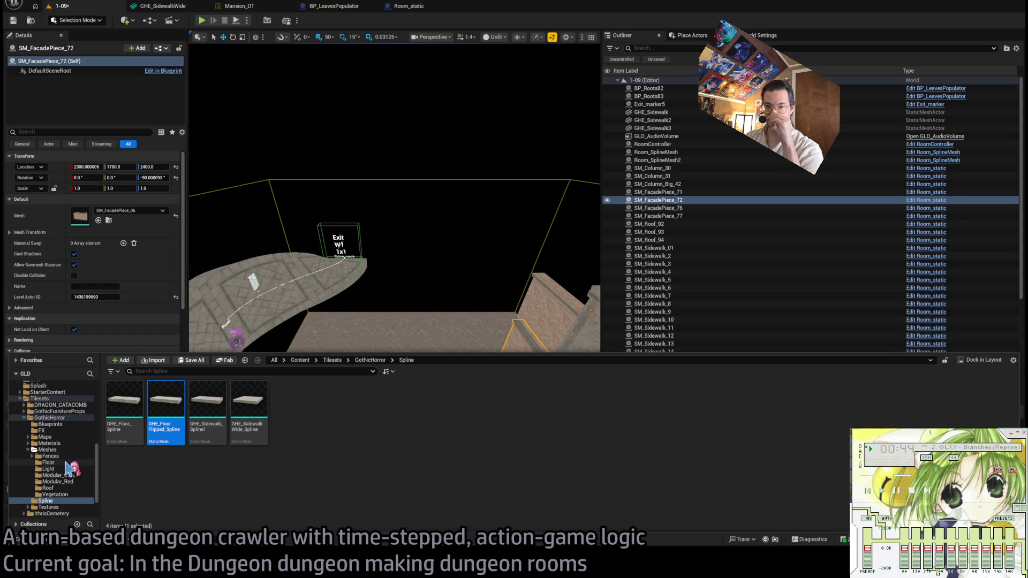
click(65, 463)
click(66, 469)
click(68, 476)
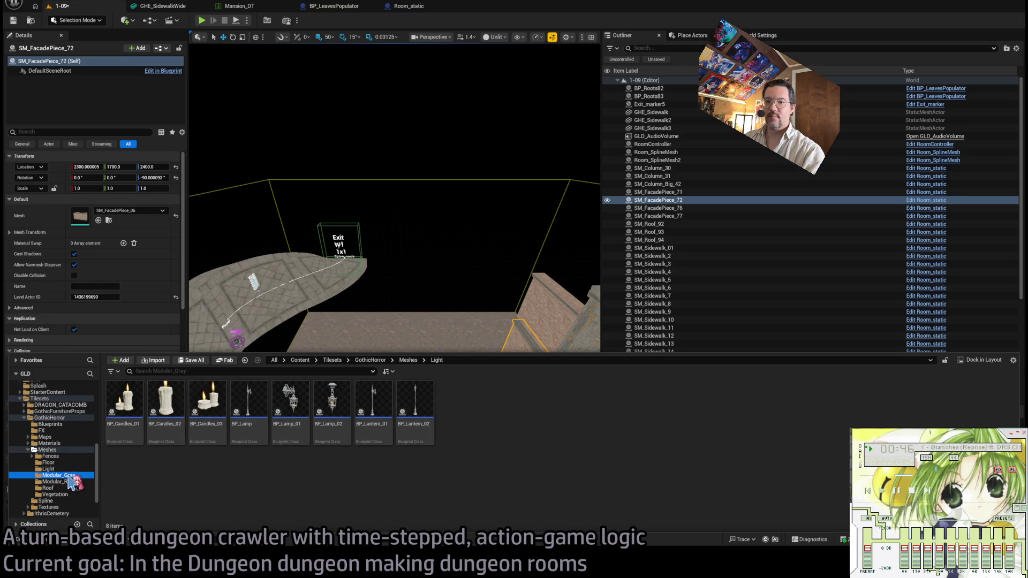
click(69, 482)
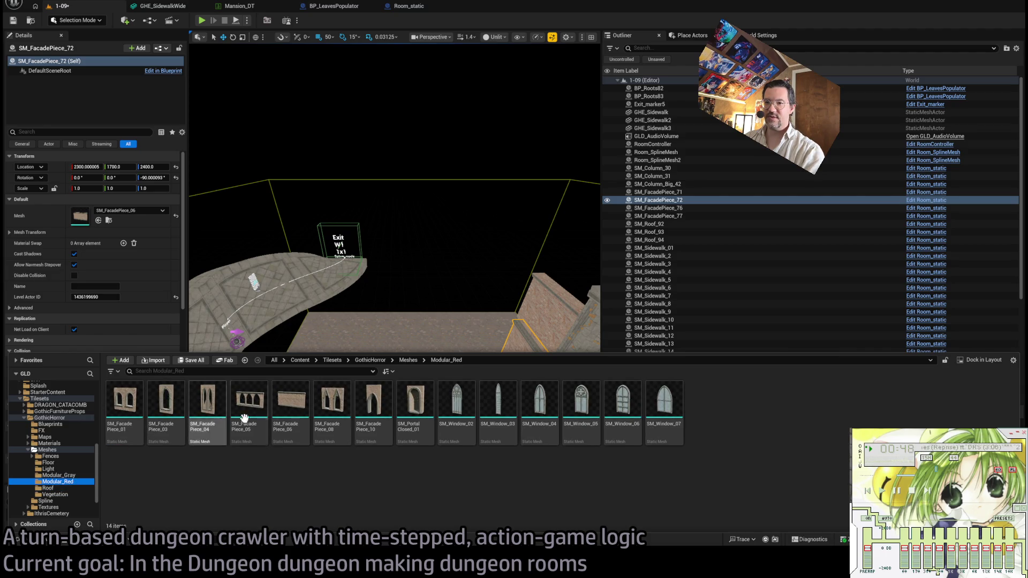
Compare the grey modular wall, red facade and full Meshes folder contents.
click(67, 469)
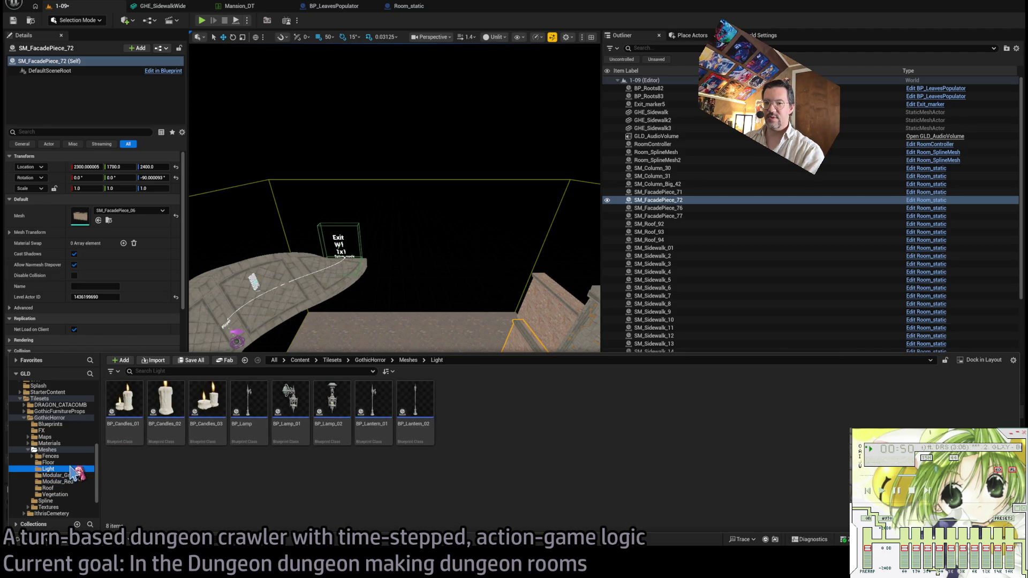
click(68, 476)
click(55, 495)
click(68, 475)
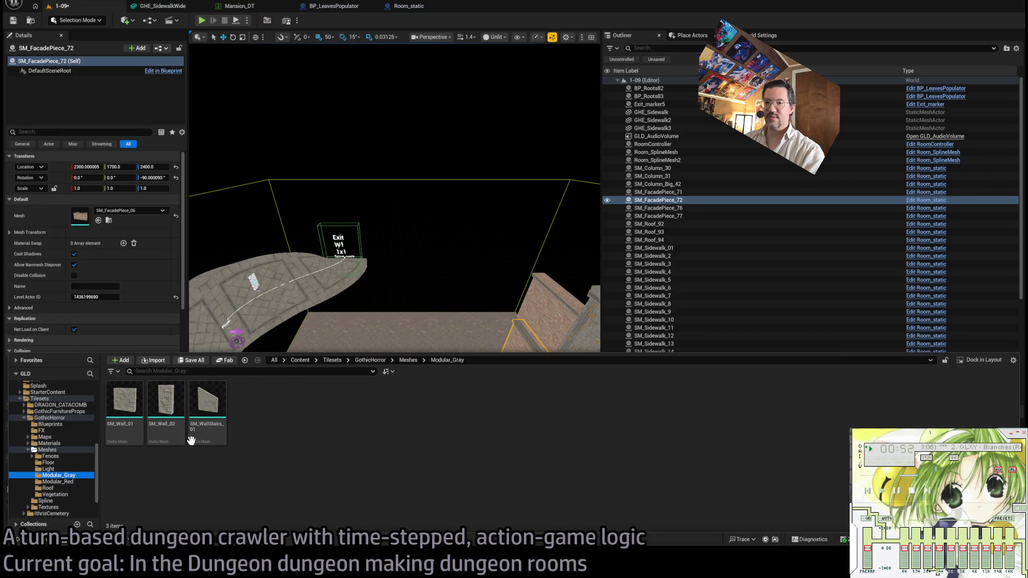
click(60, 482)
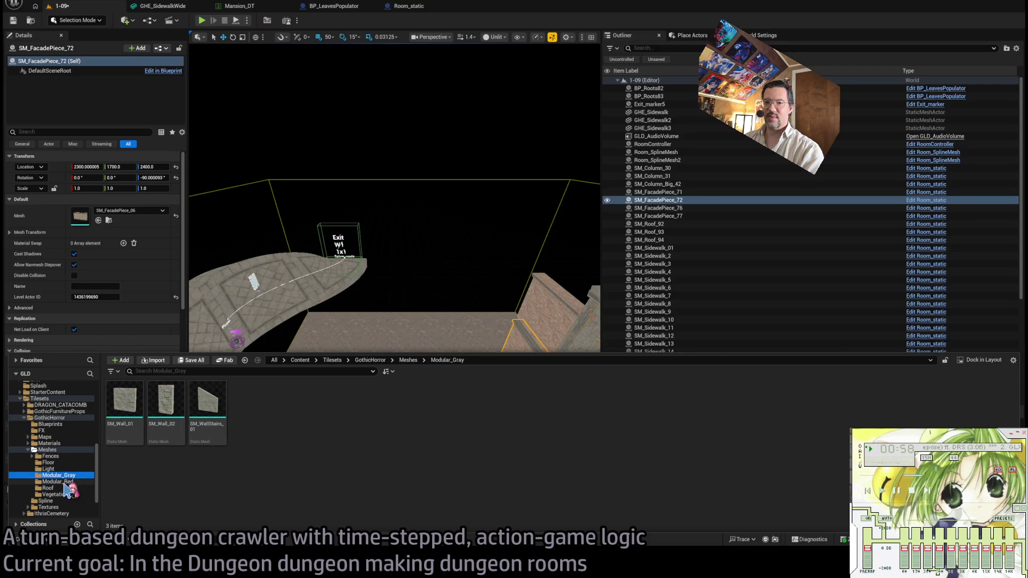
click(54, 451)
click(64, 475)
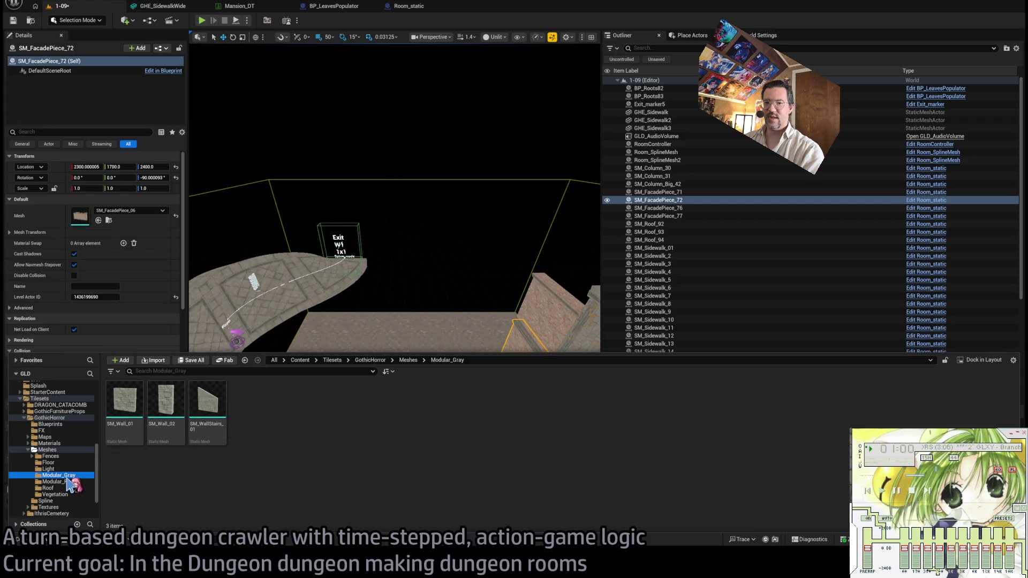
Rename the Modular_Gray folder to Modular and go back to the Meshes folder.
click(64, 477)
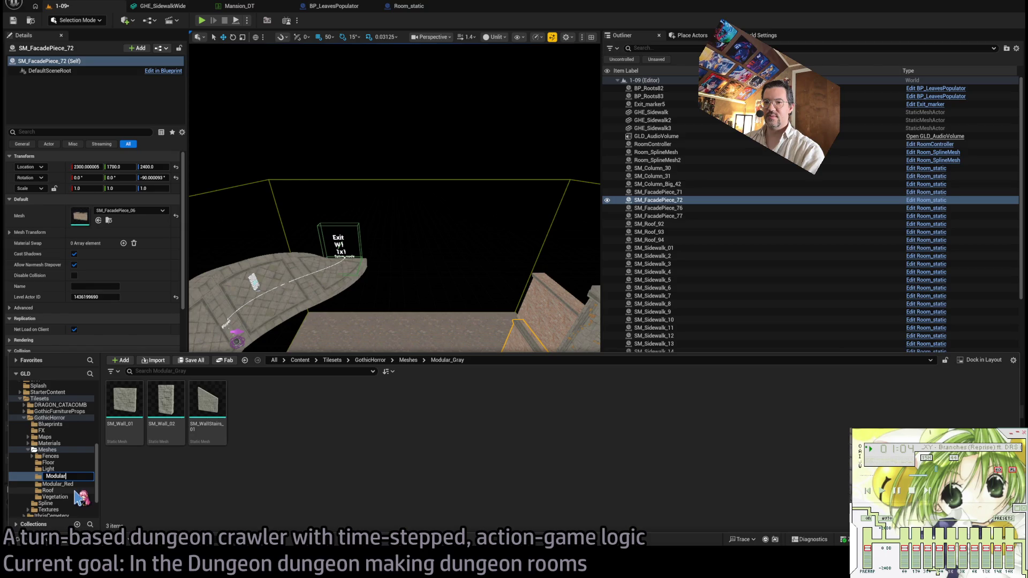
click(75, 485)
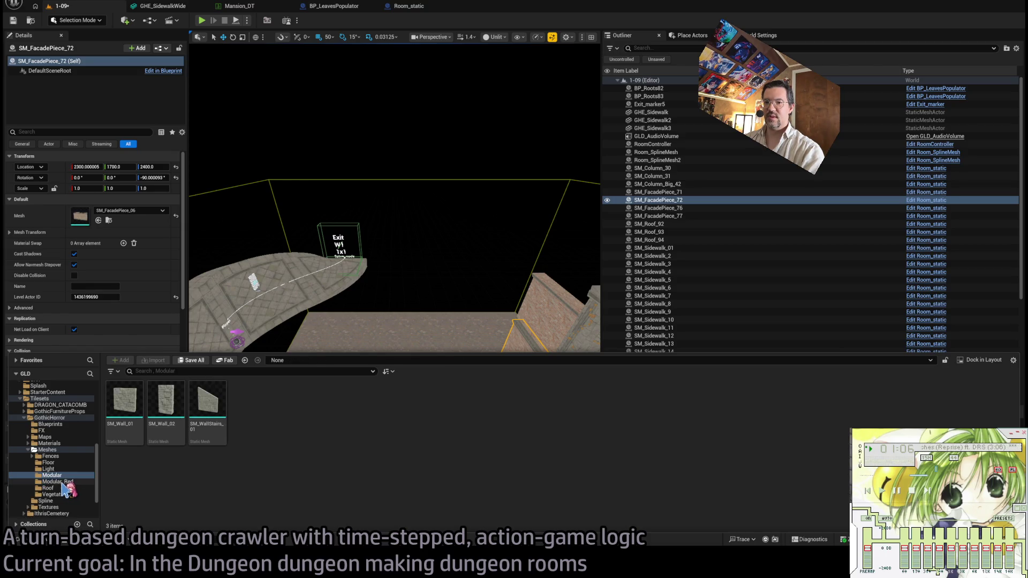
click(125, 399)
shift+click(651, 395)
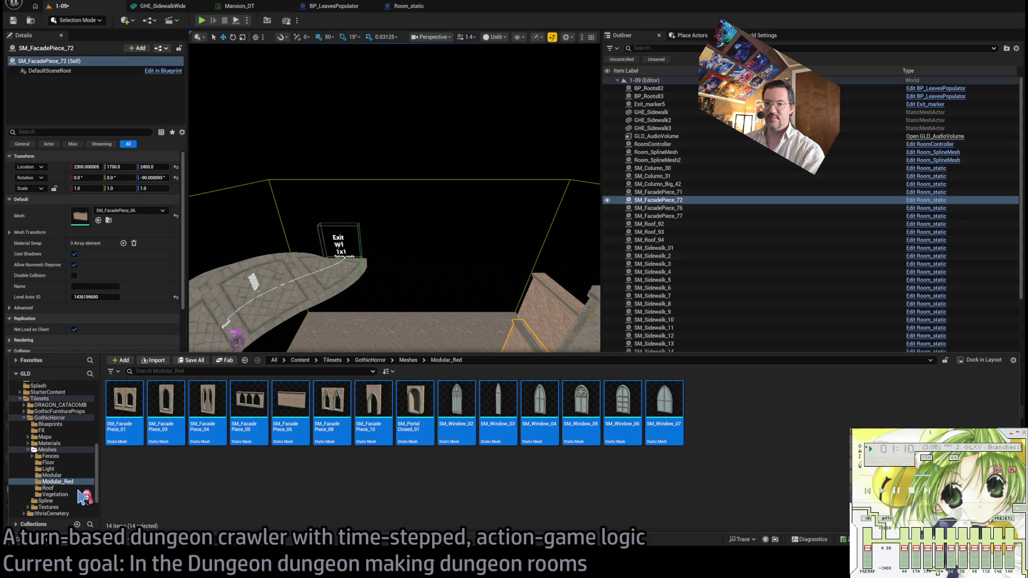
click(64, 450)
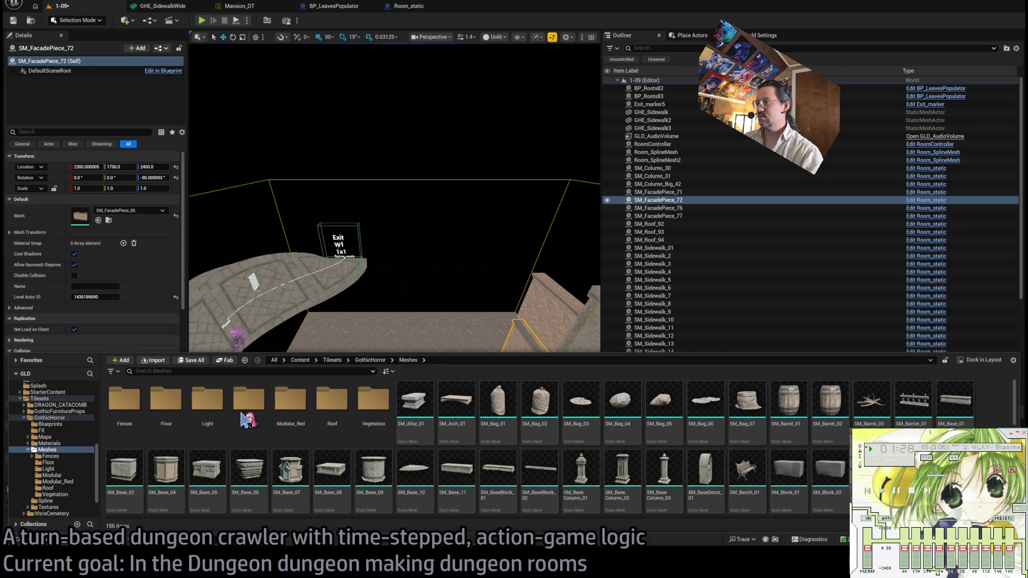
mouse_move(329, 326)
mouse_down()
mouse_move(354, 316)
mouse_move(192, 426)
mouse_up()
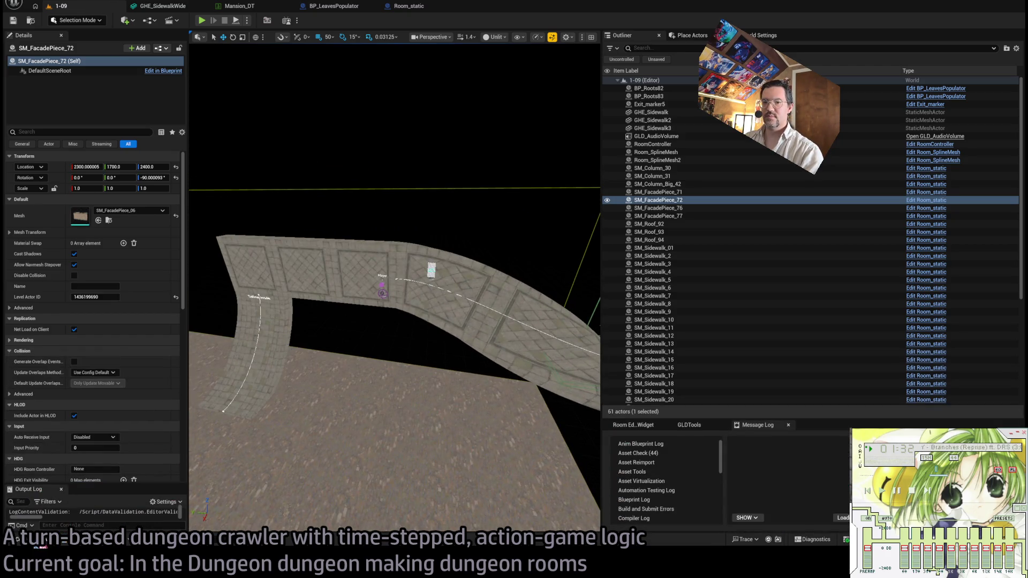
Place an SM_Wall_01 grey stone wall on the room floor, discarding a trial SM_Wall_02.
click(39, 546)
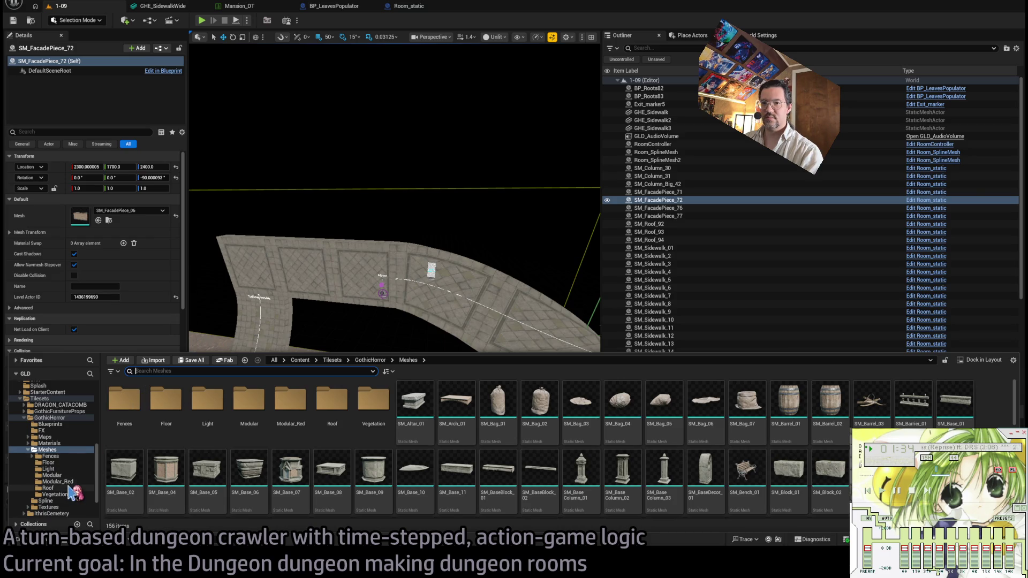
click(52, 475)
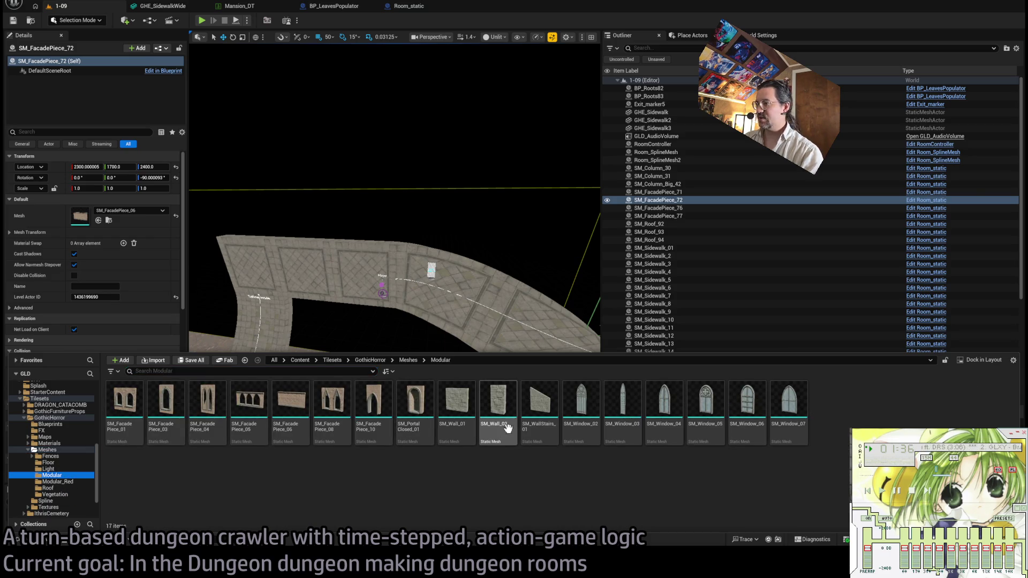
mouse_move(456, 401)
mouse_down()
mouse_move(413, 367)
mouse_move(395, 367)
mouse_up()
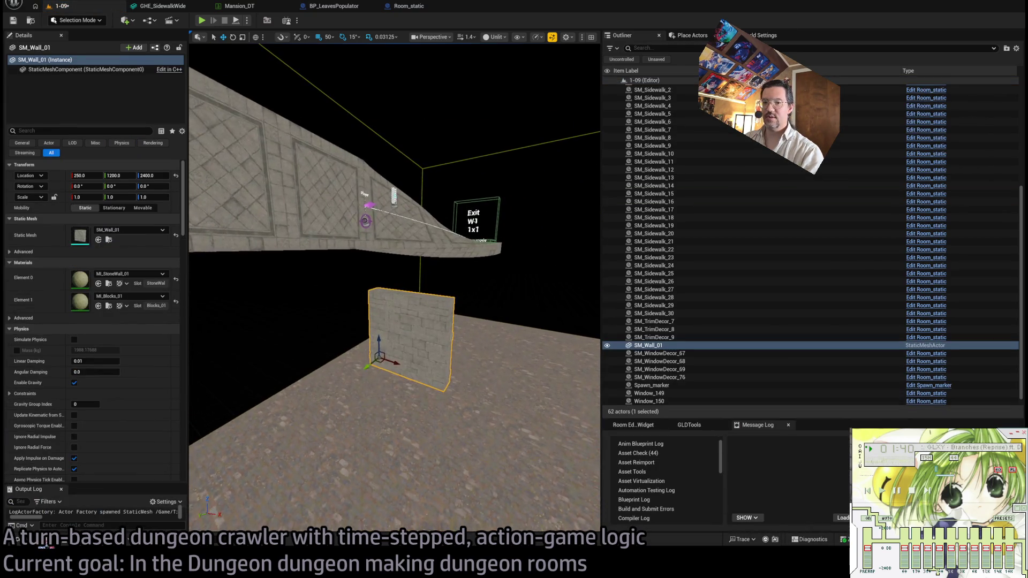
key(ctrl+space)
click(503, 417)
mouse_move(502, 417)
mouse_down()
mouse_move(489, 391)
mouse_move(489, 441)
mouse_up()
key(ctrl+space)
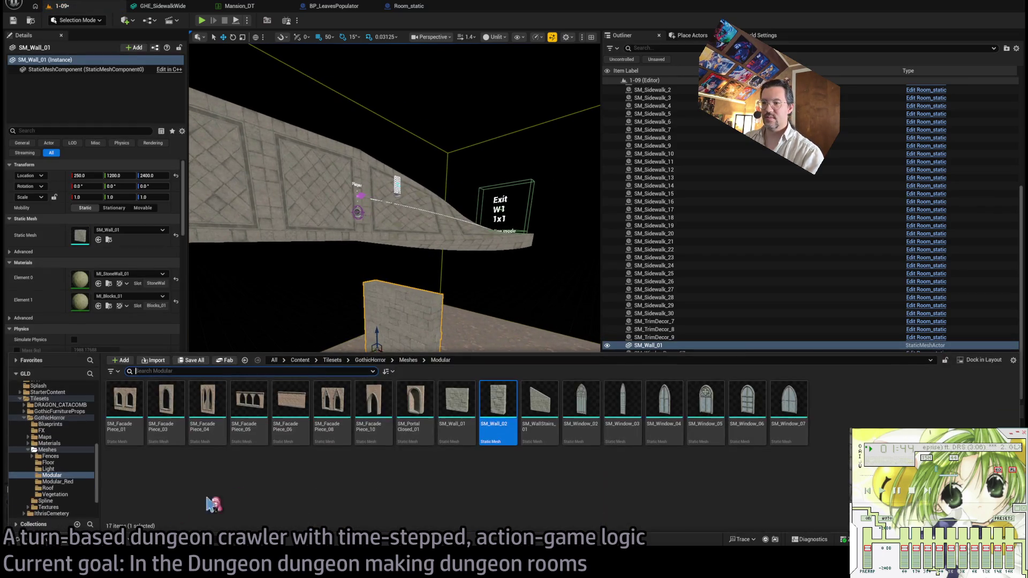
Rename the wall meshes GHE_Wall_gray, GHE_WallSm_gray and GHE_WallStairs_gray.
click(468, 402)
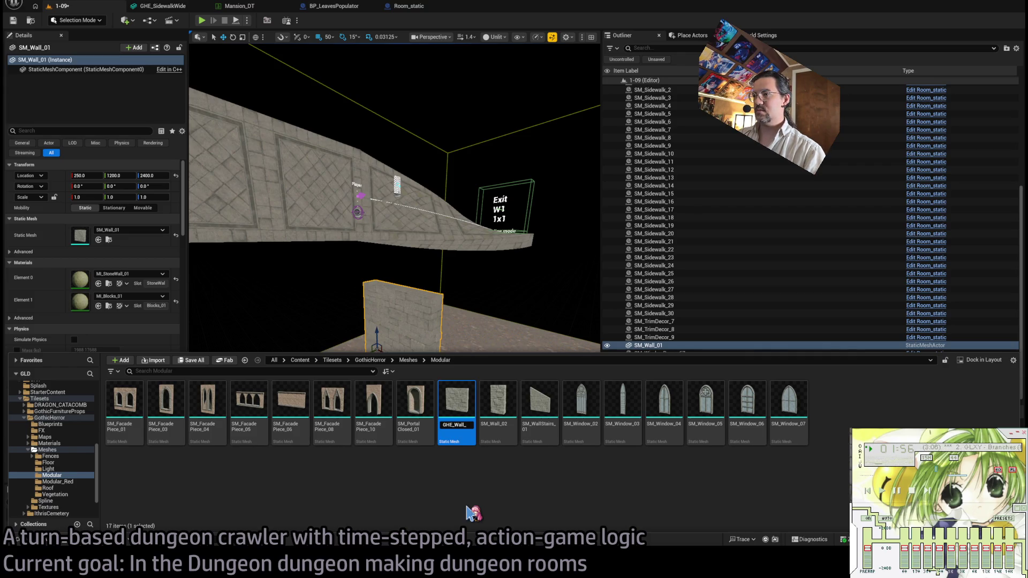
text(GHE_Wall_gray)
key(Return)
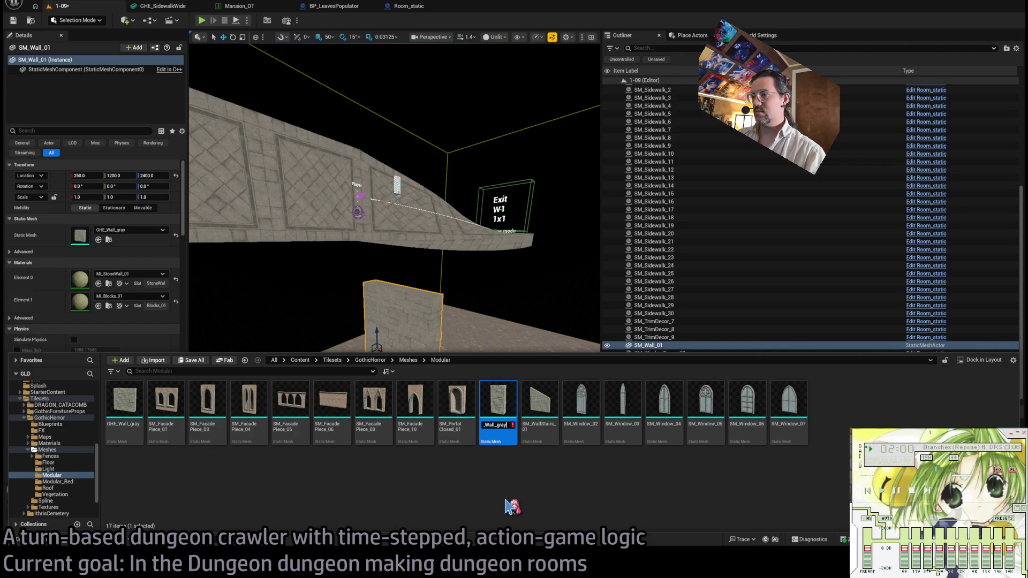
text(y)
key(Return)
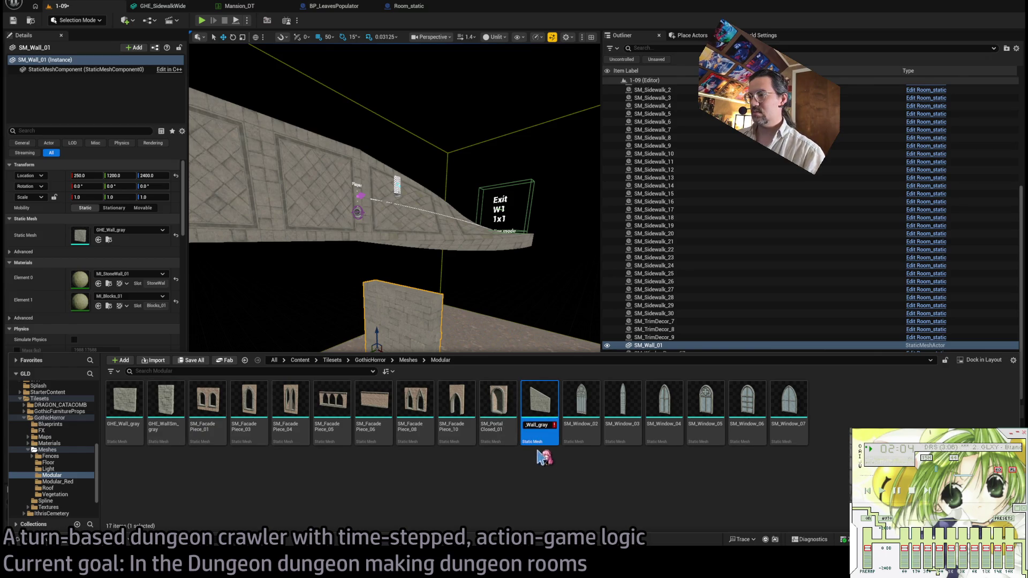
text(Stairs)
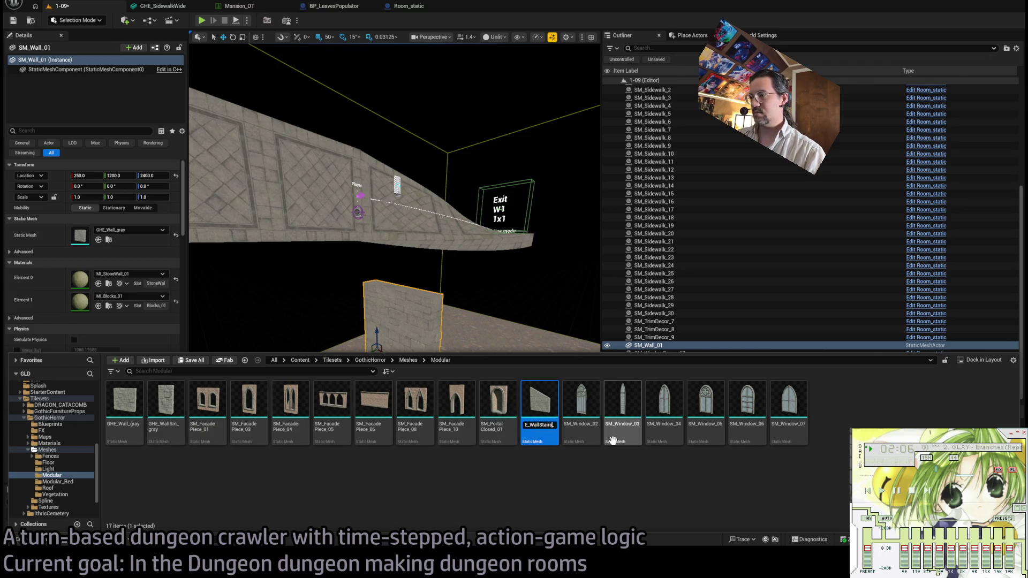
key(Return)
click(428, 473)
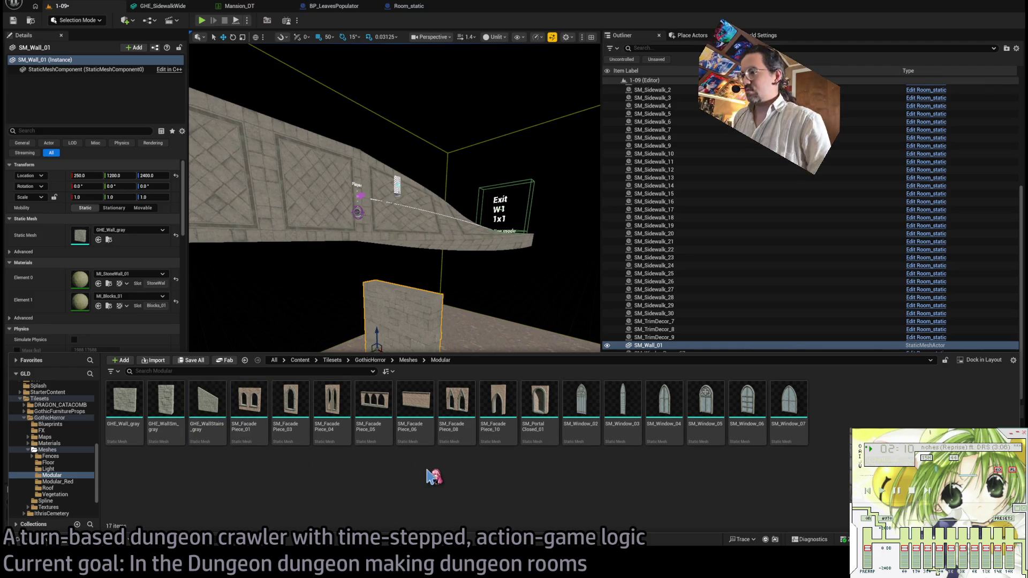
click(402, 313)
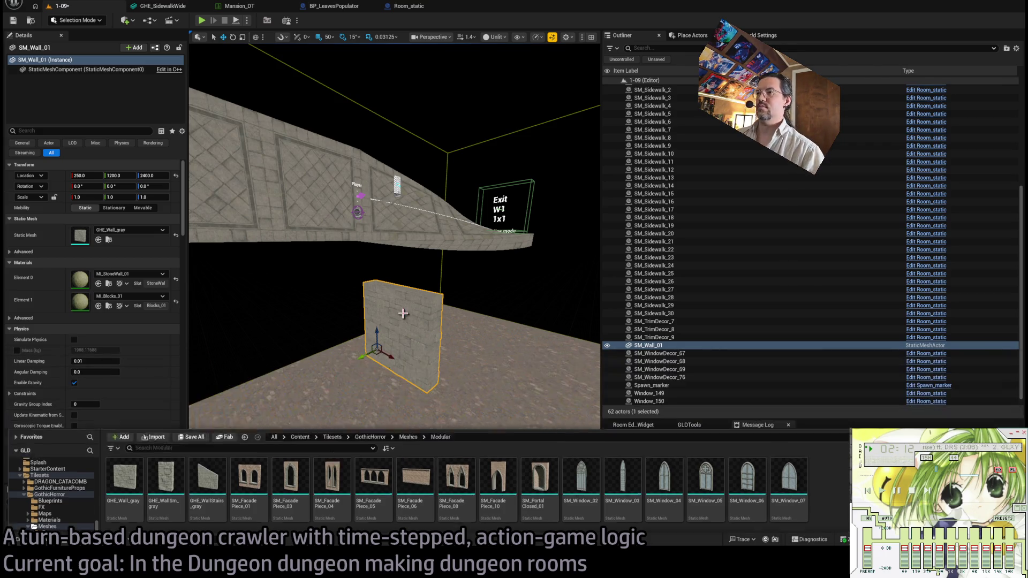
Turn the grey wall 90°, slide it into place, and copy it beside itself with 100-unit snapping.
key(e)
mouse_move(435, 342)
mouse_down()
mouse_move(448, 339)
mouse_move(394, 348)
mouse_up()
key(w)
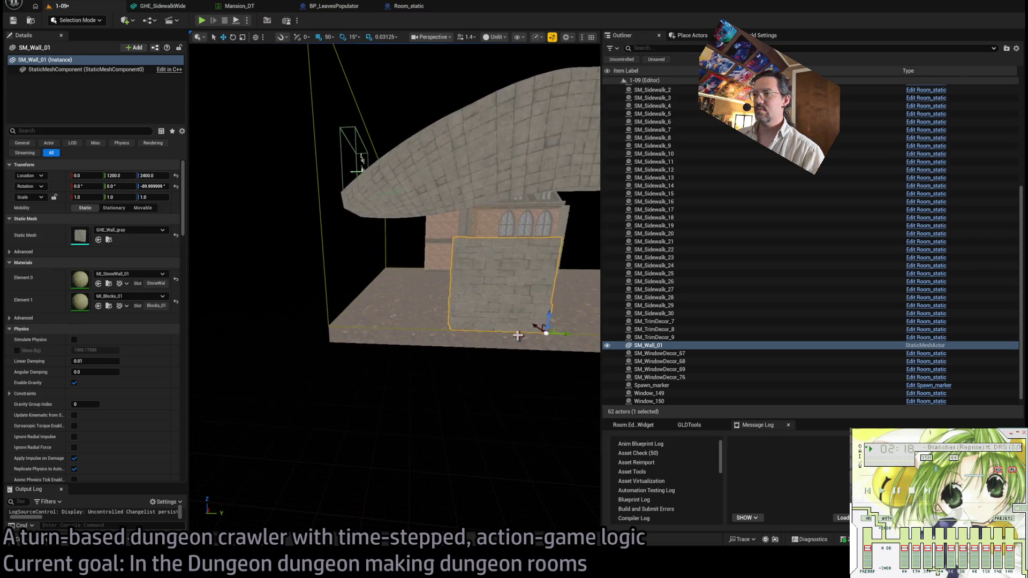
drag(558, 331, 436, 345)
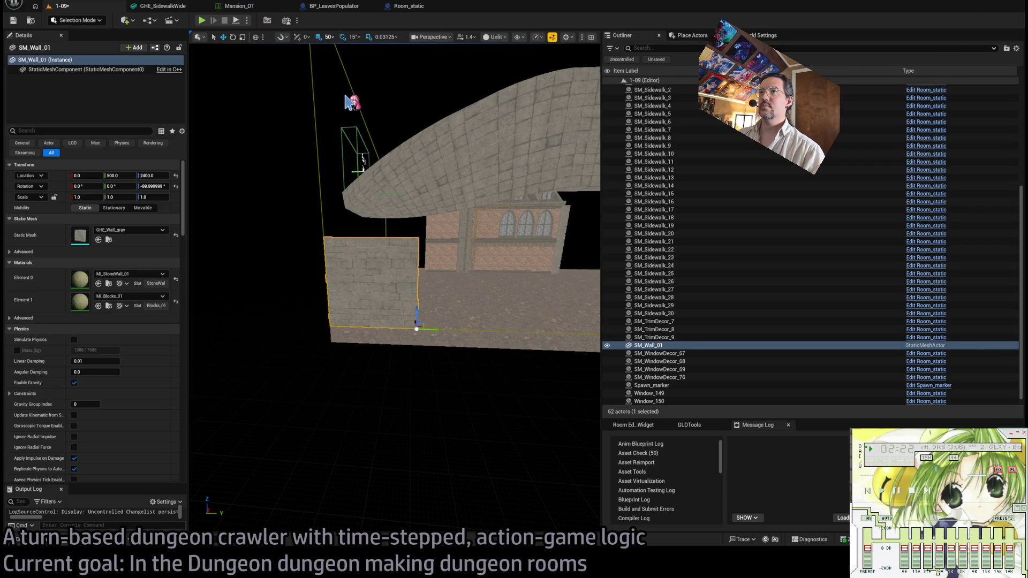
key(bracketright)
alt+drag(428, 336, 521, 337)
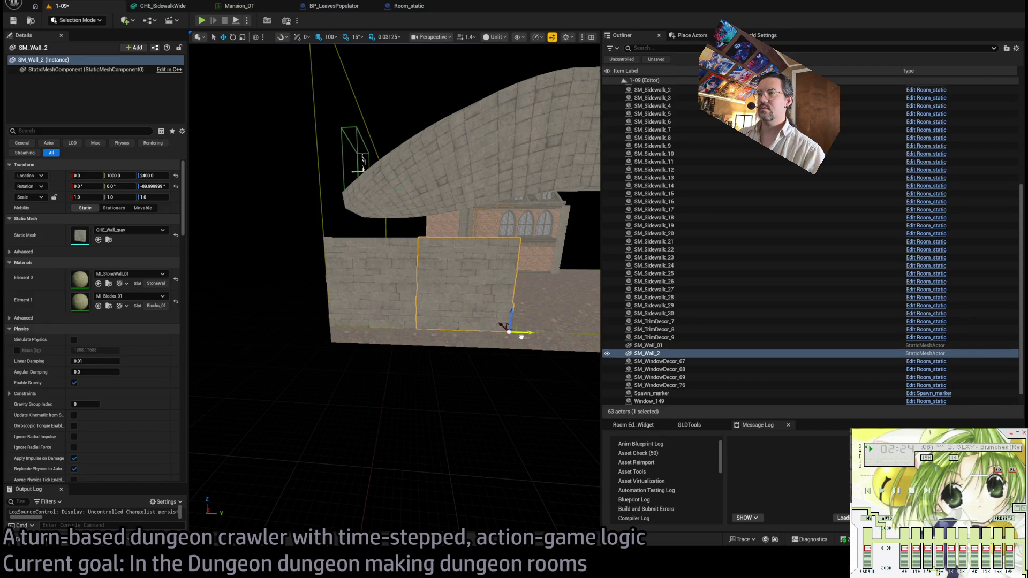
Rename the two grey walls GrayWall1 and GrayWall2.
ctrl+click(383, 284)
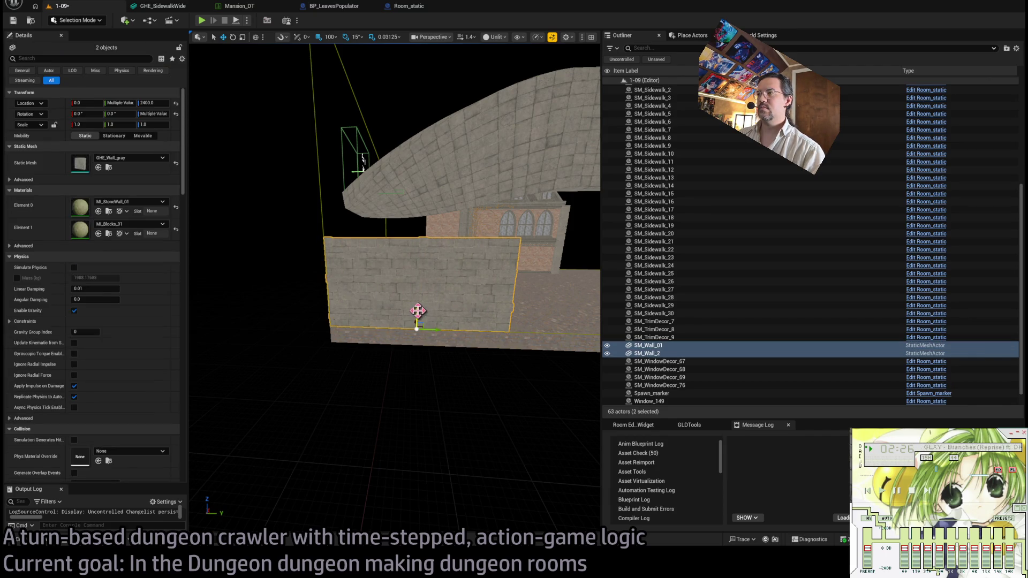
click(655, 425)
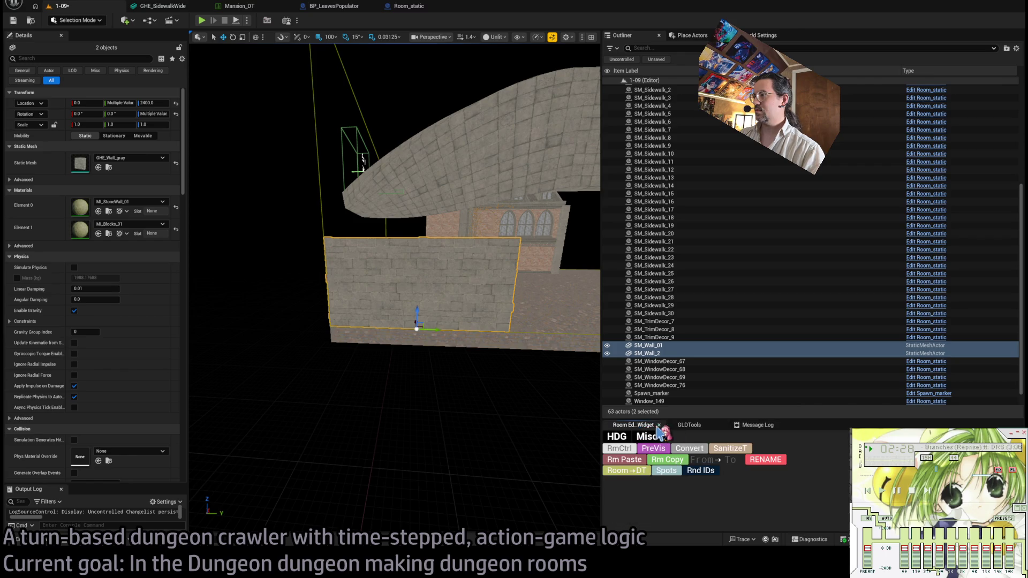
click(492, 314)
click(649, 347)
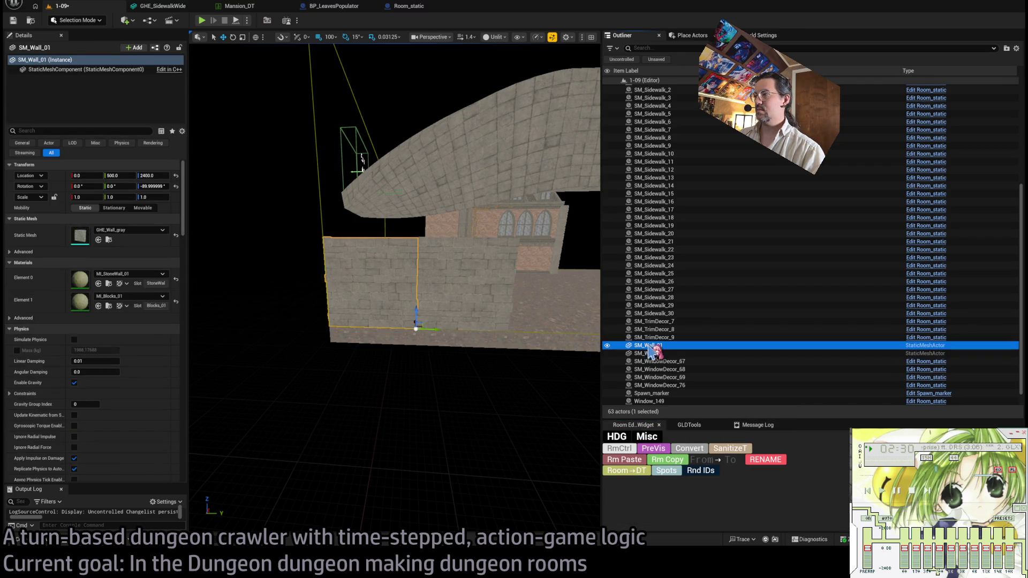
click(649, 347)
text(GrayWall)
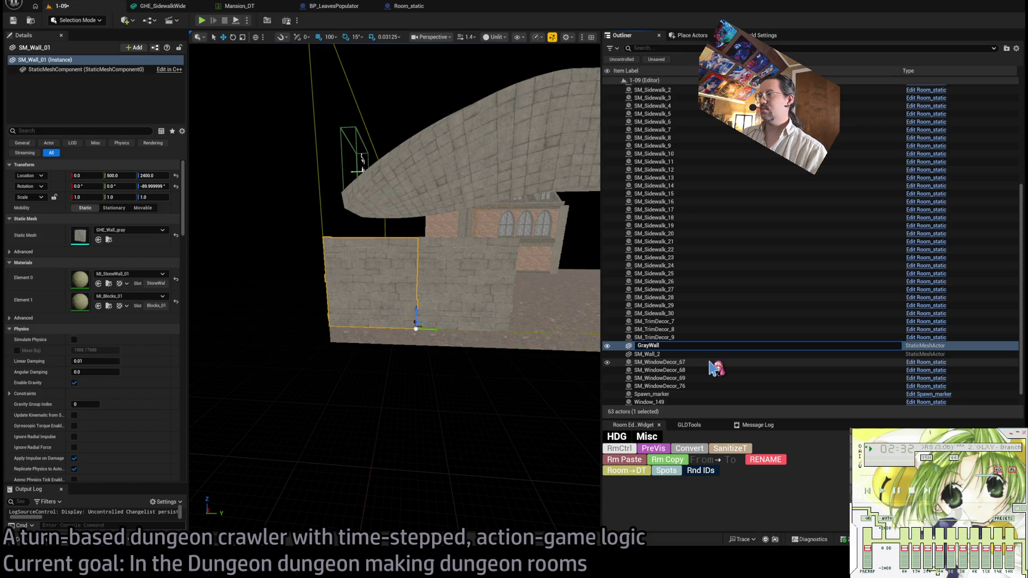
key(Return)
click(655, 354)
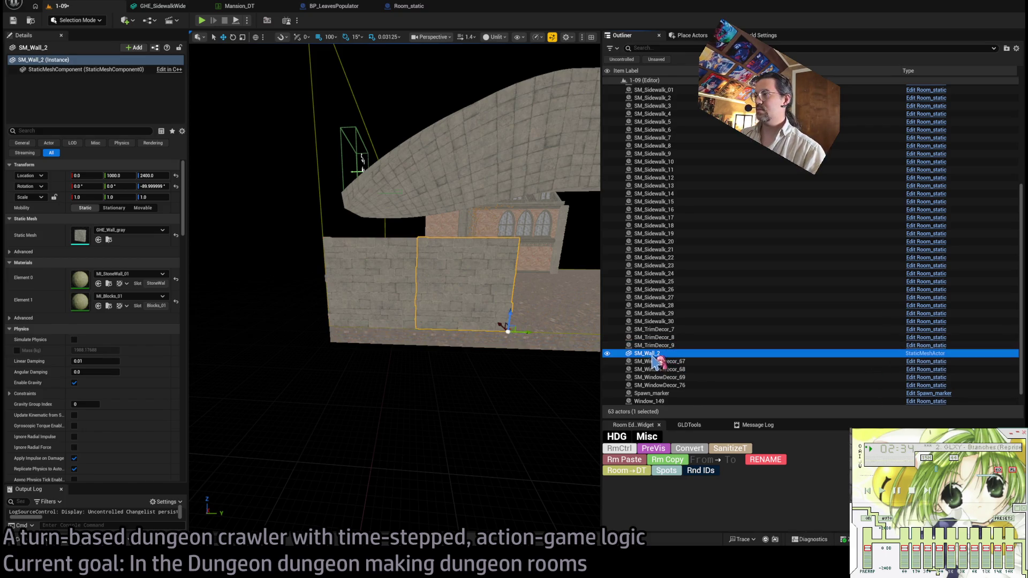
click(654, 354)
key(Return)
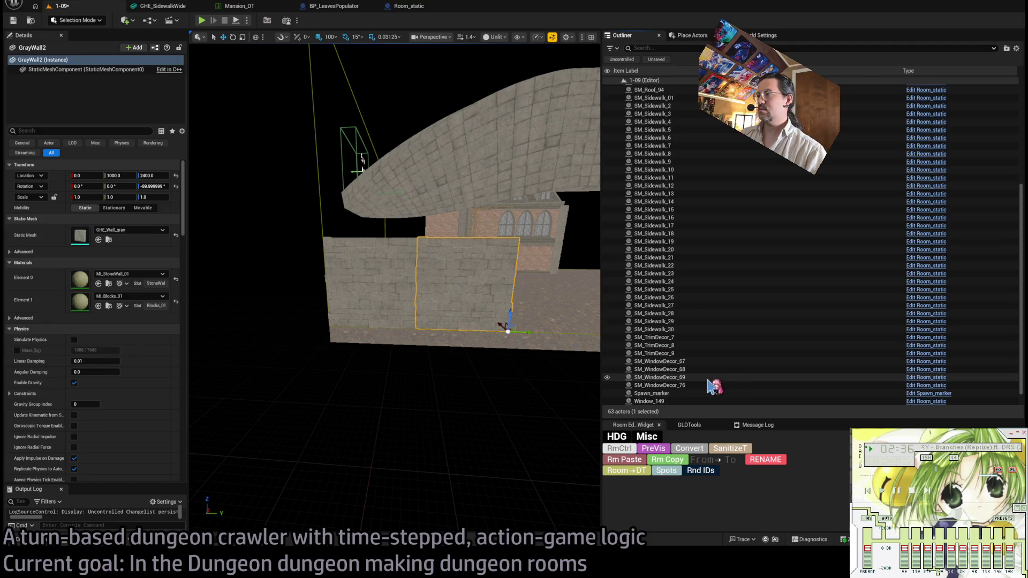
key(Escape)
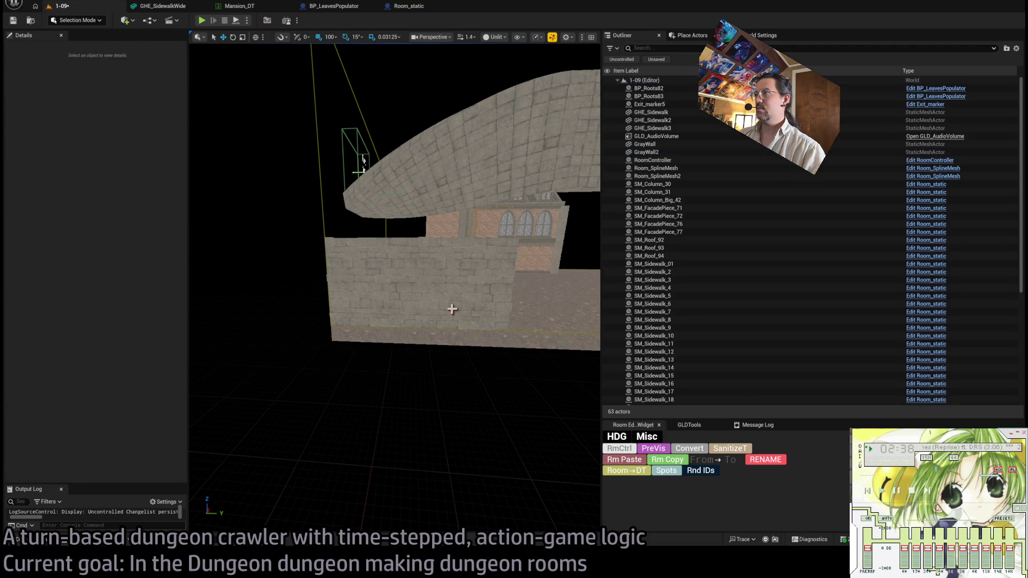
click(492, 306)
text(1)
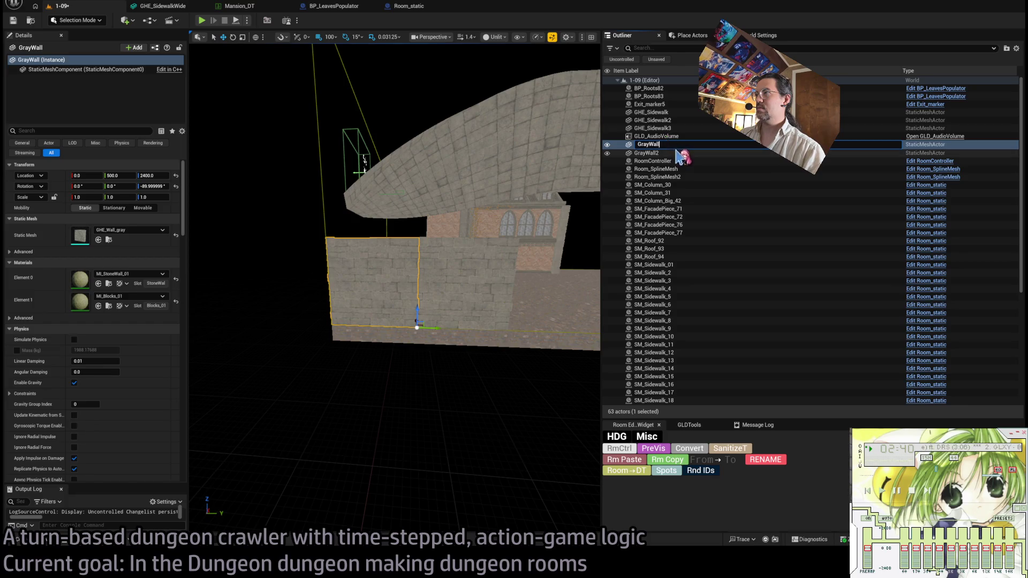
key(Return)
Convert both grey walls to Room_static and stack duplicated pairs upward with Ctrl+D, reaching Z 3400.
ctrl+click(400, 305)
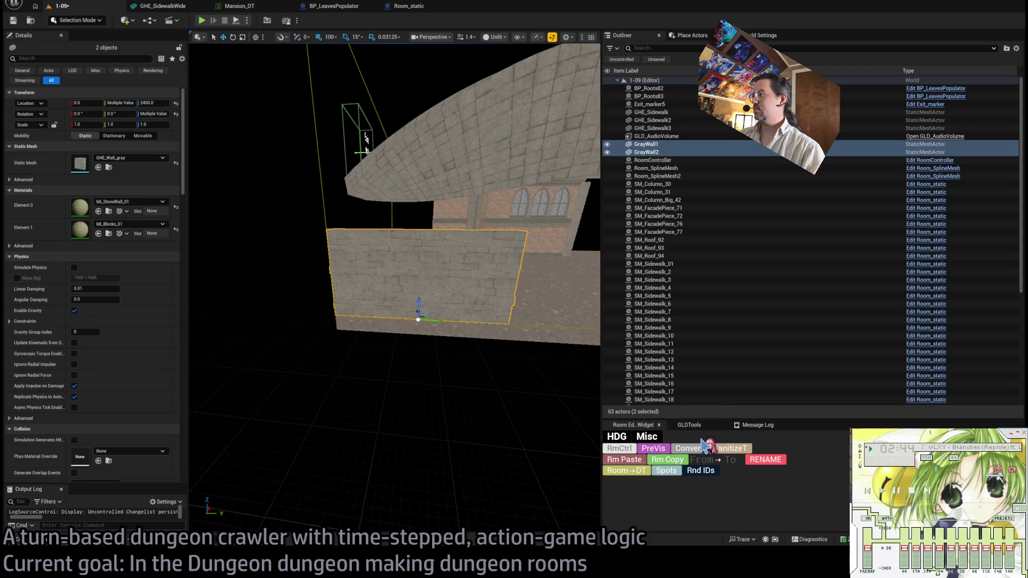
click(672, 450)
click(419, 304)
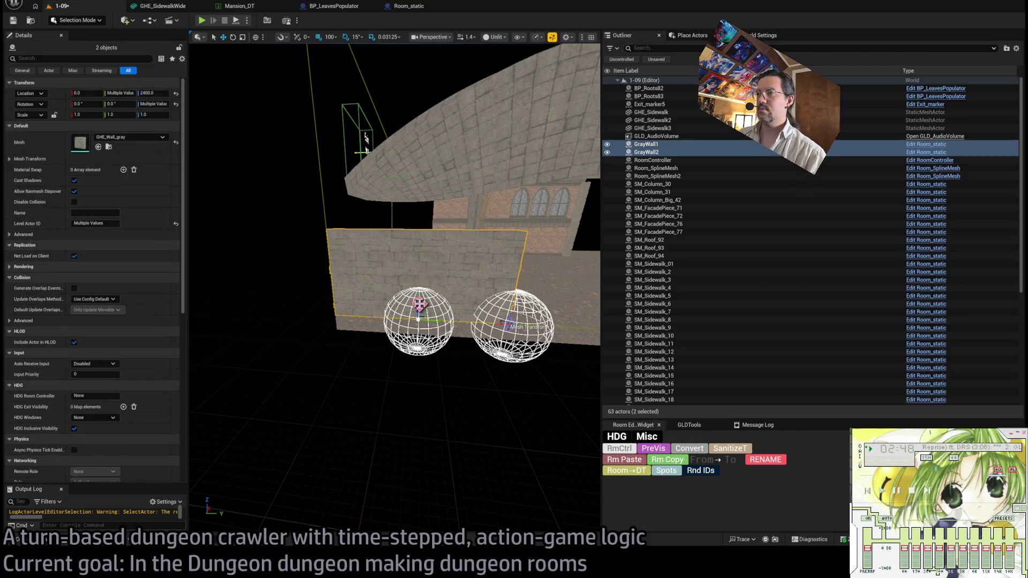
key(ctrl+d)
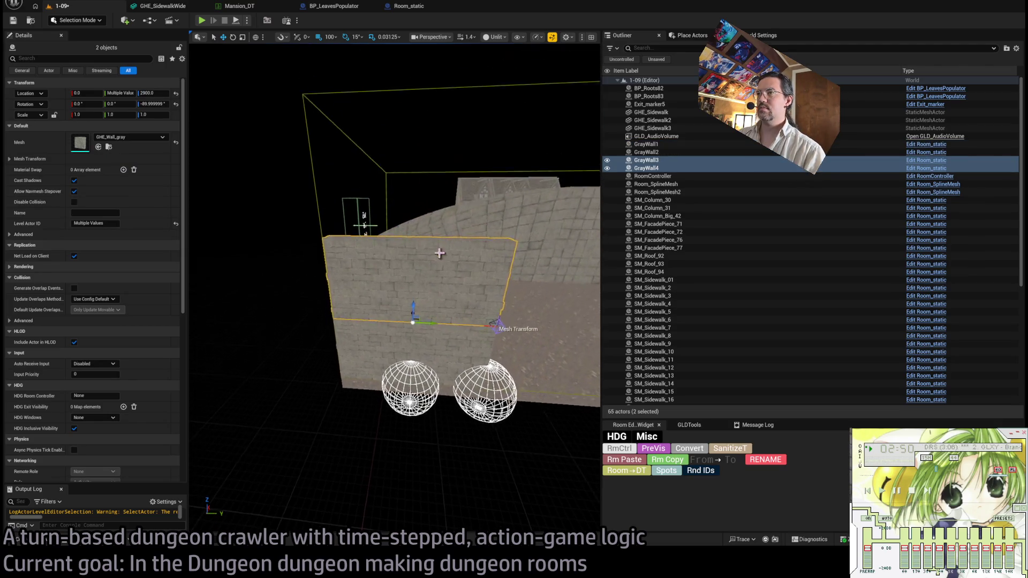
key(ctrl+d)
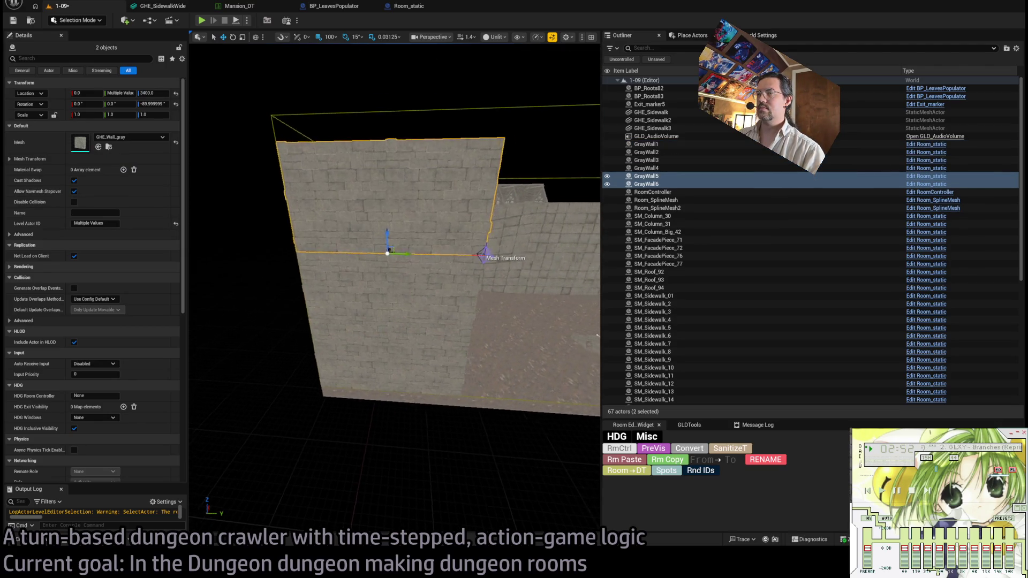
mouse_move(527, 335)
mouse_down()
mouse_move(490, 345)
mouse_move(457, 333)
mouse_up()
key(ctrl+d)
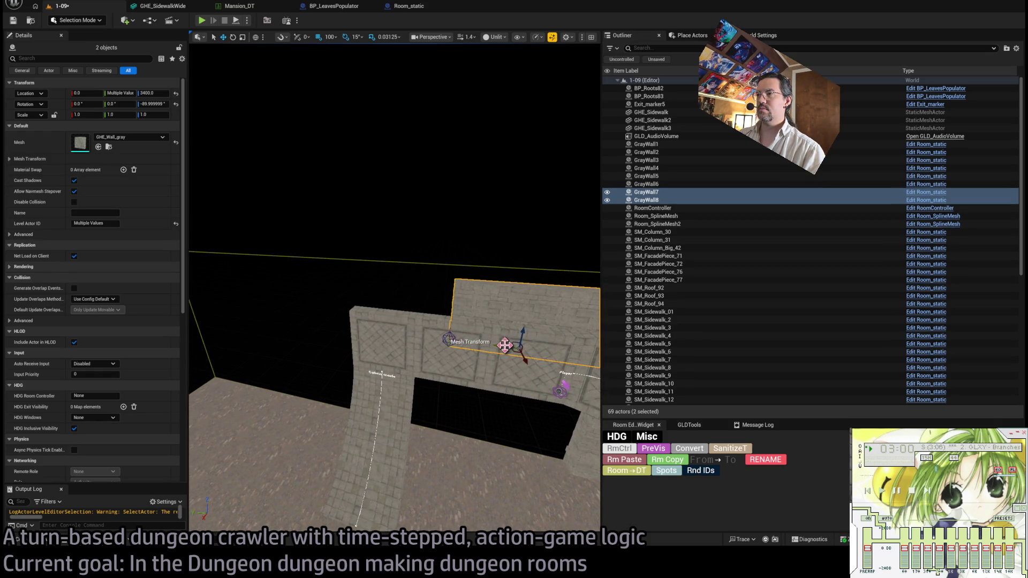
key(ctrl+d)
mouse_move(378, 335)
mouse_down()
mouse_move(469, 365)
mouse_move(515, 334)
mouse_up()
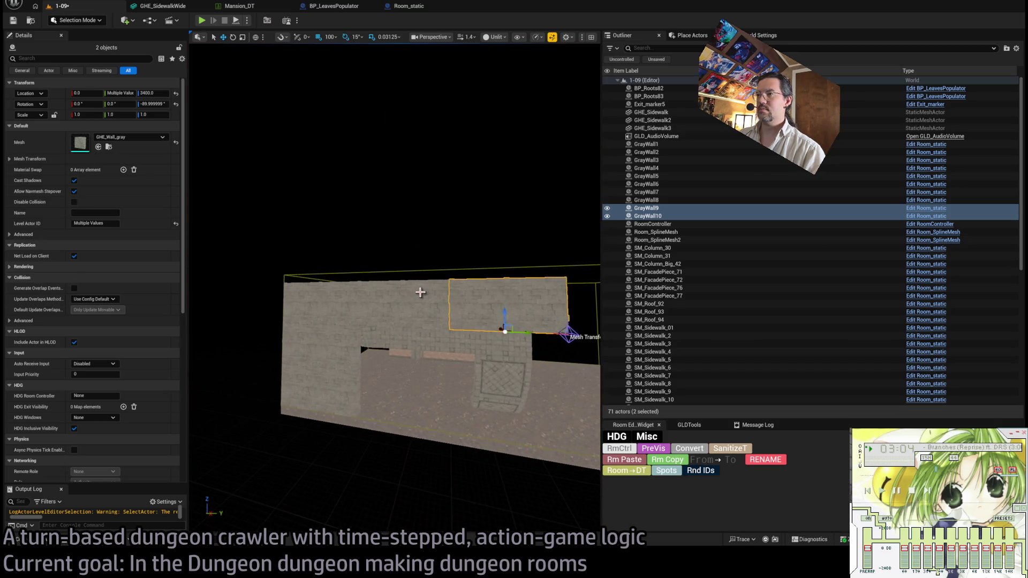
Copy four walls, including GrayWall7 and GrayWall8, down to Z 2700, then open the Modular mesh library.
ctrl+click(401, 301)
ctrl+click(416, 323)
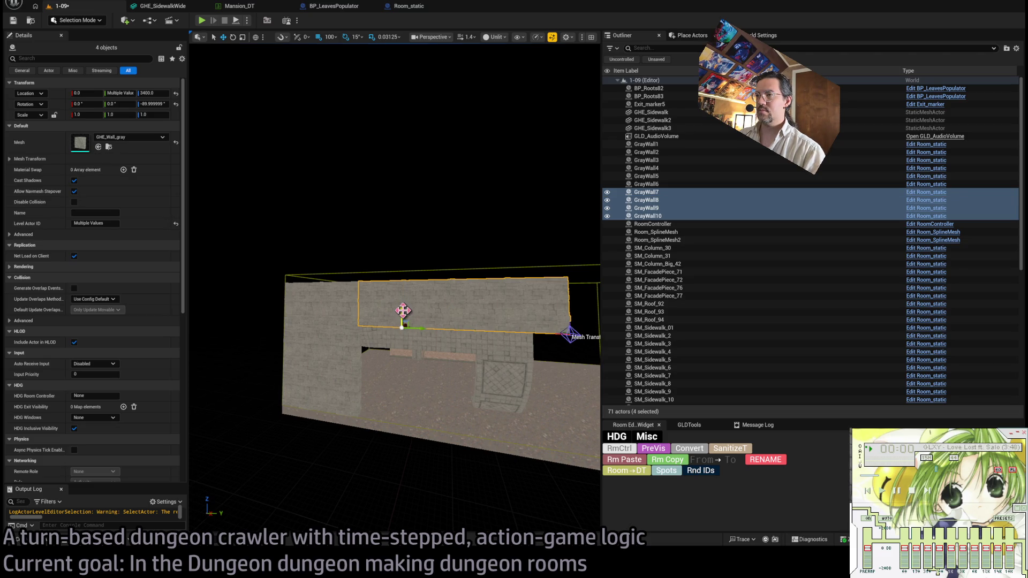
alt+drag(402, 311, 407, 415)
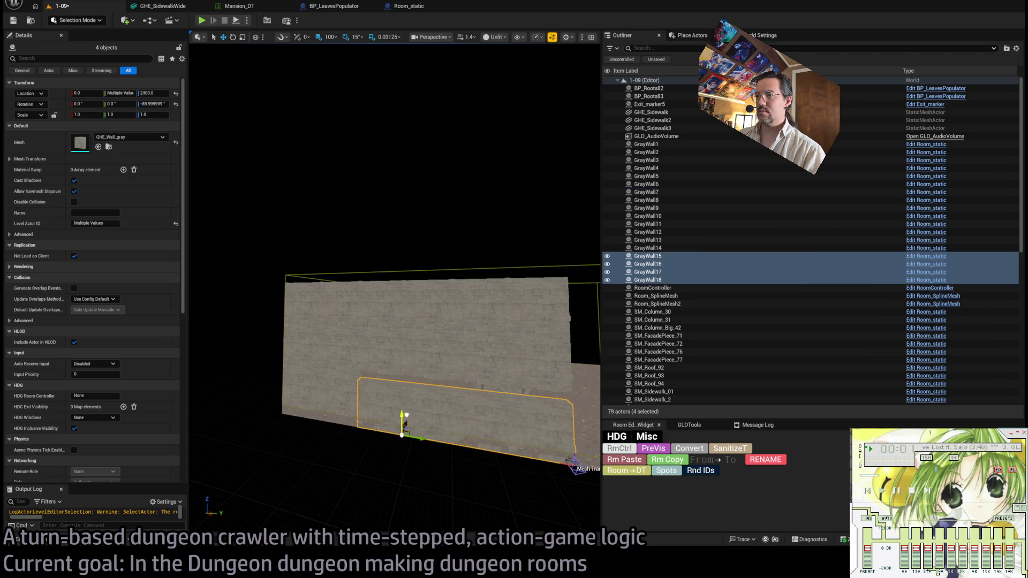
drag(450, 385, 405, 363)
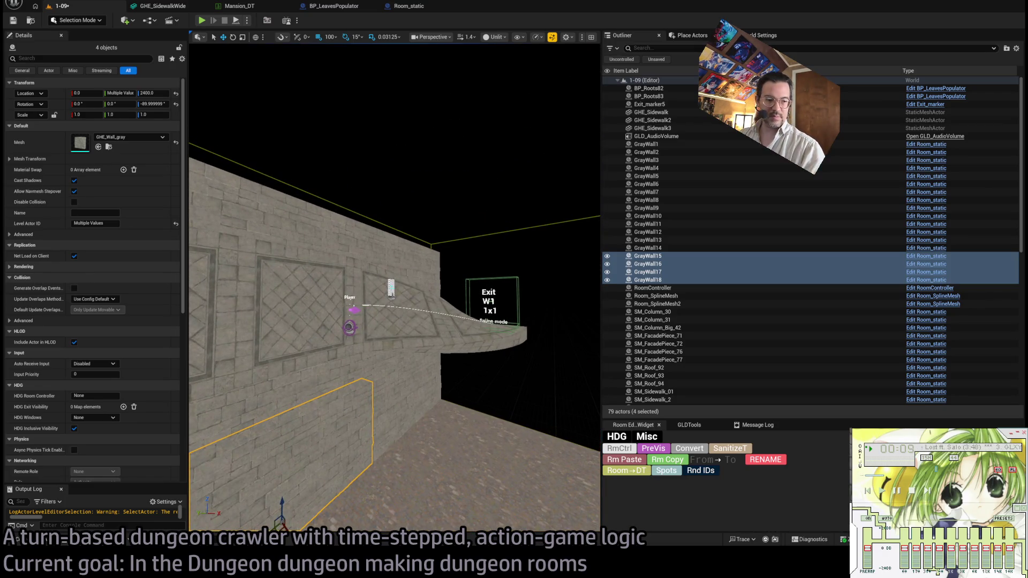
drag(405, 415, 276, 462)
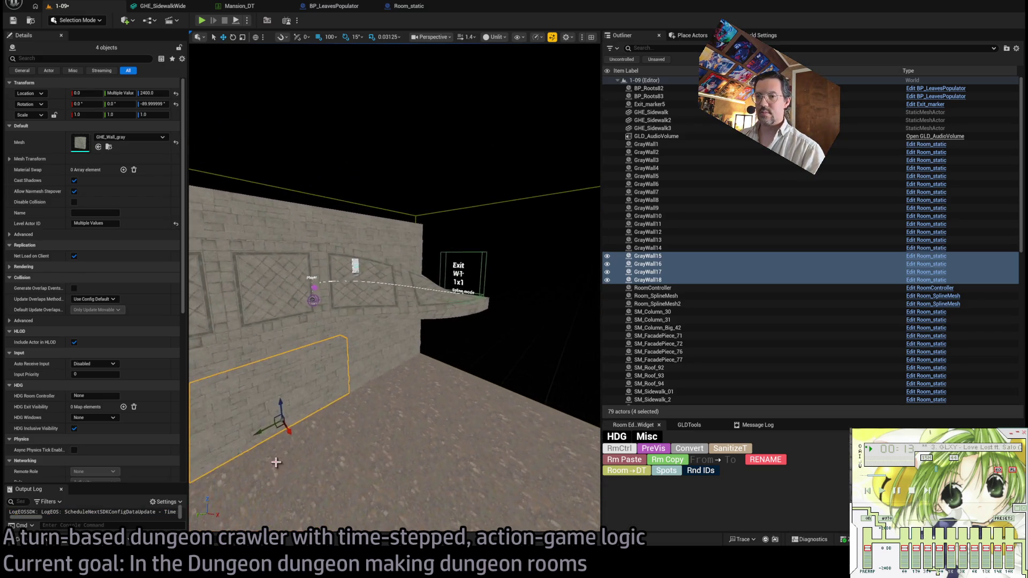
click(45, 544)
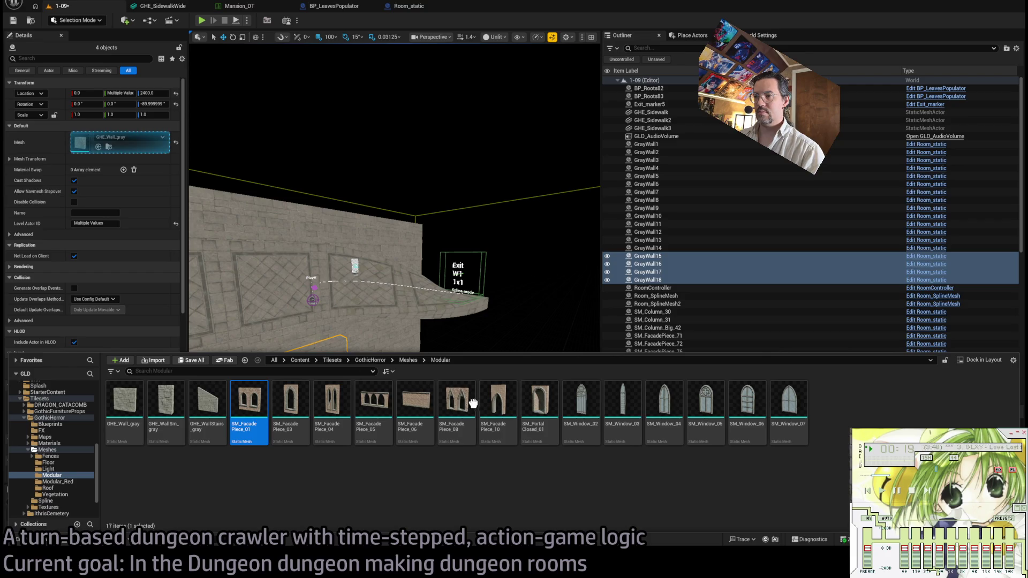
Swap a mistakenly placed SM_FacadePiece_01 for SM_FacadePiece_06 at the room edge.
drag(473, 404, 424, 482)
key(Delete)
click(32, 539)
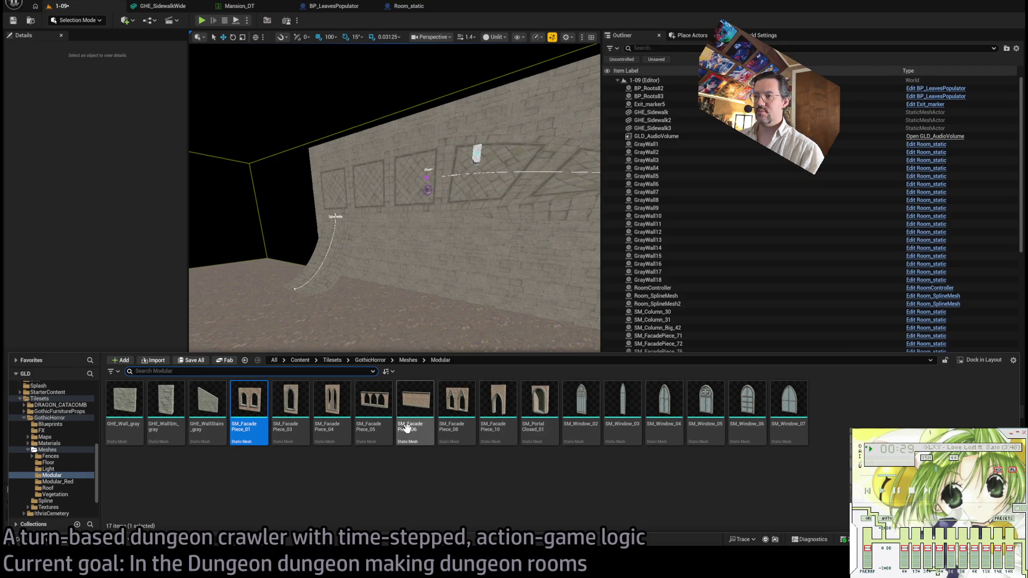
mouse_move(416, 426)
mouse_down()
mouse_move(505, 356)
mouse_move(360, 326)
mouse_move(438, 355)
mouse_move(400, 343)
mouse_move(362, 369)
mouse_move(356, 354)
mouse_move(386, 357)
mouse_move(356, 394)
mouse_move(367, 413)
mouse_move(339, 420)
mouse_move(299, 460)
mouse_up()
scroll(385, 357, down, 2)
key(w)
mouse_move(447, 427)
mouse_down()
mouse_move(428, 427)
mouse_move(447, 427)
mouse_move(422, 269)
mouse_move(405, 292)
mouse_move(375, 299)
mouse_move(395, 319)
mouse_move(398, 353)
mouse_move(419, 359)
mouse_move(413, 375)
mouse_move(416, 355)
mouse_up()
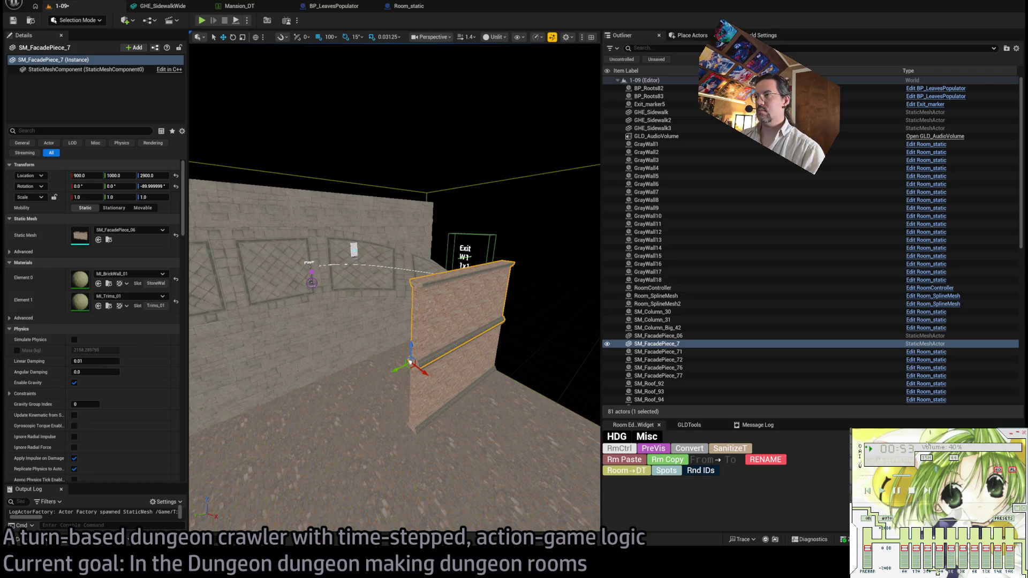
Stack facade copies up to Z 3400 and copy the three-piece section along to Y 2000.
mouse_move(414, 343)
mouse_down()
mouse_move(413, 252)
mouse_move(396, 375)
mouse_move(431, 370)
mouse_move(412, 348)
mouse_up()
ctrl+click(435, 358)
ctrl+click(435, 375)
drag(343, 370, 336, 375)
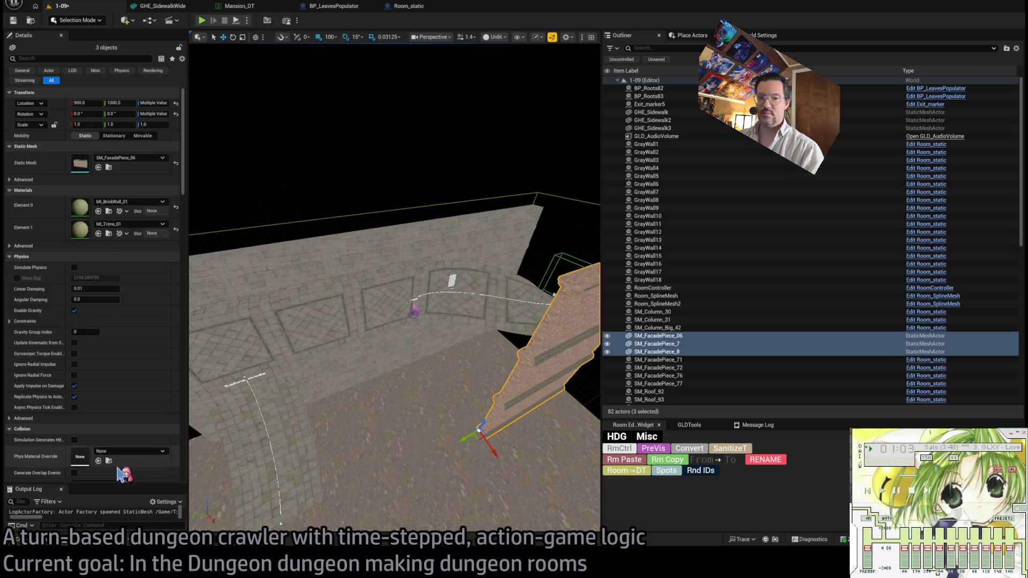
mouse_move(477, 437)
mouse_down()
mouse_move(321, 444)
mouse_move(337, 455)
mouse_move(350, 426)
mouse_up()
key(Delete)
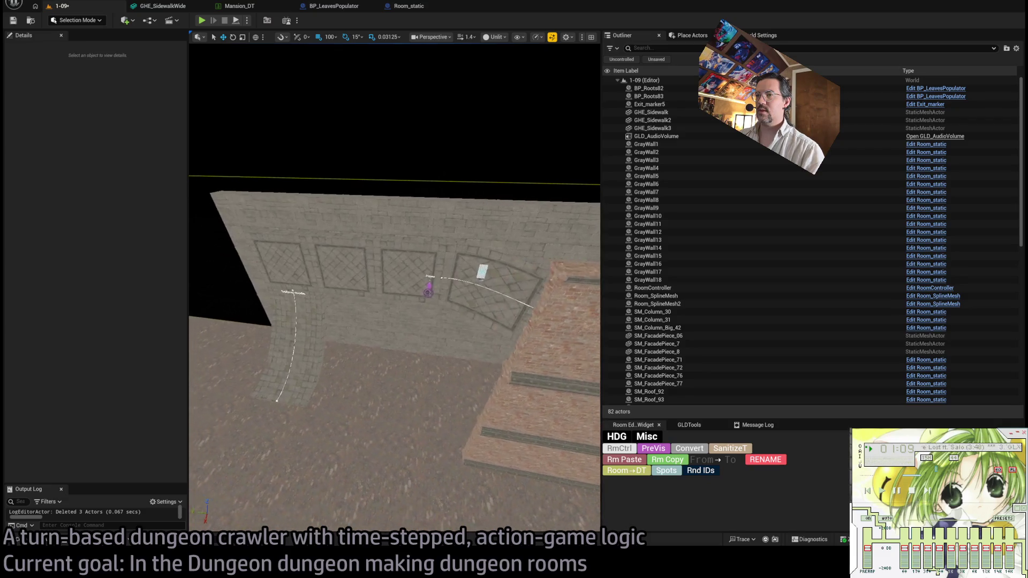
click(503, 444)
key(shift+e)
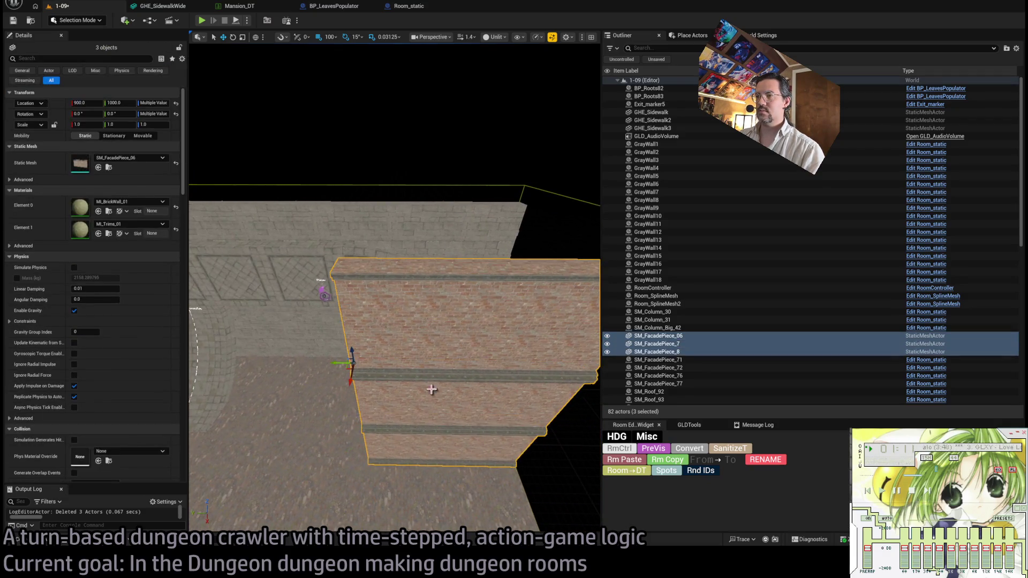
alt+drag(402, 359, 191, 356)
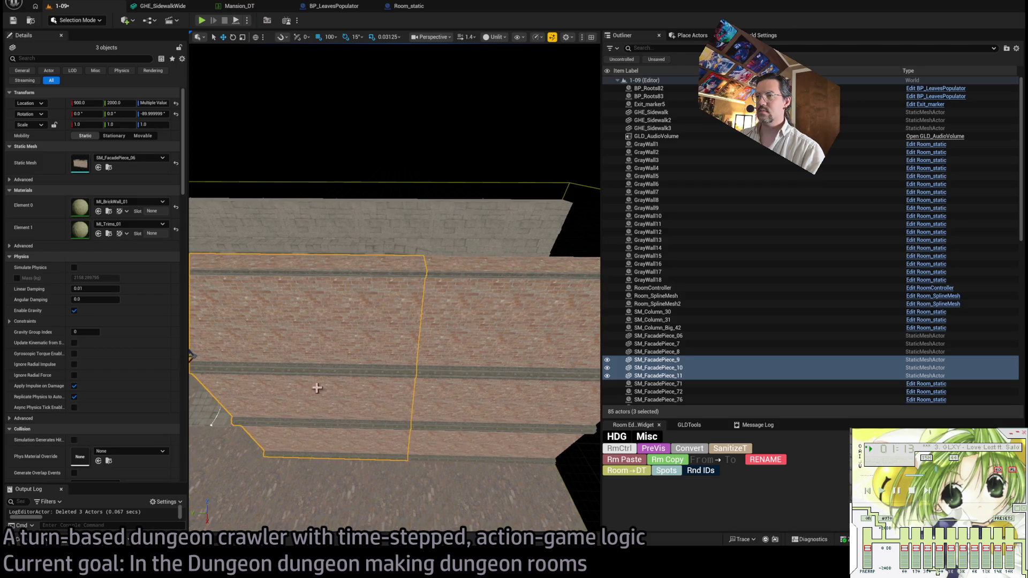
Copy the three-piece facade section further along to Y 3000.
key(f)
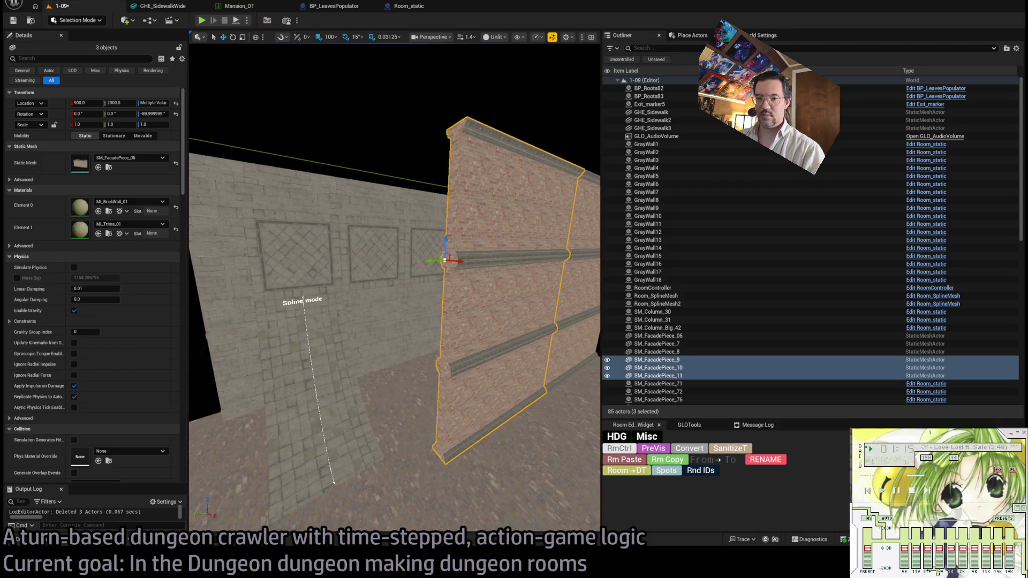
click(20, 541)
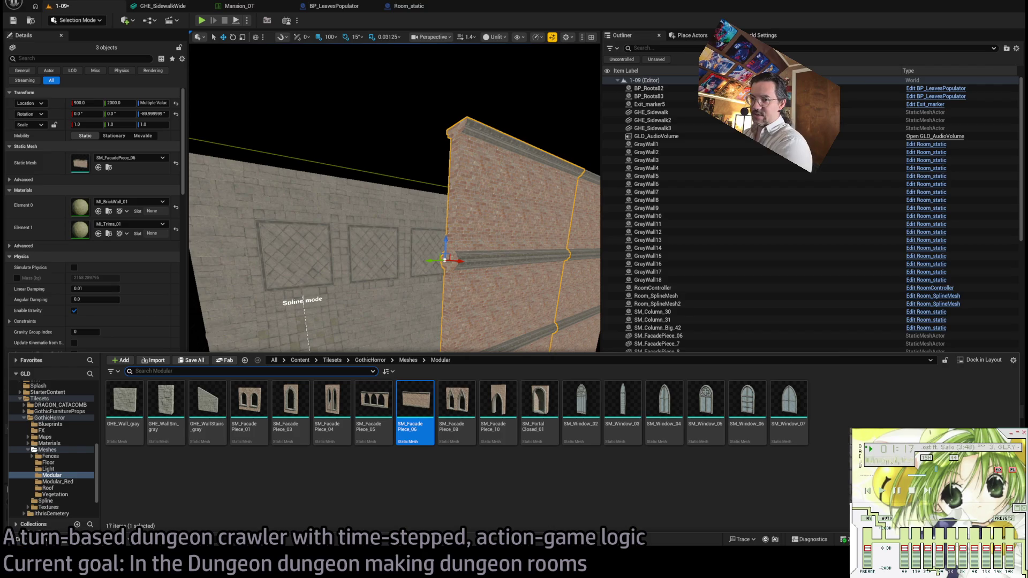
click(47, 450)
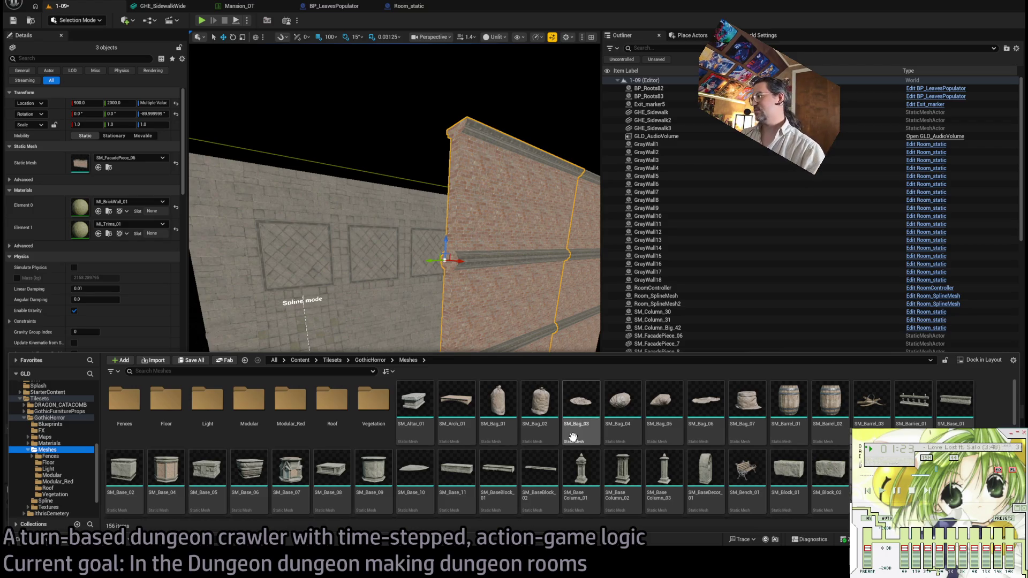
drag(542, 262, 516, 264)
mouse_move(363, 244)
mouse_down()
mouse_move(204, 275)
mouse_move(240, 261)
mouse_move(209, 267)
mouse_up()
Change SM_FacadePiece_10's static mesh to SM_FacadePiece_05, giving it three arched Gothic windows.
click(478, 323)
drag(478, 323, 478, 323)
key(ctrl+z)
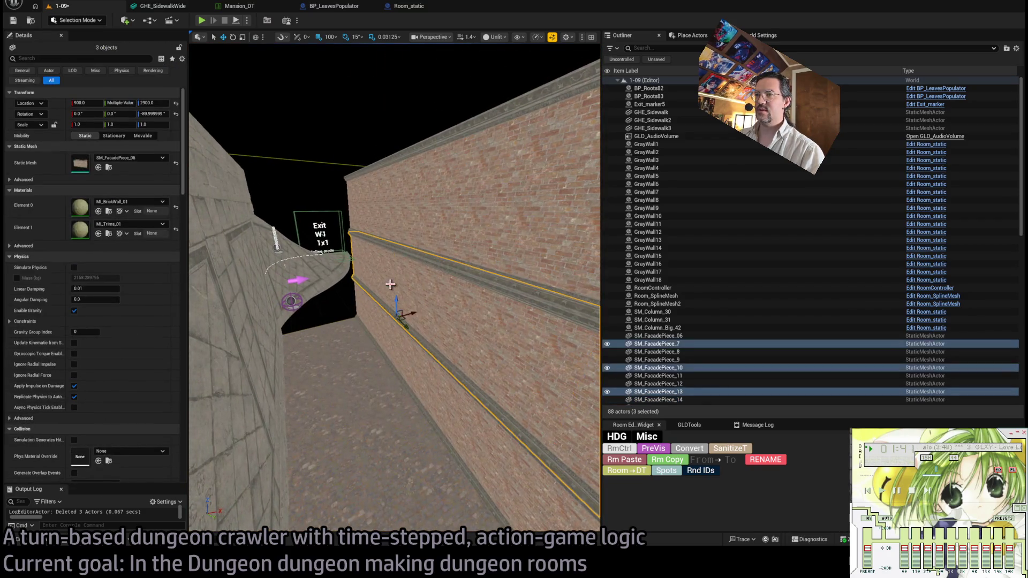
key(ctrl+space)
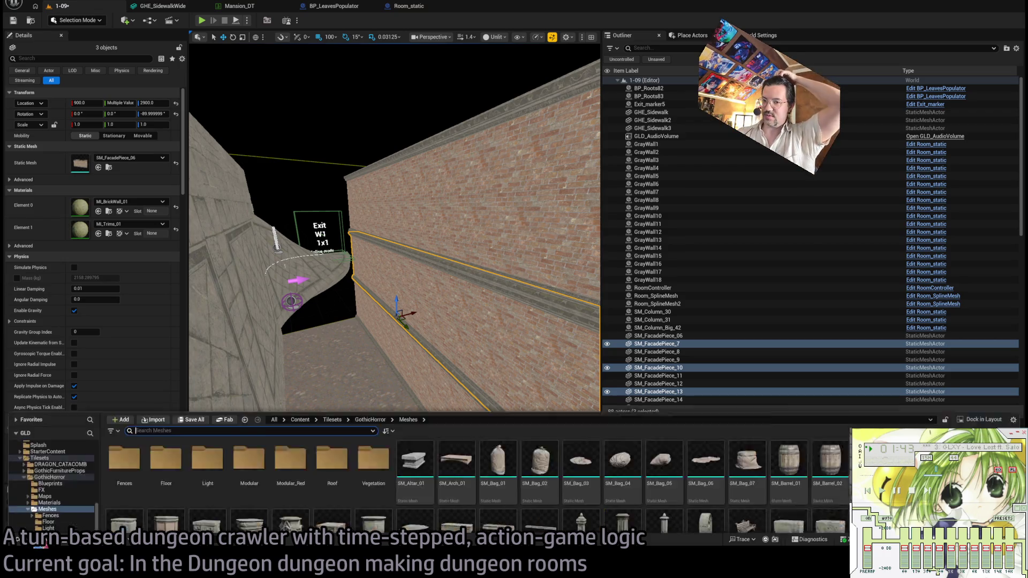
click(48, 470)
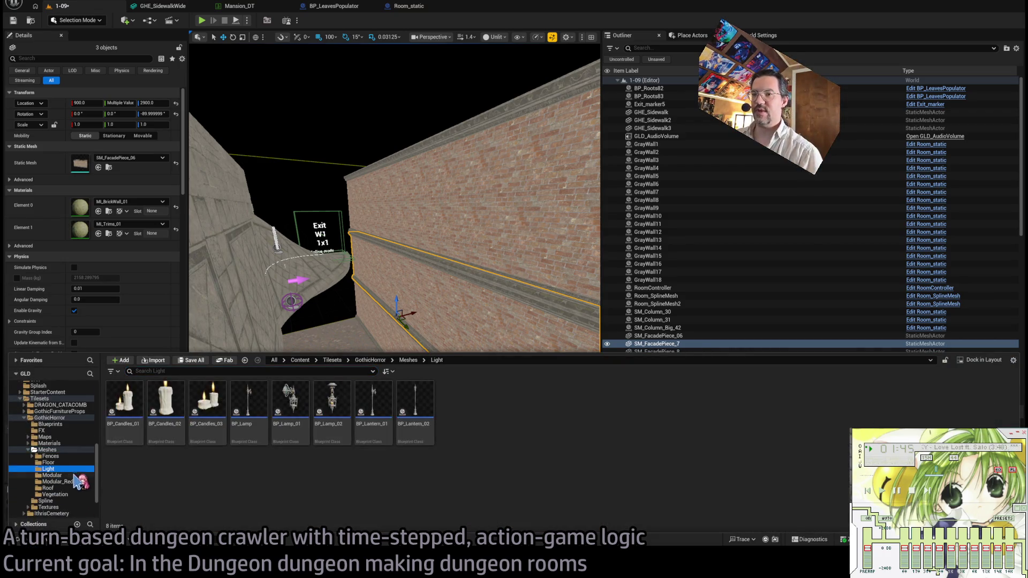
click(52, 475)
click(503, 321)
key(f)
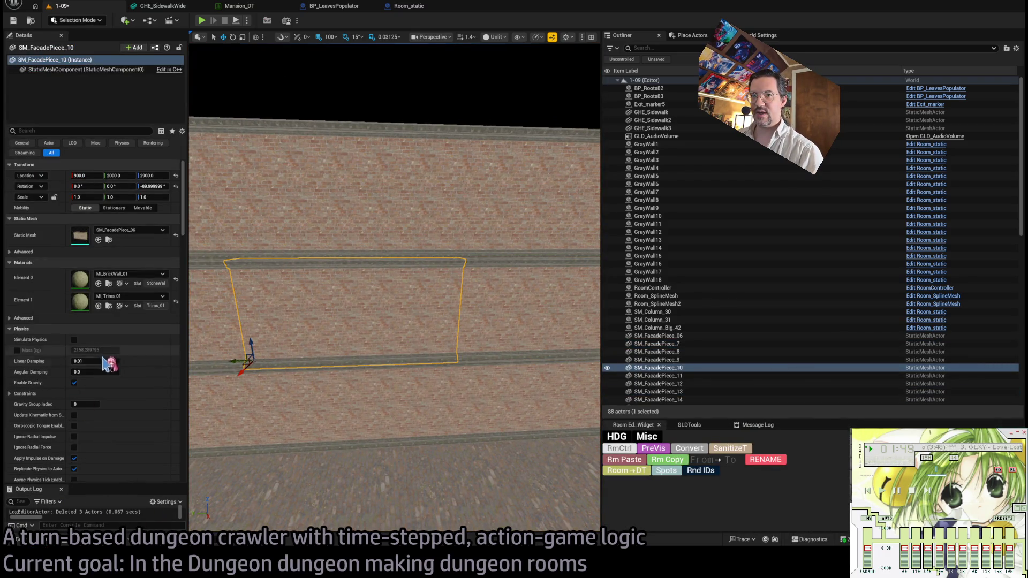
click(48, 544)
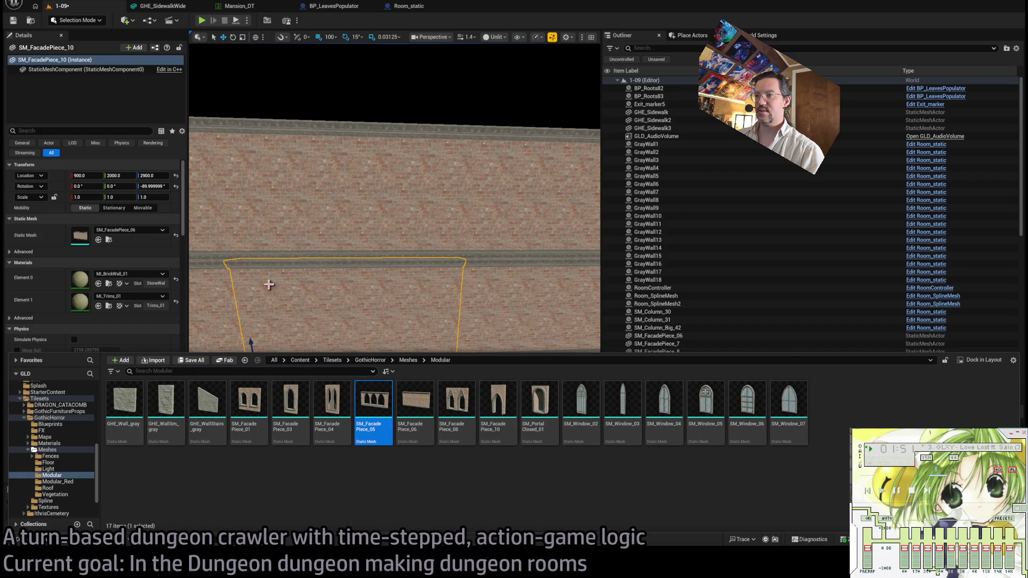
drag(98, 240, 98, 240)
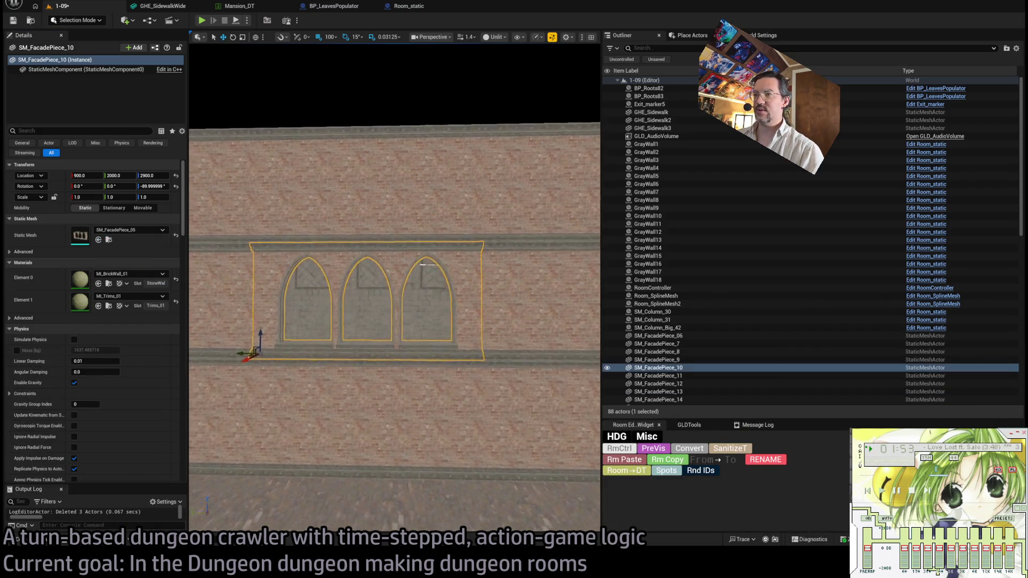
scroll(245, 316, down, 5)
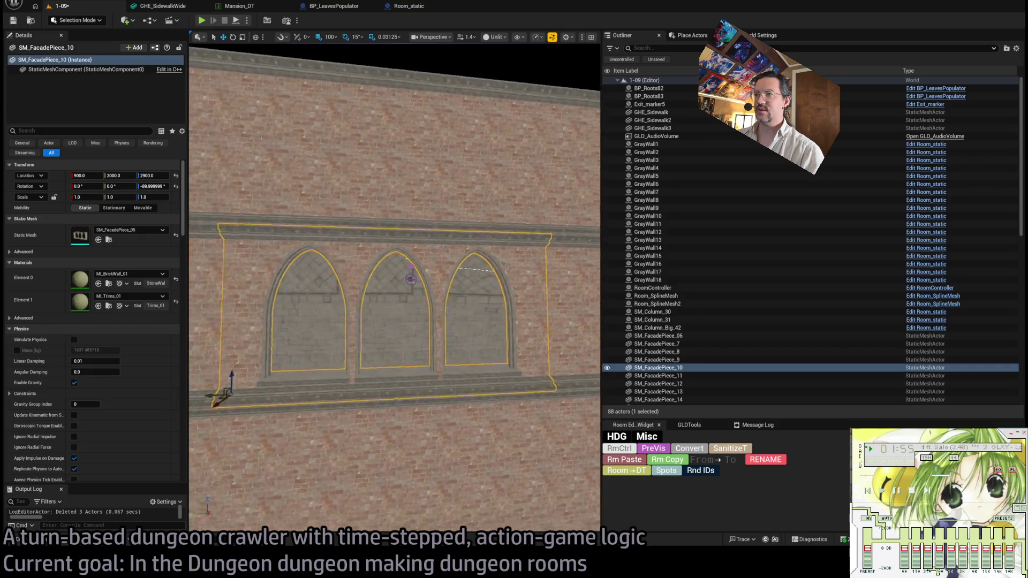
click(438, 298)
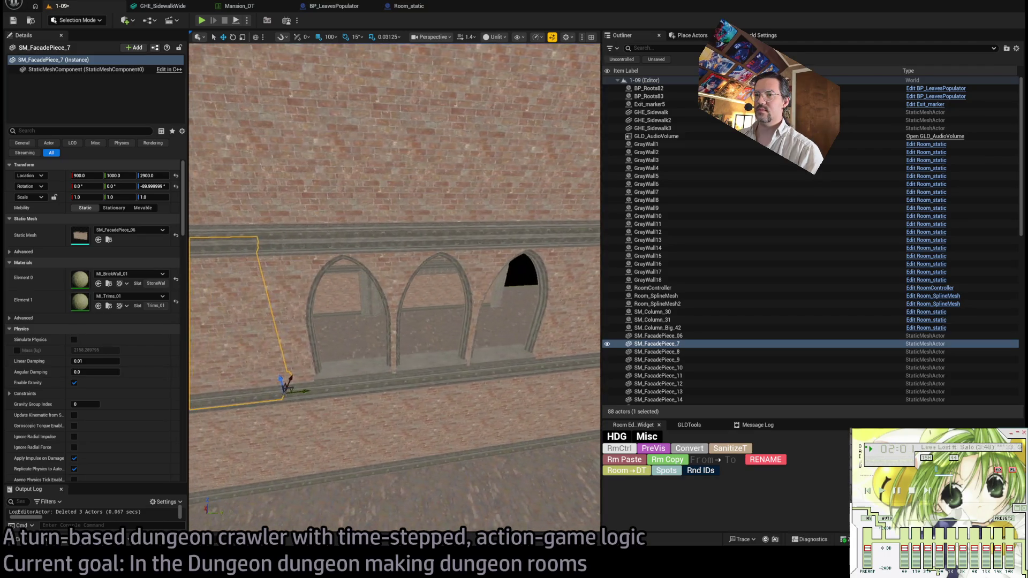
click(375, 321)
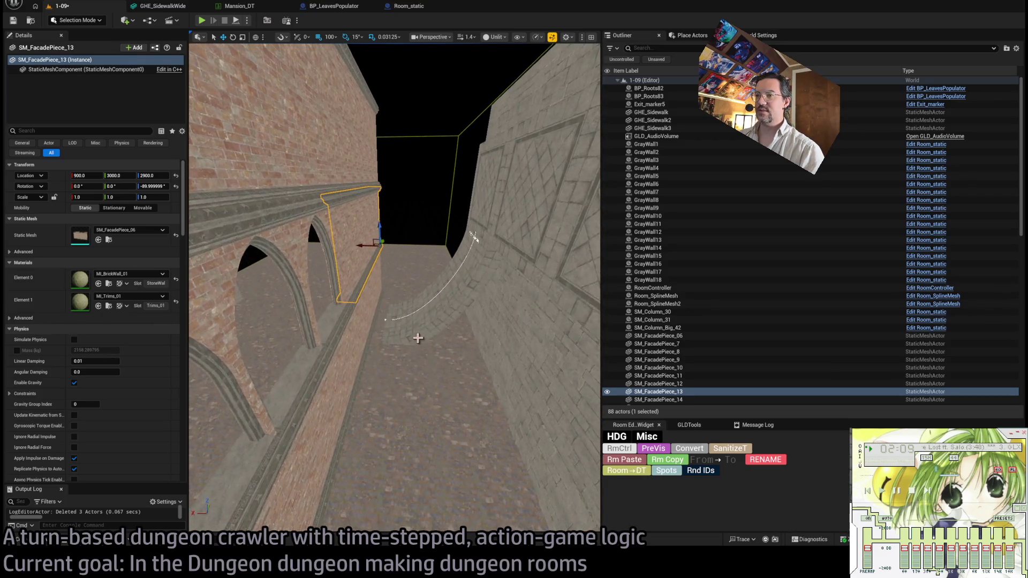
Copy GrayWall17 rotated 75° and shift the new slab along X.
click(17, 540)
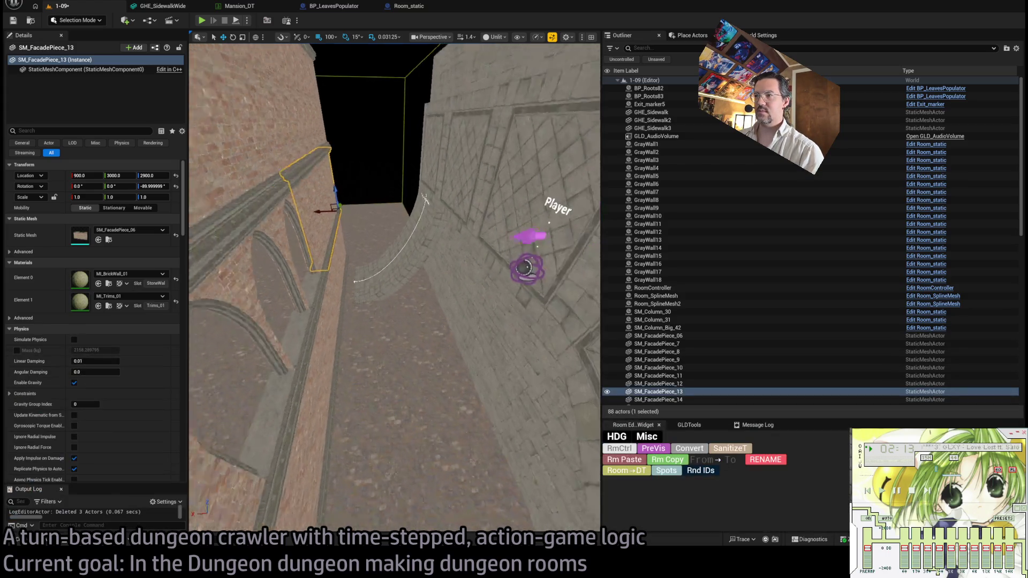
click(476, 353)
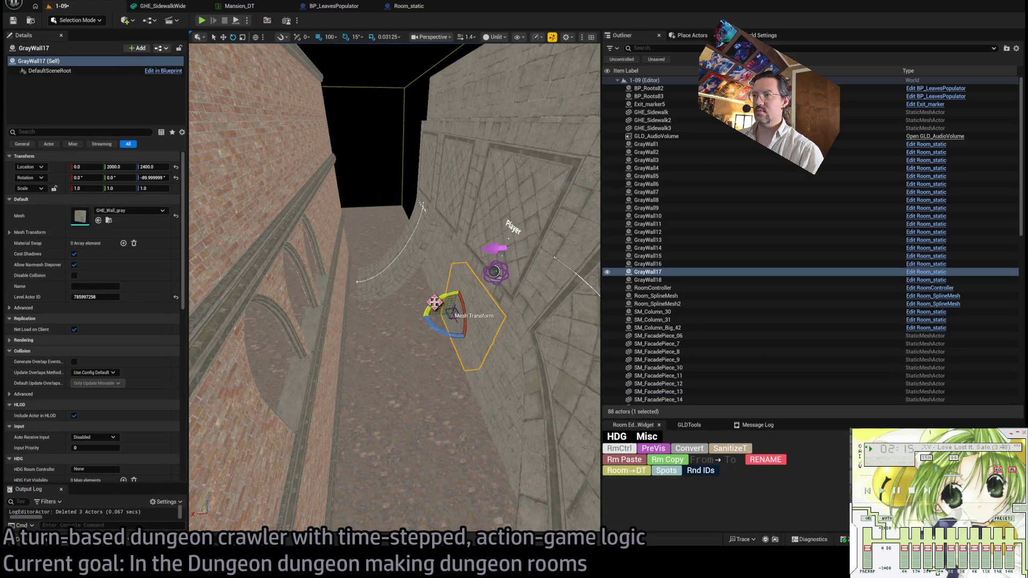
alt+drag(434, 302, 422, 316)
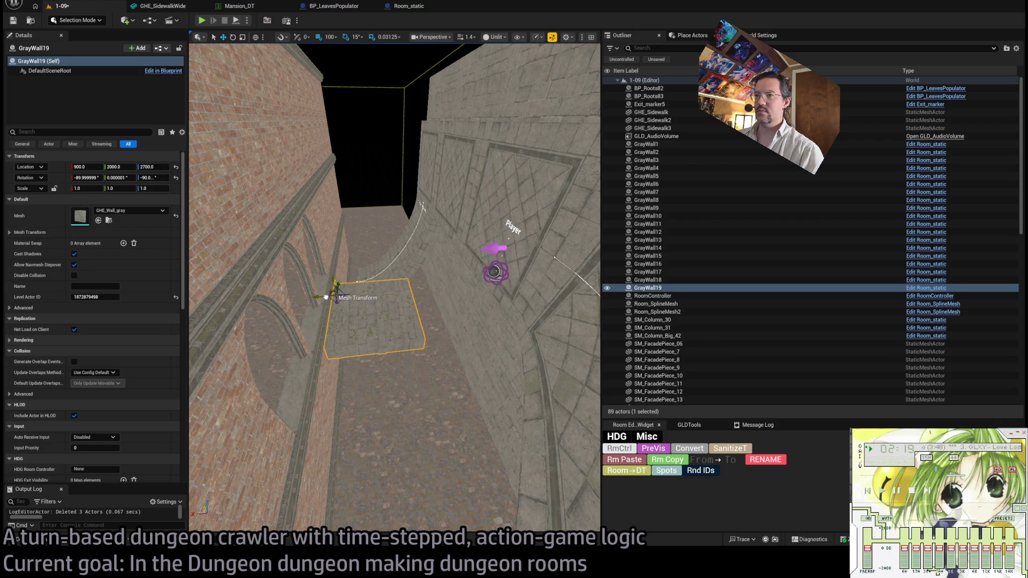
mouse_move(325, 297)
alt+mouse_down()
mouse_move(330, 267)
mouse_move(386, 282)
mouse_move(354, 284)
mouse_move(355, 293)
mouse_move(480, 291)
mouse_move(388, 291)
mouse_move(431, 314)
alt+mouse_up()
key(w)
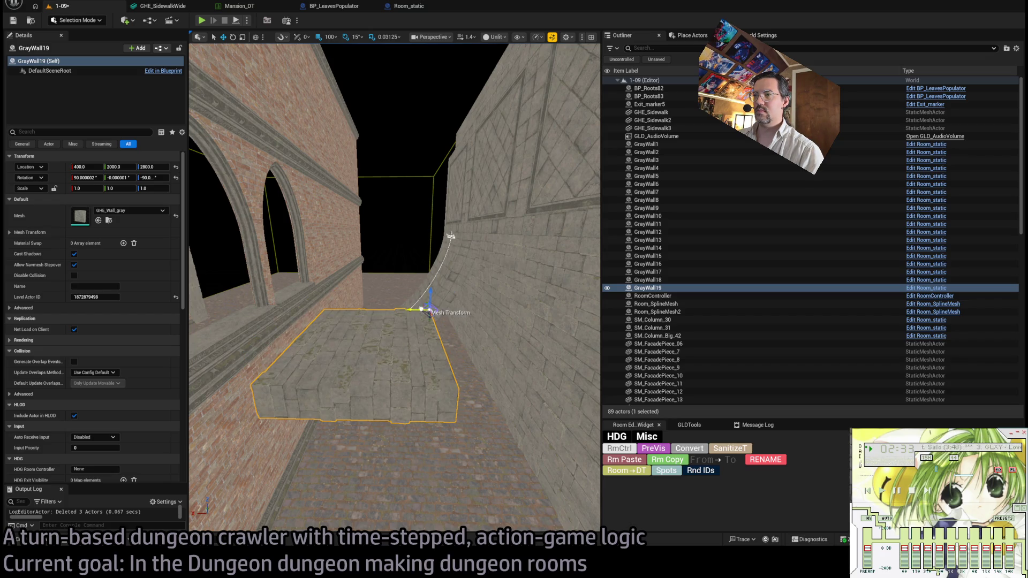
alt+drag(422, 310, 523, 312)
mouse_move(486, 345)
alt+mouse_down()
mouse_move(500, 356)
mouse_move(438, 287)
alt+mouse_up()
Duplicate the GrayWall19–GrayWall20 pair and move the copies toward the Exit marker.
ctrl+click(493, 348)
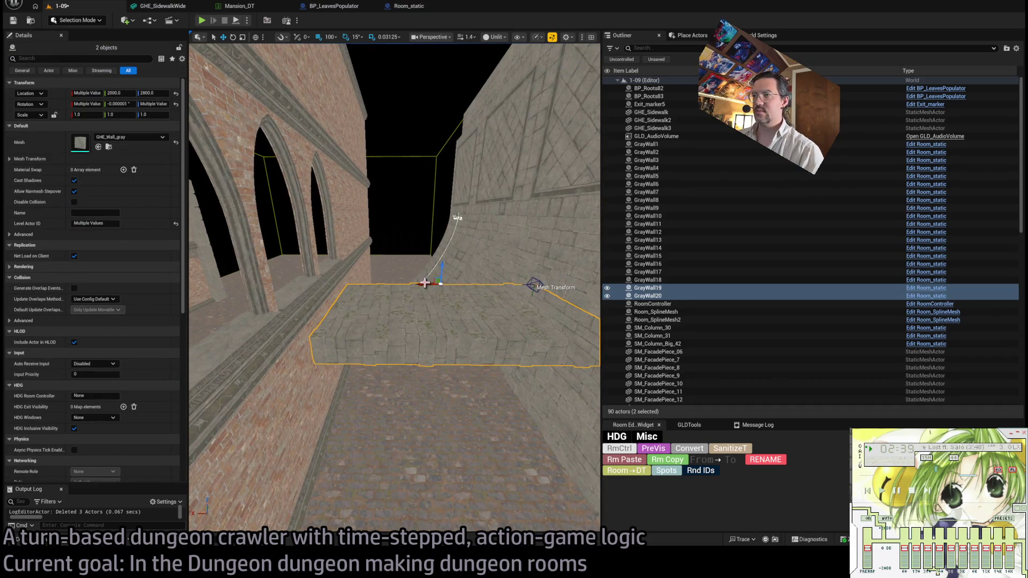
mouse_move(457, 218)
alt+mouse_down()
mouse_move(439, 235)
mouse_move(416, 315)
alt+mouse_up()
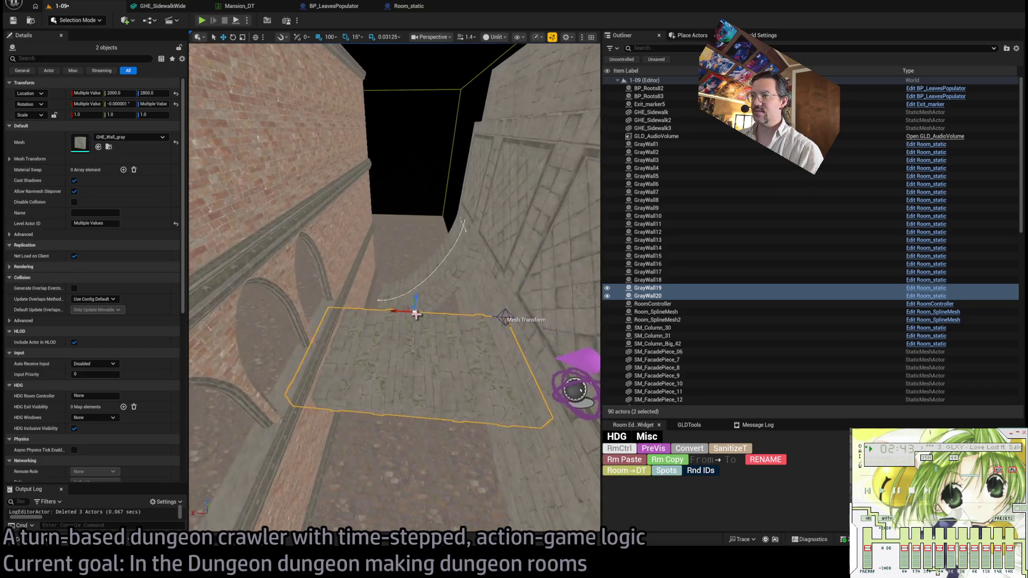
click(379, 361)
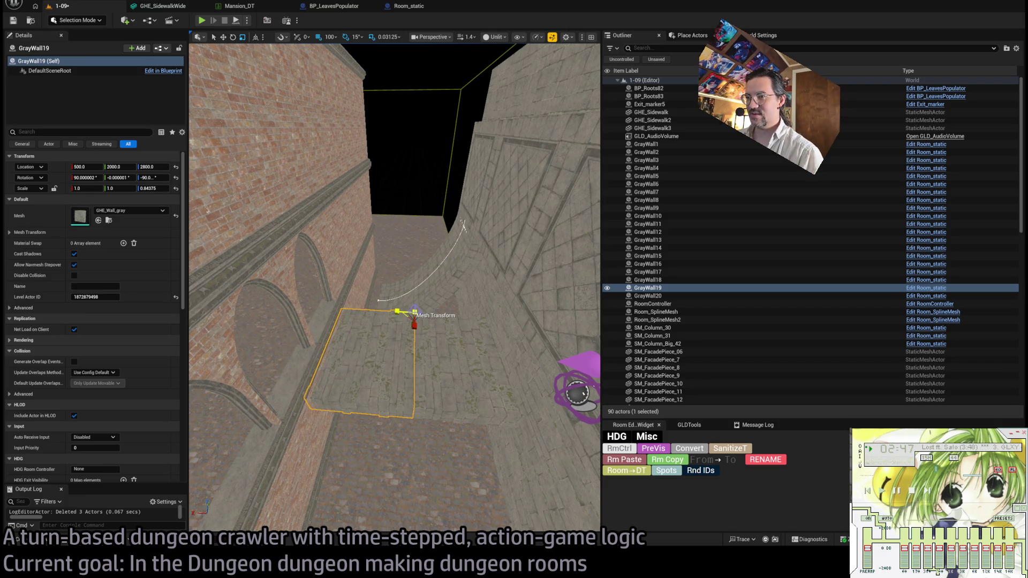
ctrl+click(423, 370)
alt+drag(428, 375, 423, 337)
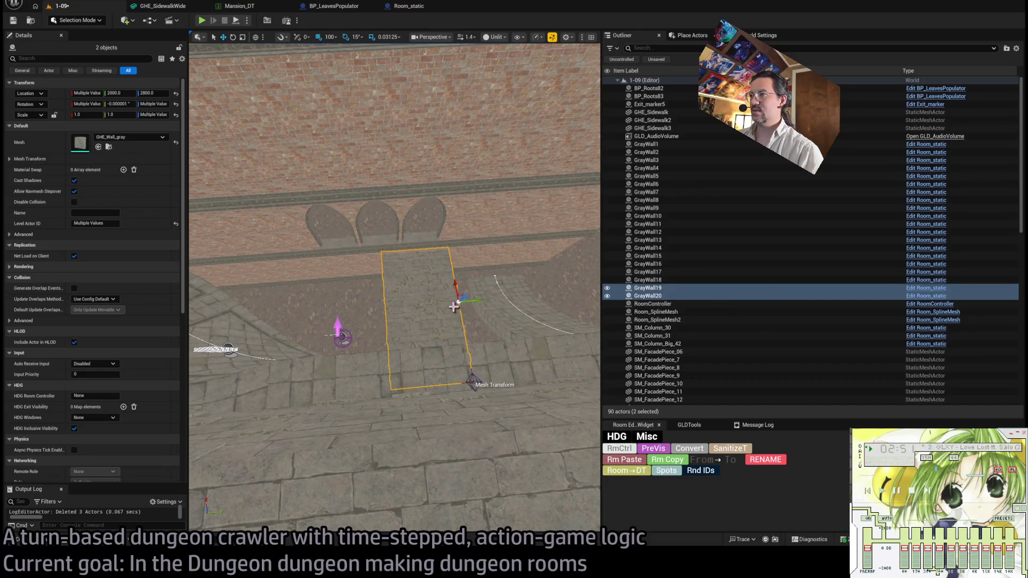
key(ctrl+d)
key(f)
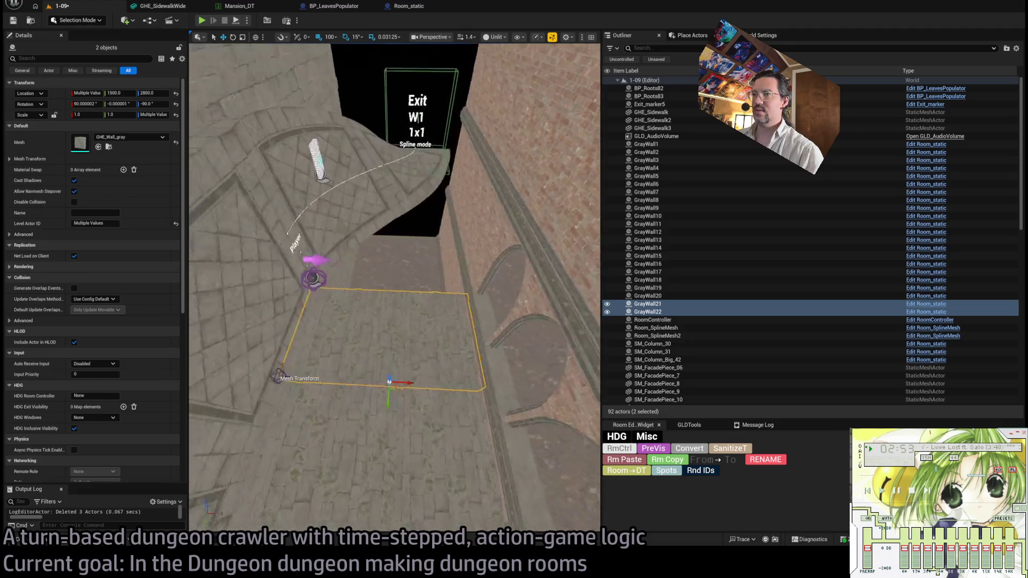
alt+drag(439, 343, 445, 338)
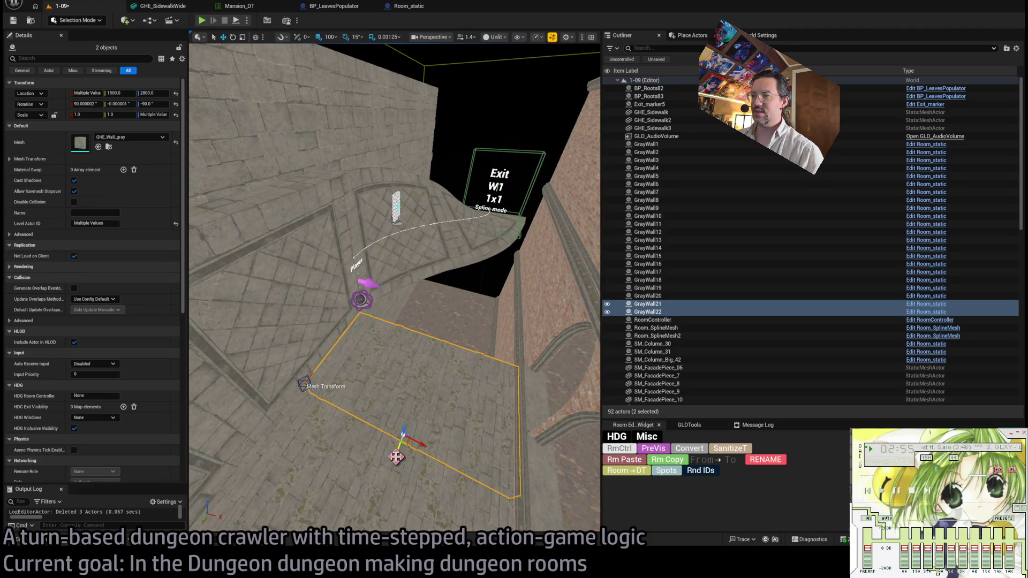
mouse_move(395, 457)
alt+mouse_down()
mouse_move(434, 357)
mouse_move(466, 329)
mouse_move(544, 306)
mouse_move(438, 331)
mouse_move(445, 310)
mouse_move(432, 246)
mouse_move(431, 300)
mouse_move(396, 263)
mouse_move(420, 284)
alt+mouse_up()
Place the pointed-arch SM_FacadePiece_10 into the brick wall and slide it to X 800.
click(420, 284)
key(f)
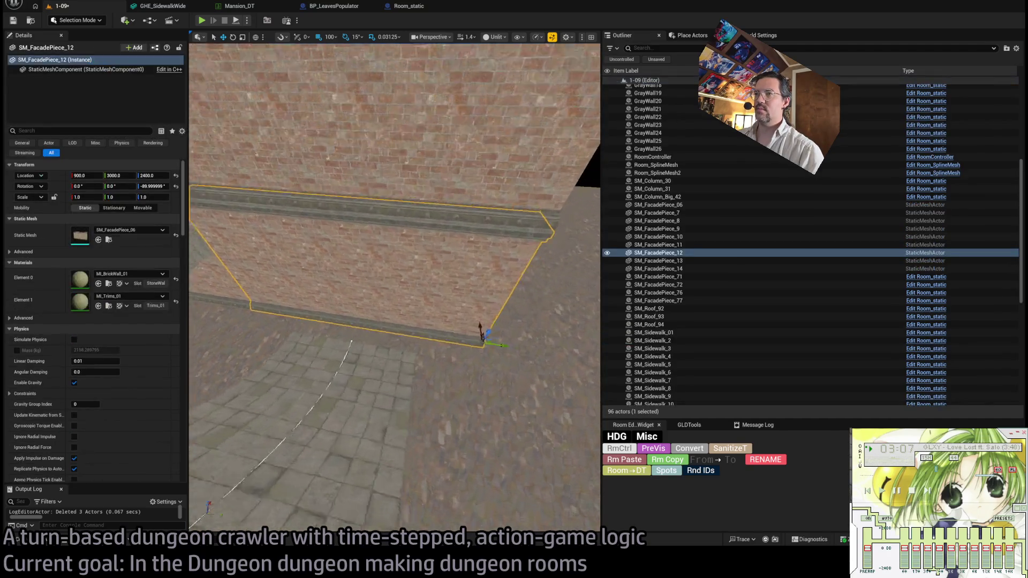
key(ctrl+space)
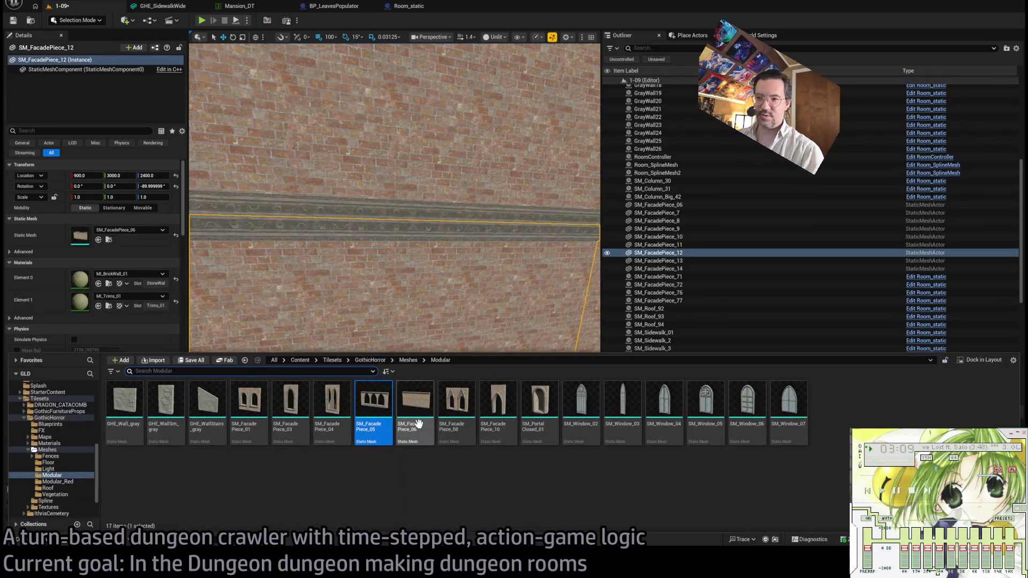
mouse_move(497, 427)
mouse_down()
mouse_move(447, 359)
mouse_move(466, 442)
mouse_up()
scroll(454, 414, down, 5)
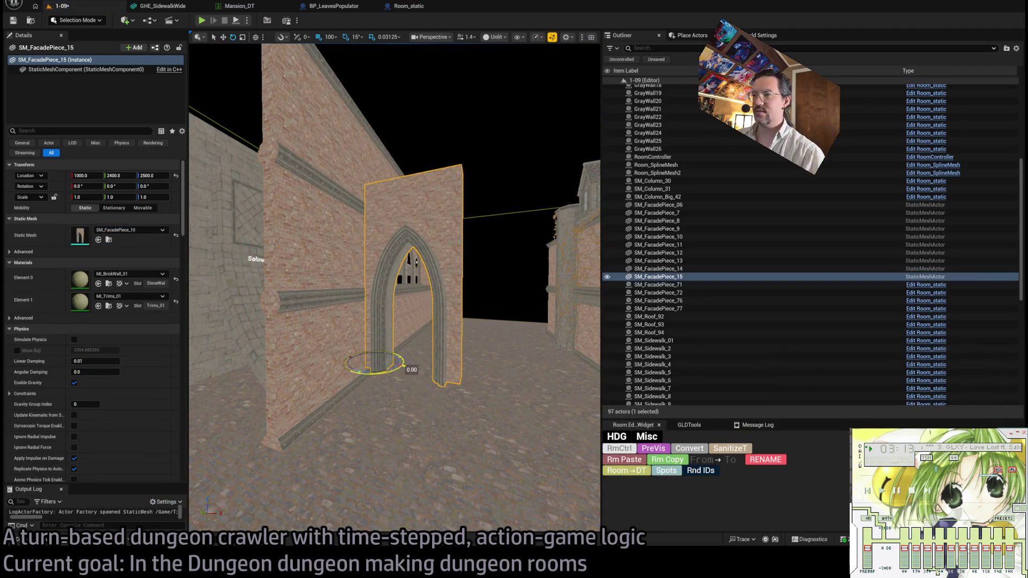
alt+drag(403, 365, 383, 383)
key(w)
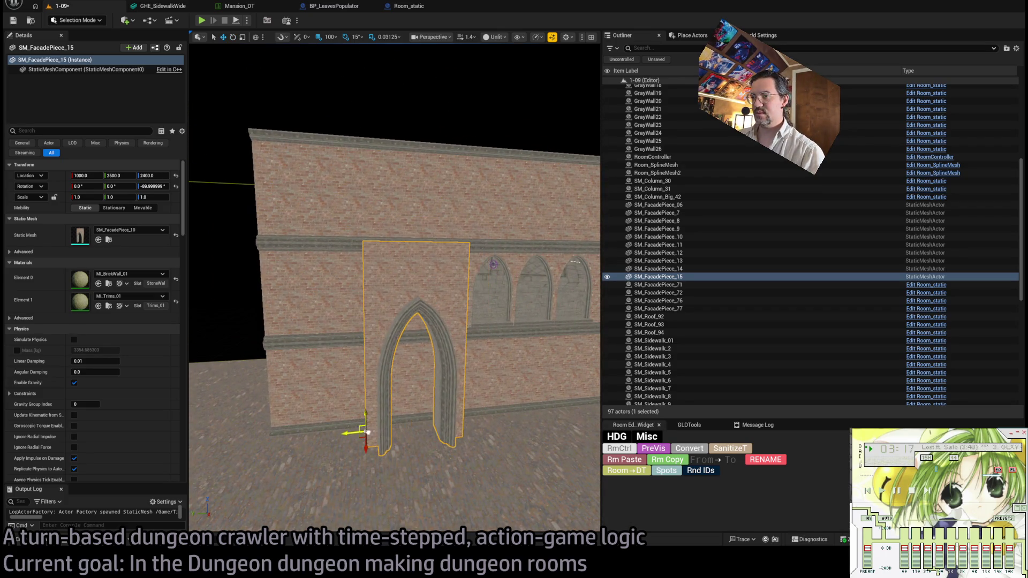
alt+drag(316, 433, 400, 412)
mouse_move(466, 384)
mouse_down()
mouse_move(416, 397)
mouse_move(407, 412)
mouse_move(385, 350)
mouse_move(476, 338)
mouse_move(462, 343)
mouse_up()
Delete the plain facade sections SM_FacadePiece_12 and 13, keeping the arch piece.
key(Delete)
click(462, 342)
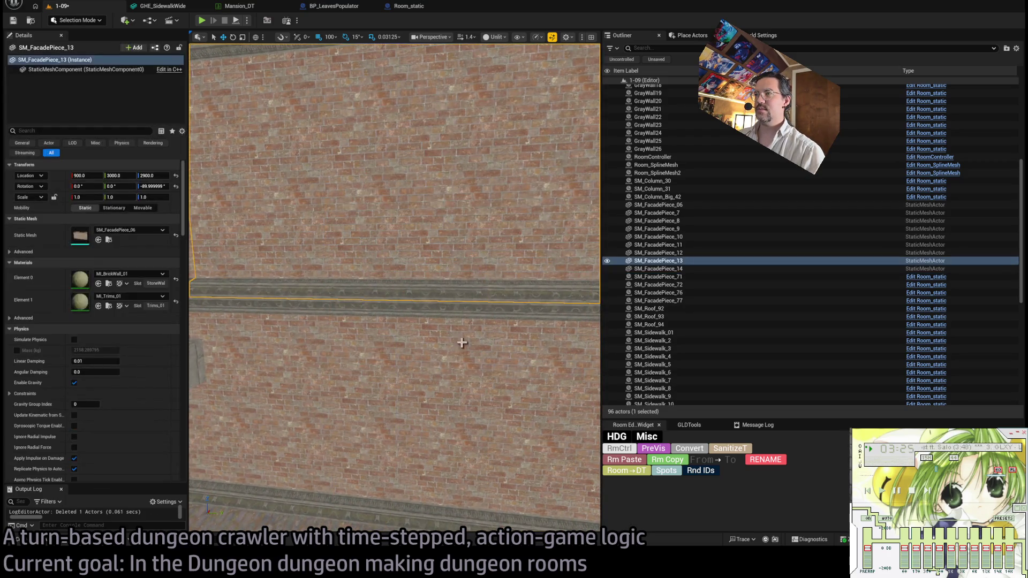
key(ctrl+z)
key(ctrl+z)
mouse_move(452, 429)
alt+mouse_down()
mouse_move(520, 432)
mouse_move(471, 423)
mouse_move(517, 454)
alt+mouse_up()
key(Escape)
click(519, 433)
key(Delete)
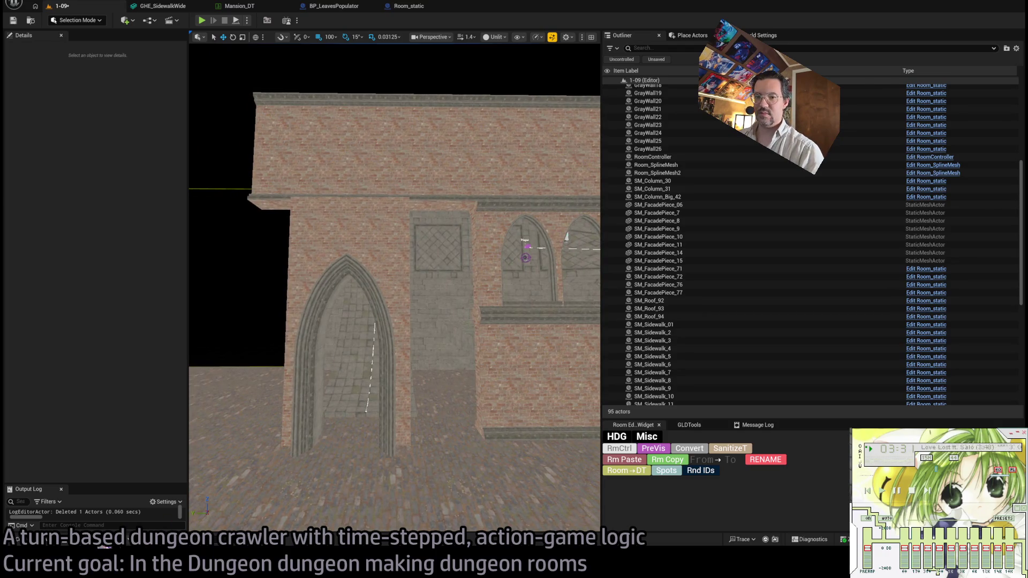
Place SM_PortalClosed_01 into the wall and shift arch facade SM_FacadePiece_15 to X 800.
click(51, 542)
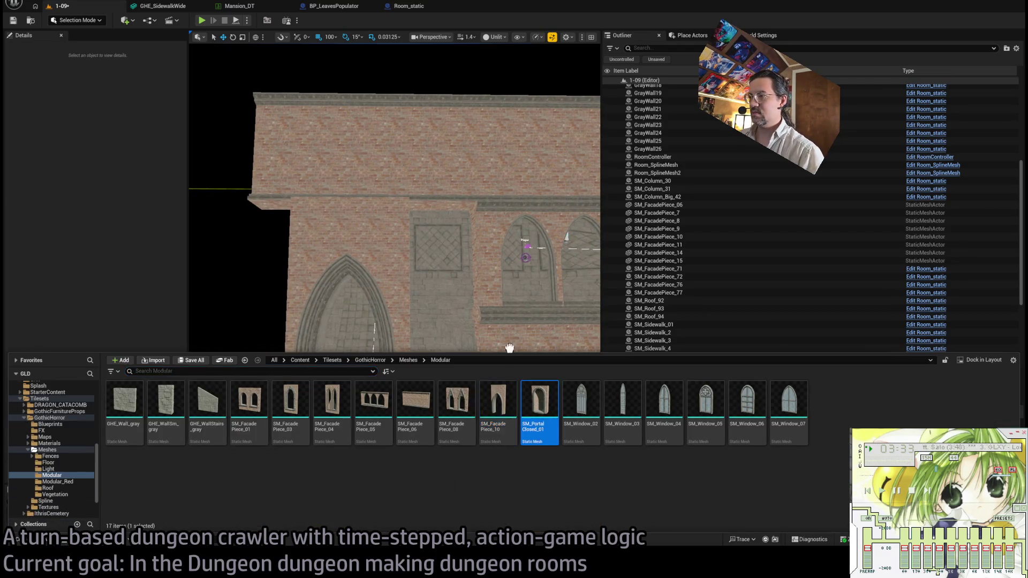
mouse_move(509, 348)
mouse_down()
mouse_move(453, 436)
mouse_move(455, 459)
mouse_up()
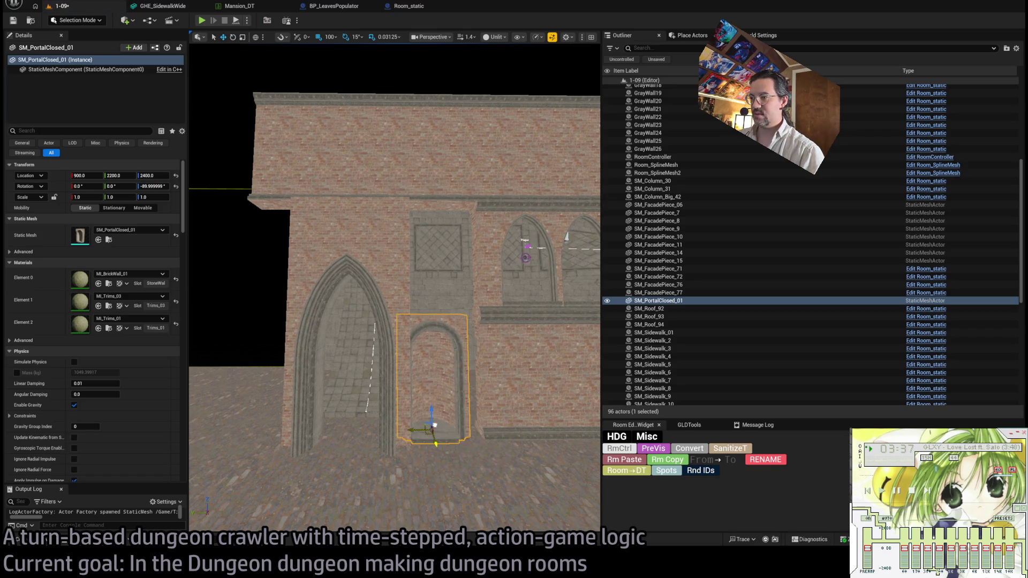
key(Left)
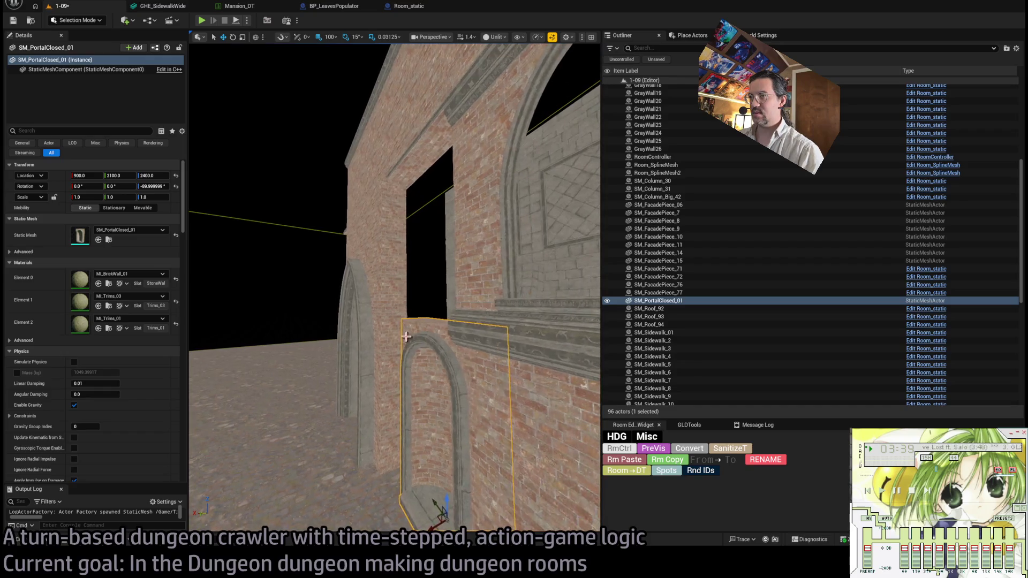
click(369, 241)
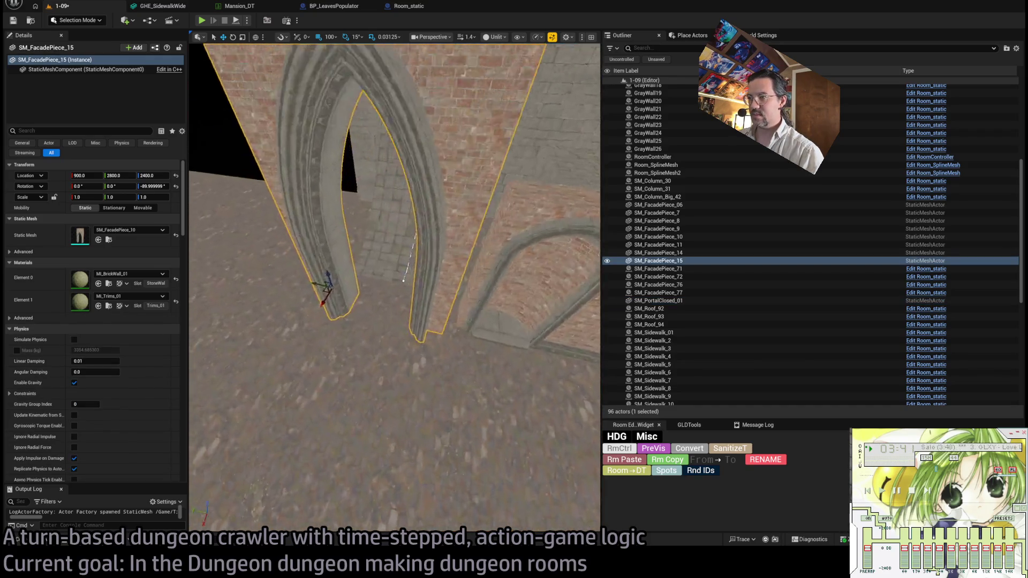
mouse_move(469, 252)
mouse_down()
mouse_move(464, 267)
mouse_move(408, 223)
mouse_move(340, 322)
mouse_move(464, 264)
mouse_move(333, 384)
mouse_move(368, 307)
mouse_up()
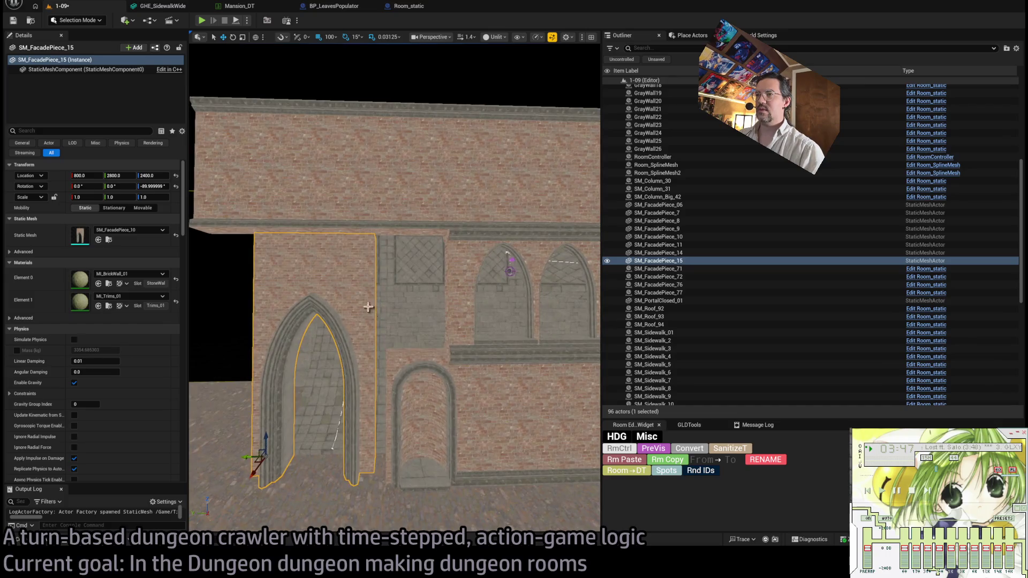
Try SM_FacadePiece_03 in the wall, then delete it.
click(51, 542)
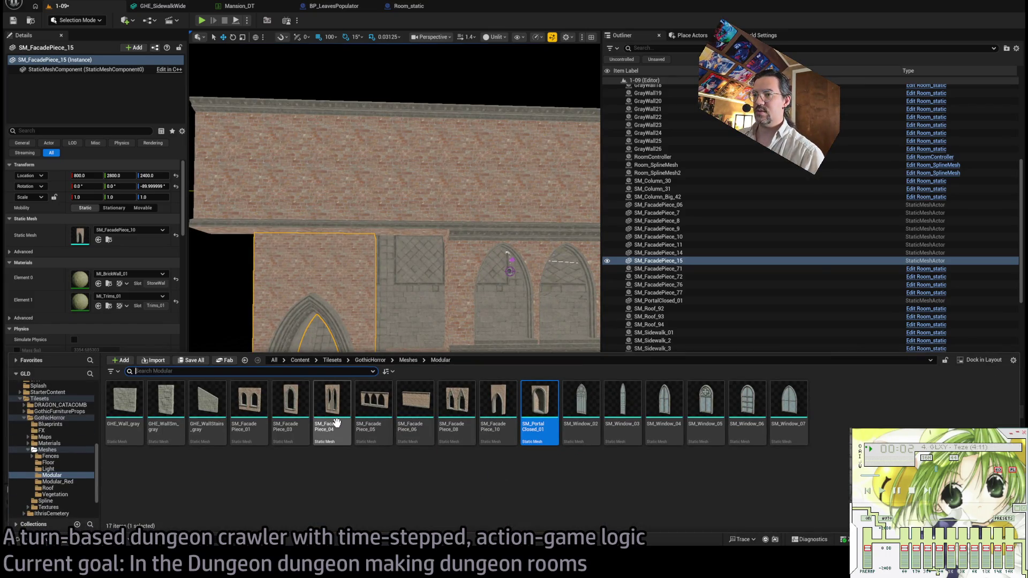
mouse_move(295, 422)
mouse_down()
mouse_move(448, 355)
mouse_move(413, 344)
mouse_move(420, 356)
mouse_up()
key(f)
key(Delete)
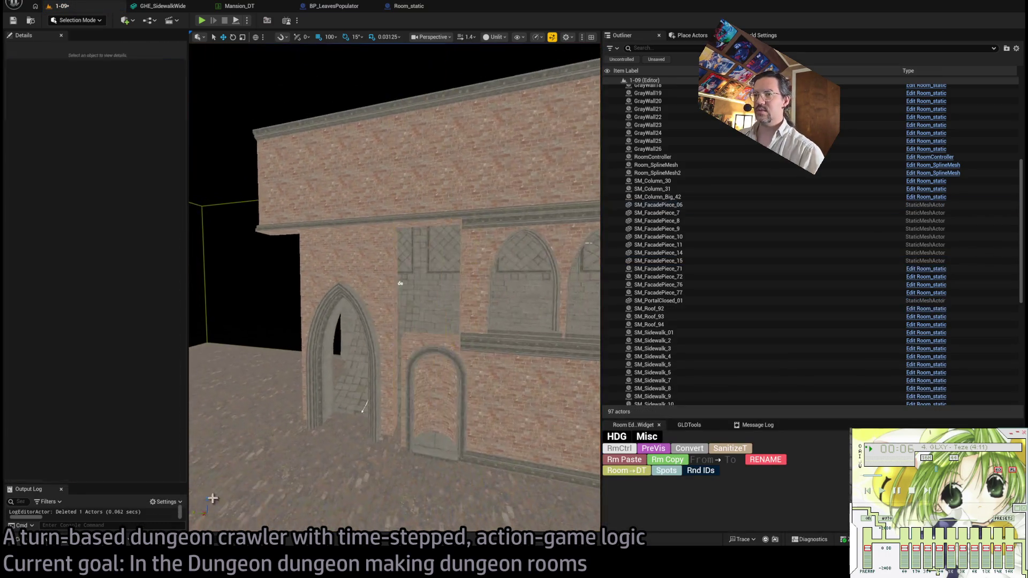
Test-place SM_FacadePiece_04 in the wall, then delete it.
click(31, 542)
mouse_move(345, 432)
mouse_down()
mouse_move(422, 339)
mouse_move(429, 346)
mouse_up()
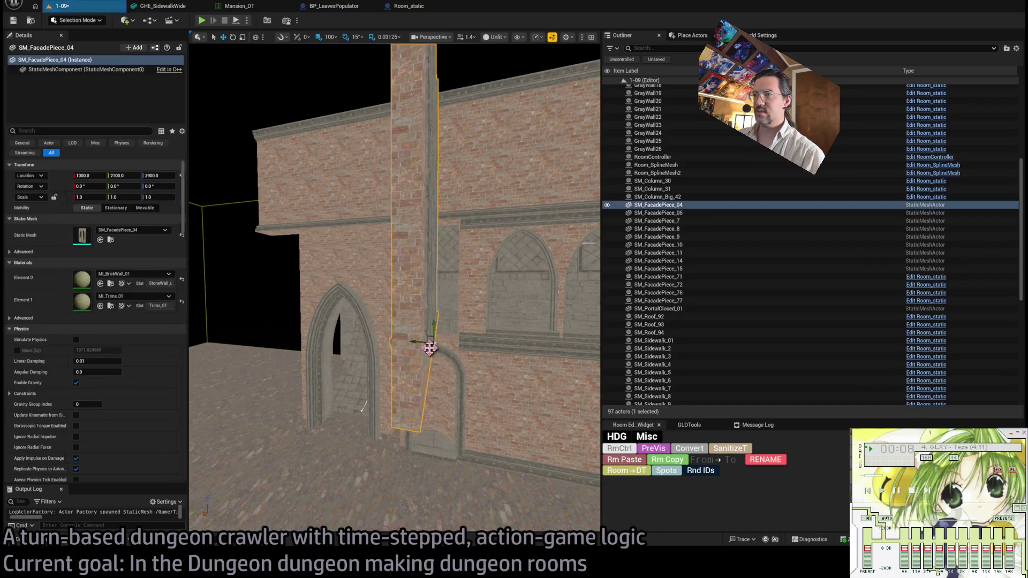
key(f)
key(Delete)
click(45, 542)
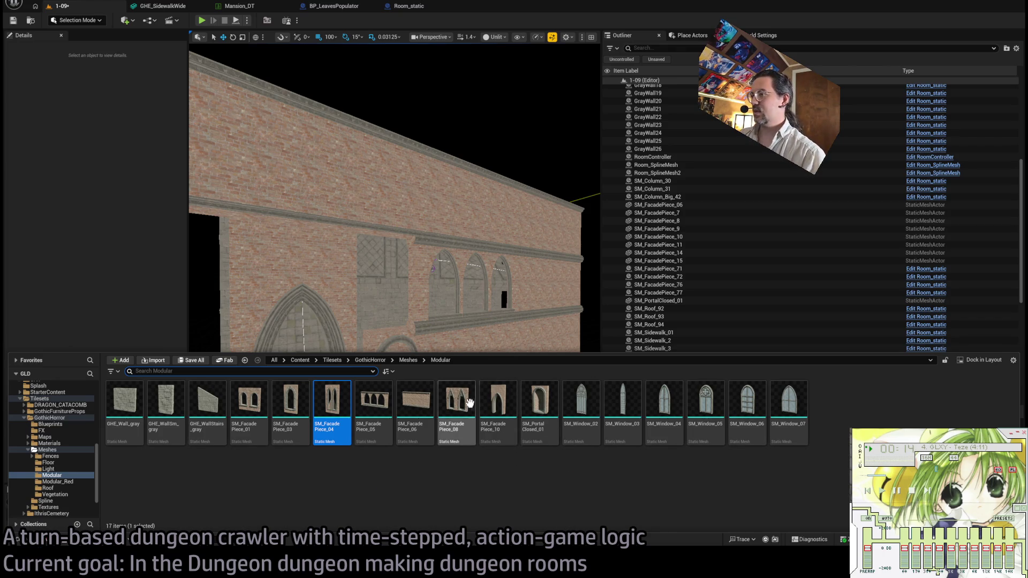
click(454, 324)
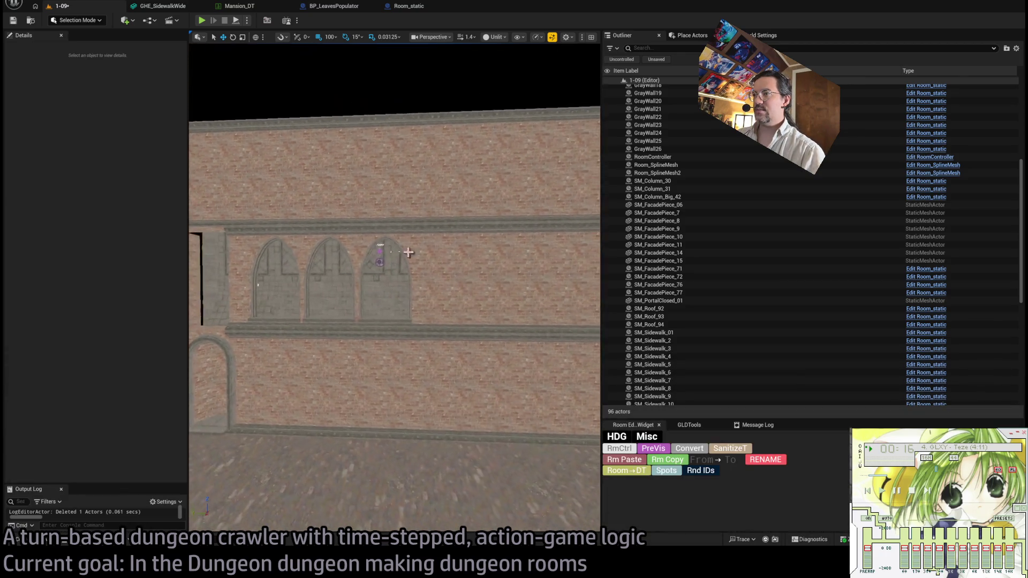
Swap SM_FacadePiece_10's mesh to SM_FacadePiece_08 and copy it one piece to the right.
click(256, 285)
click(49, 542)
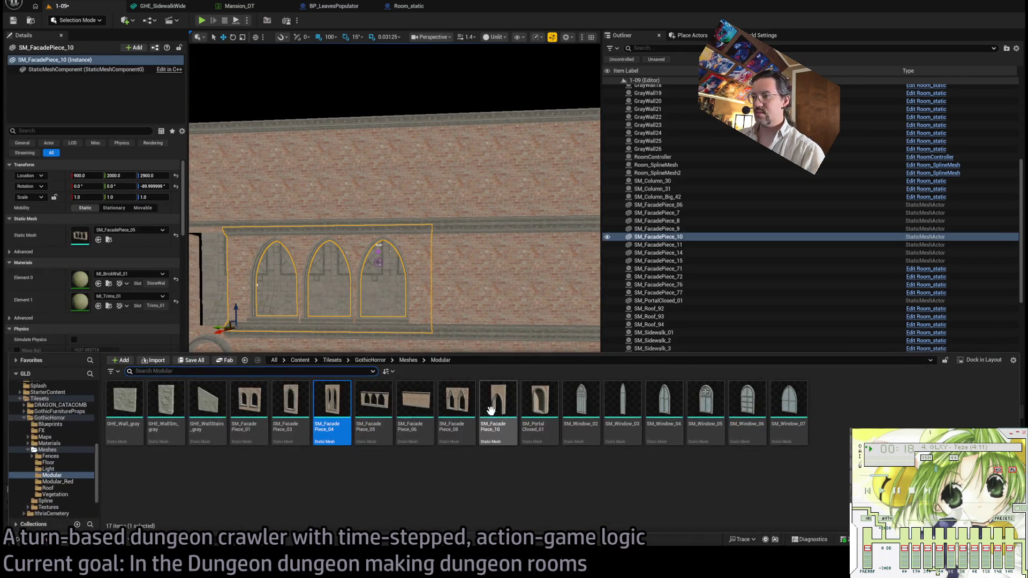
click(98, 239)
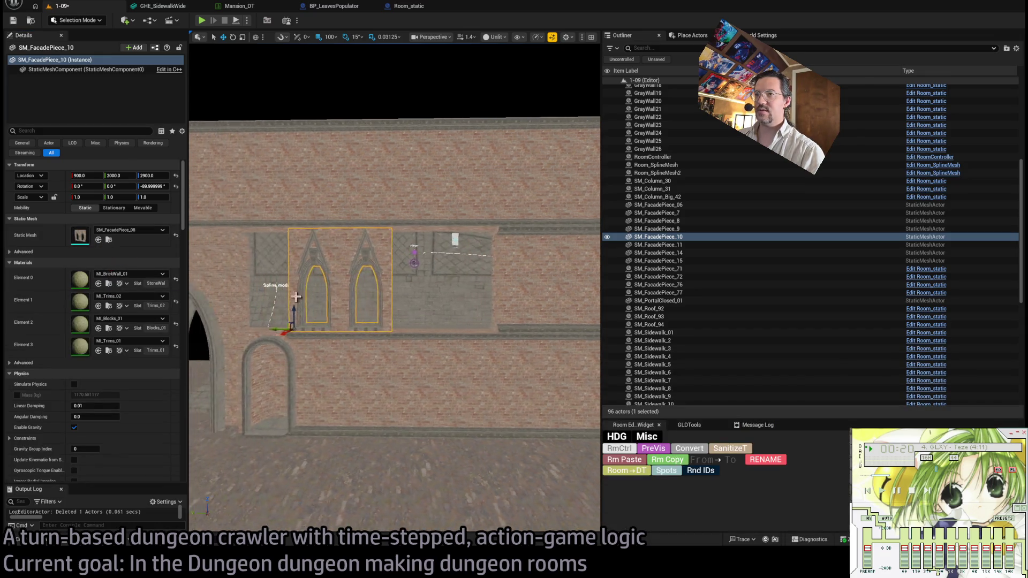
drag(306, 329, 413, 329)
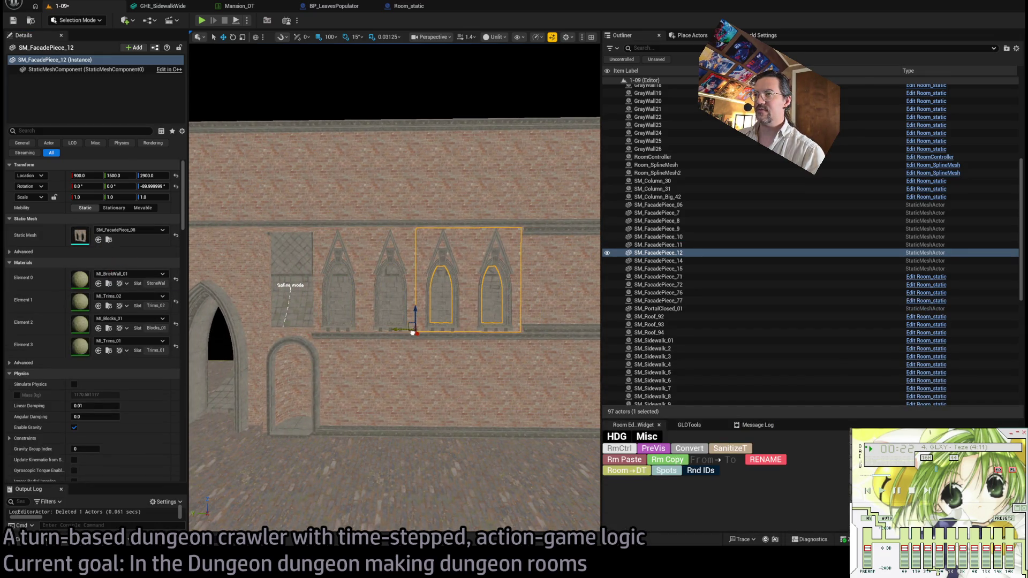
drag(417, 369, 394, 295)
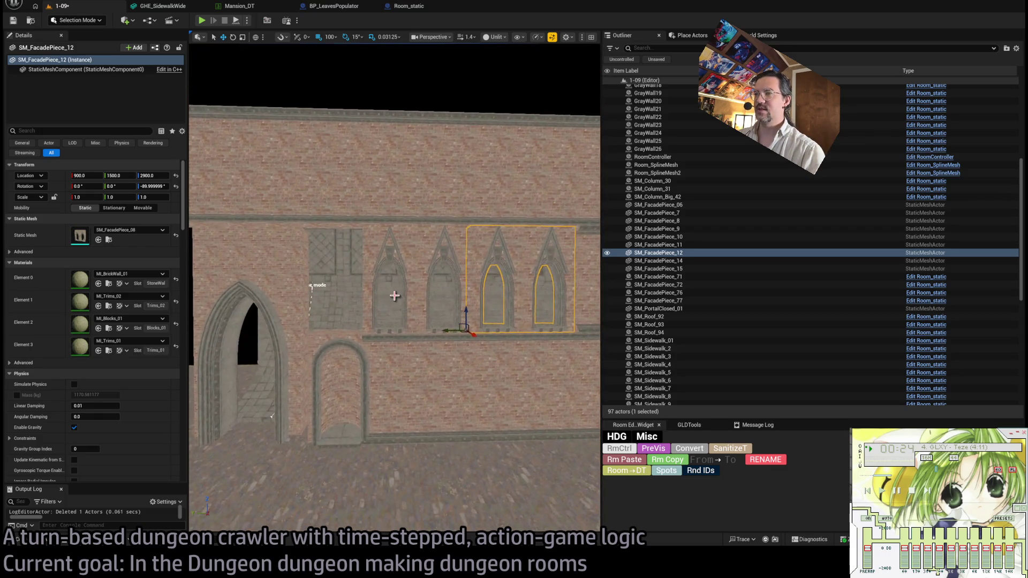
Give the facade piece the tall twin-arched SM_FacadePiece_04 mesh and slide it along Y.
key(ctrl+space)
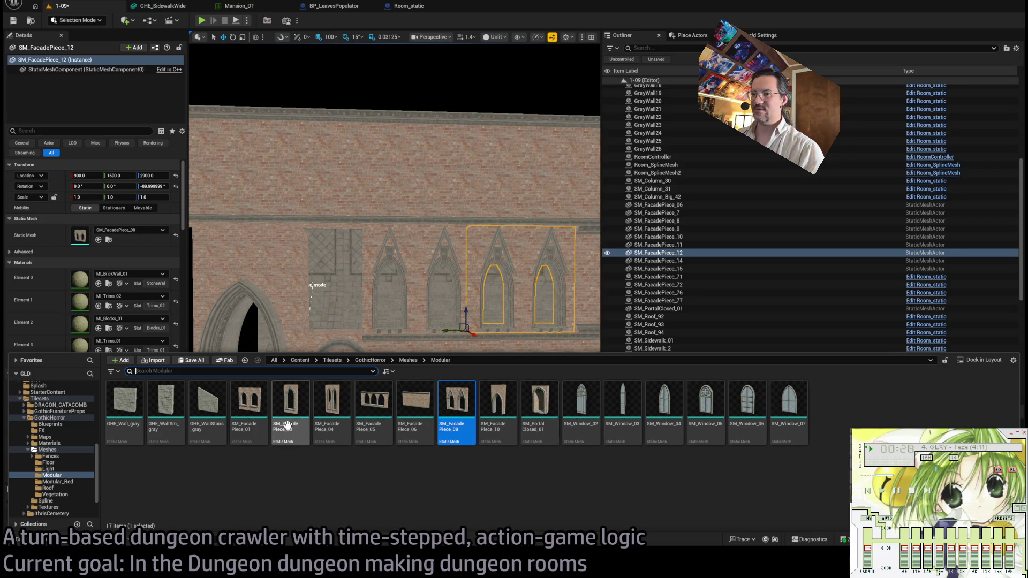
click(339, 427)
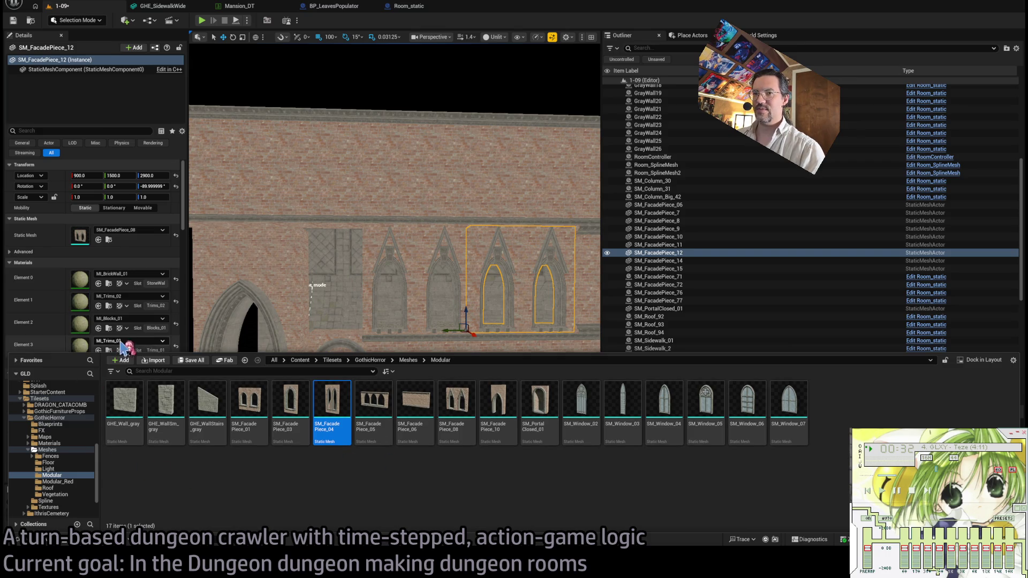
right_click(351, 323)
click(380, 245)
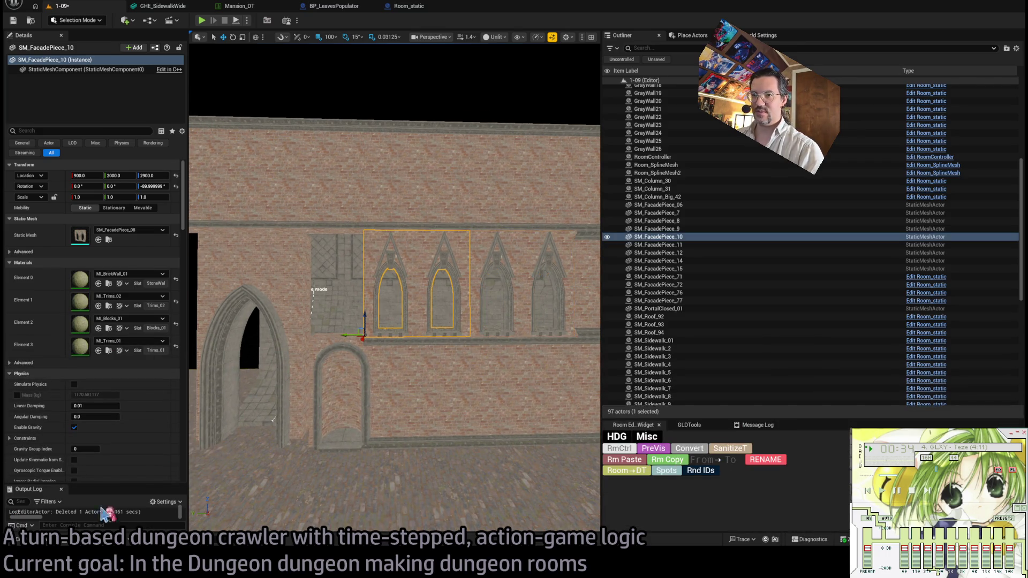
key(ctrl+space)
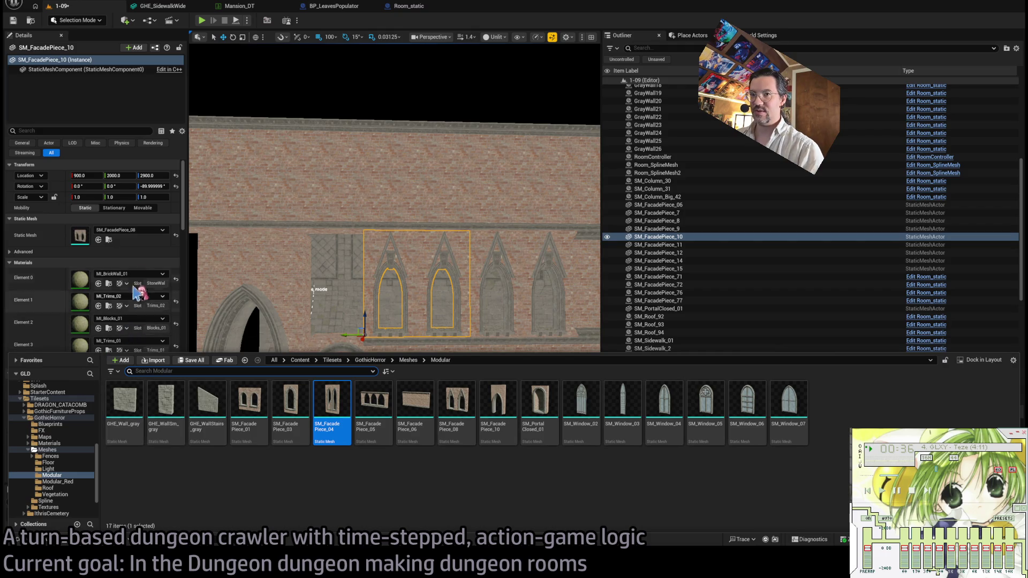
click(99, 240)
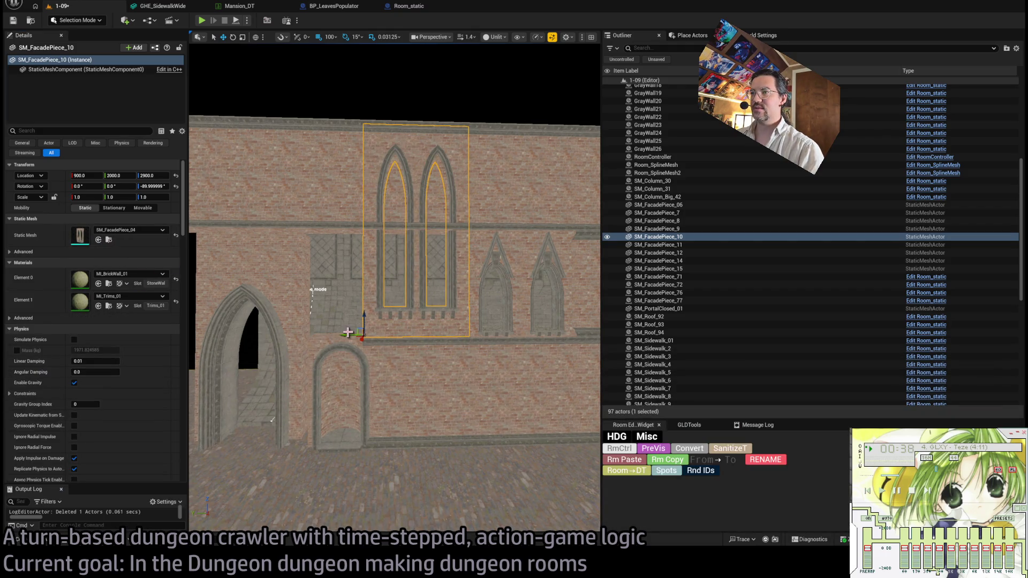
mouse_move(351, 334)
mouse_down()
mouse_move(287, 334)
mouse_move(397, 334)
mouse_move(299, 333)
mouse_up()
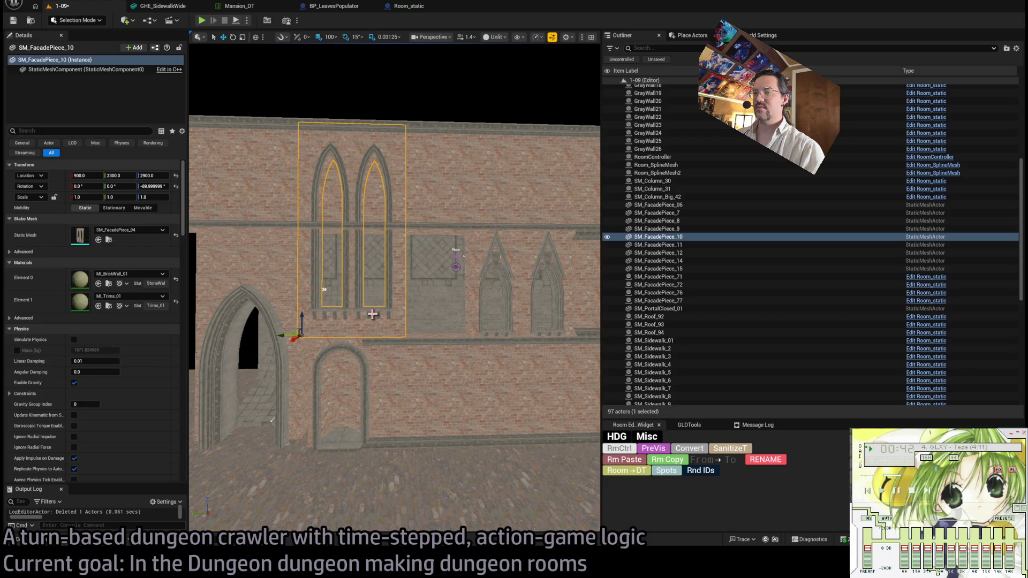
scroll(445, 281, up, 5)
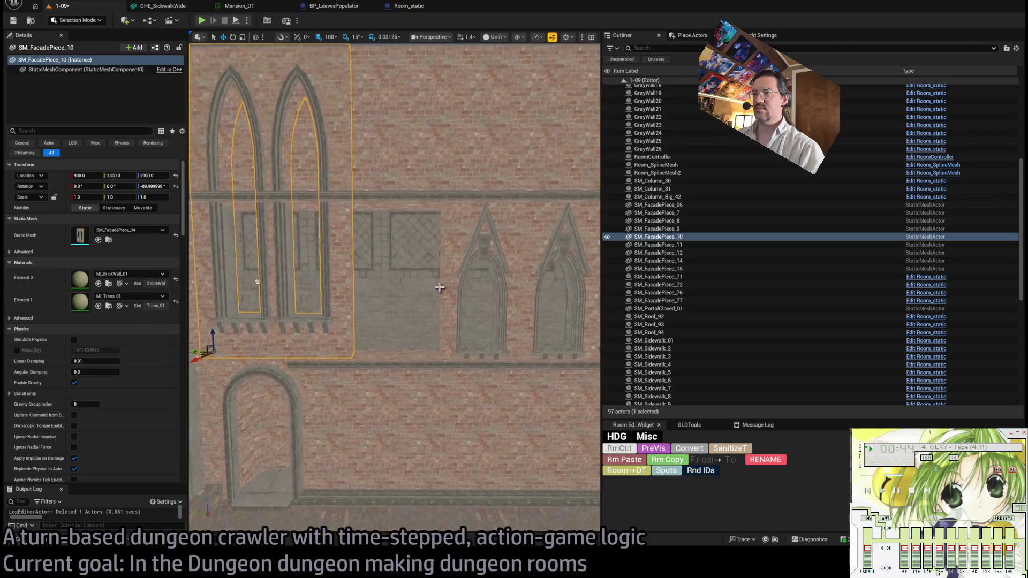
Test-place a GHE_WallSm_gray wall piece in the room, then delete it.
click(45, 542)
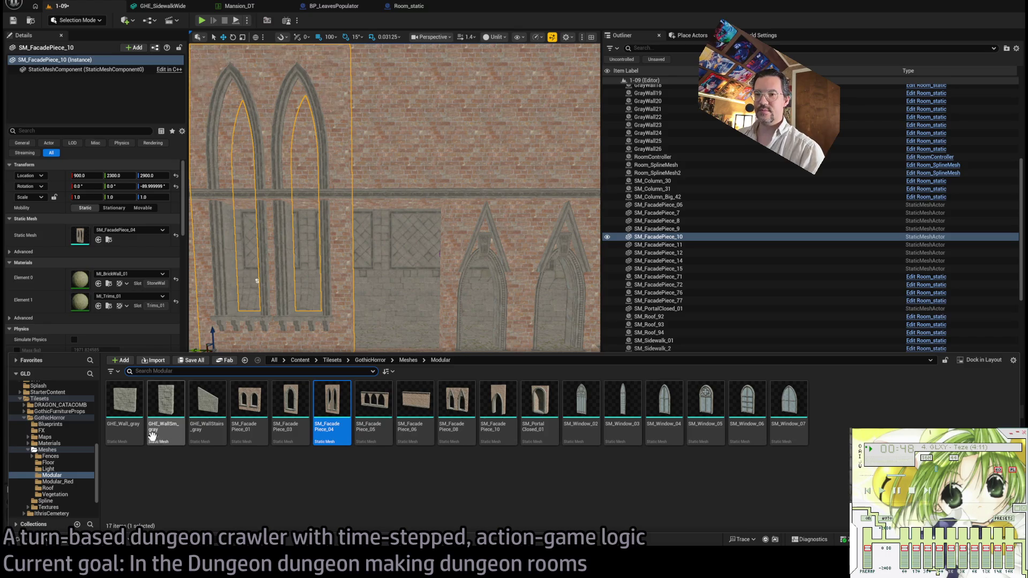
mouse_move(153, 436)
mouse_down()
mouse_move(335, 305)
mouse_move(409, 346)
mouse_move(401, 362)
mouse_move(412, 373)
mouse_move(386, 338)
mouse_move(375, 348)
mouse_move(426, 352)
mouse_move(264, 268)
mouse_move(264, 321)
mouse_up()
key(Delete)
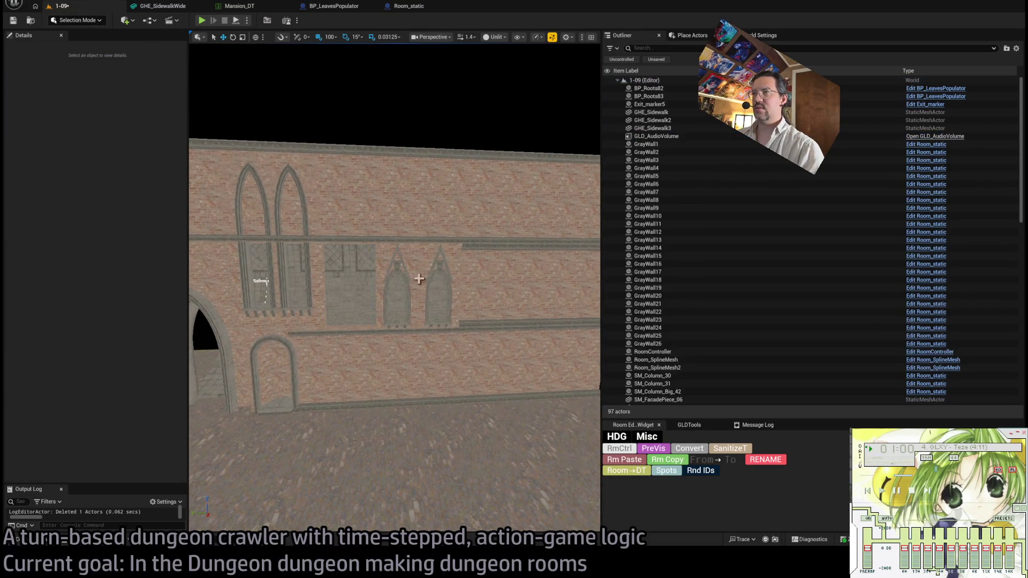
Delete the blank wall piece and Alt-drag a copy of the arched-window facade along the wall.
click(428, 270)
mouse_move(467, 263)
mouse_down()
mouse_move(383, 227)
mouse_move(454, 278)
mouse_move(386, 283)
mouse_up()
click(454, 278)
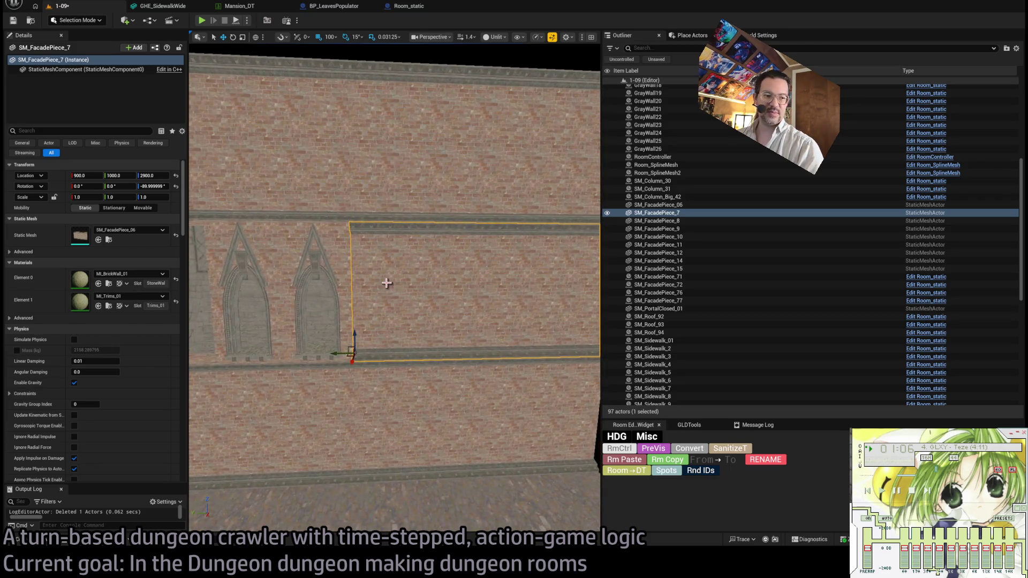
key(Delete)
click(349, 271)
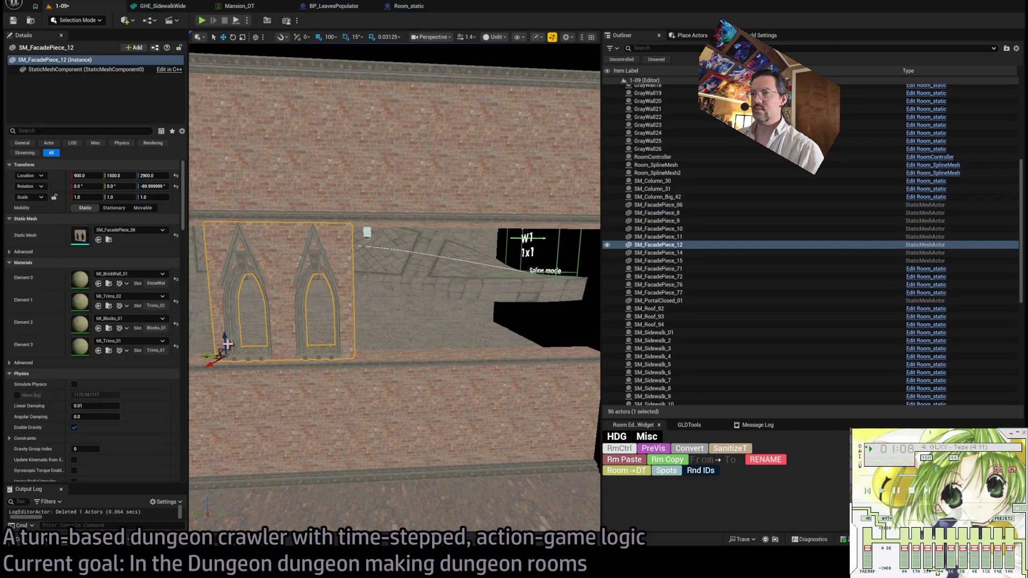
mouse_move(208, 354)
mouse_down()
mouse_move(277, 350)
mouse_move(291, 271)
mouse_move(223, 294)
mouse_move(321, 278)
mouse_up()
ctrl+click(394, 273)
key(f)
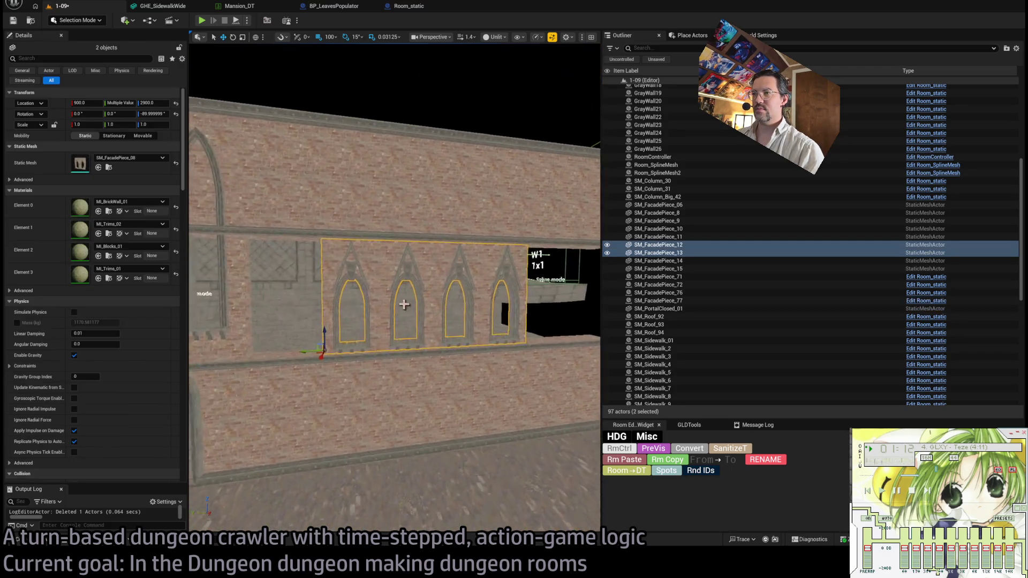
Delete the upper SM_FacadePiece_11 pieces and copy the plain brick upper section along the wall.
mouse_move(273, 335)
mouse_down()
mouse_move(291, 294)
mouse_move(361, 291)
mouse_move(468, 220)
mouse_up()
click(468, 220)
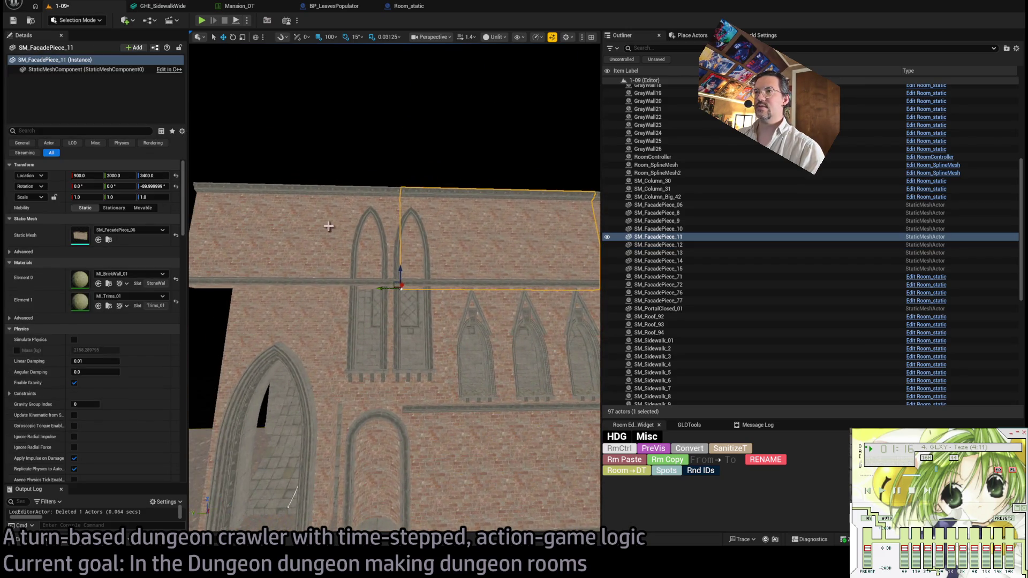
key(Delete)
mouse_move(394, 289)
mouse_down()
mouse_move(354, 286)
mouse_move(375, 289)
mouse_up()
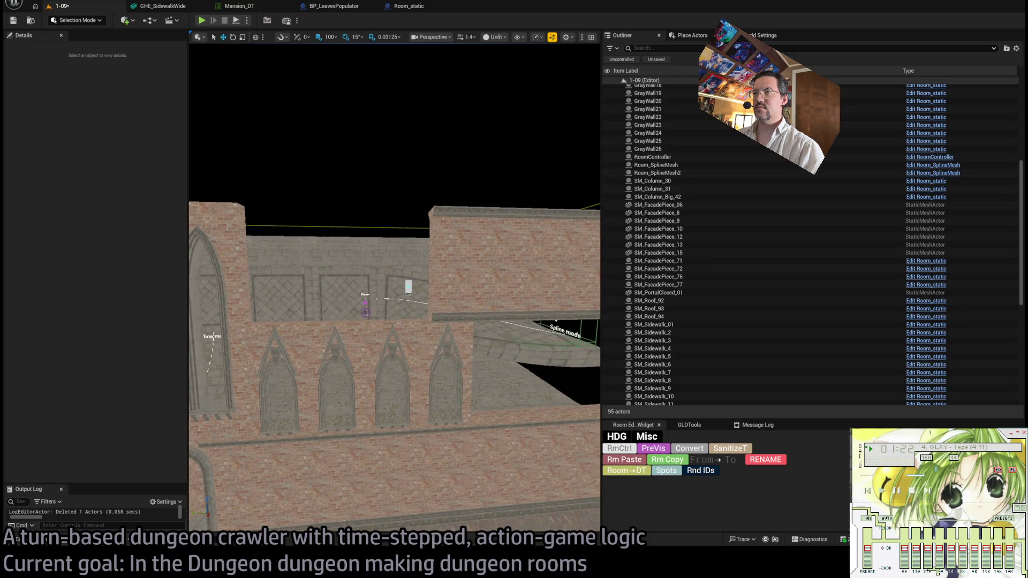
click(481, 288)
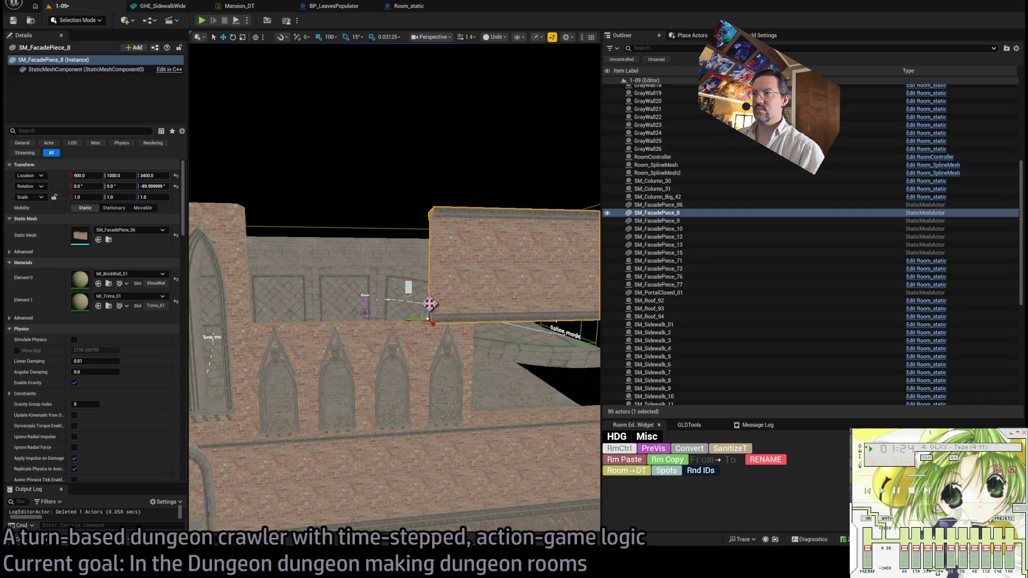
drag(416, 320, 263, 317)
mouse_move(345, 303)
mouse_down()
mouse_move(365, 296)
mouse_move(349, 305)
mouse_move(394, 313)
mouse_move(348, 315)
mouse_move(427, 318)
mouse_up()
click(353, 300)
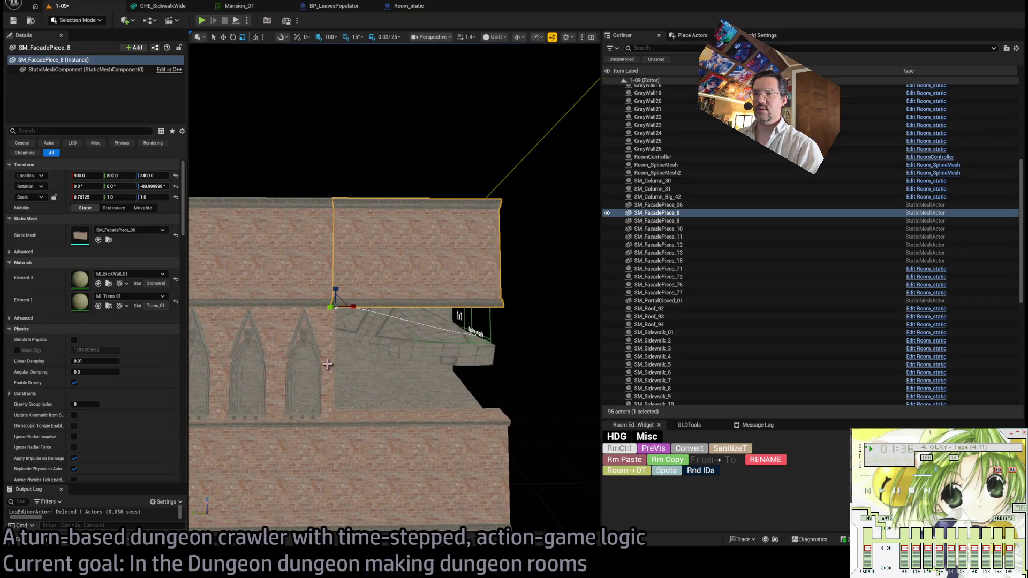
Test-drop an SM_FacadePiece_05 piece on the wall, then delete it.
click(333, 383)
click(32, 546)
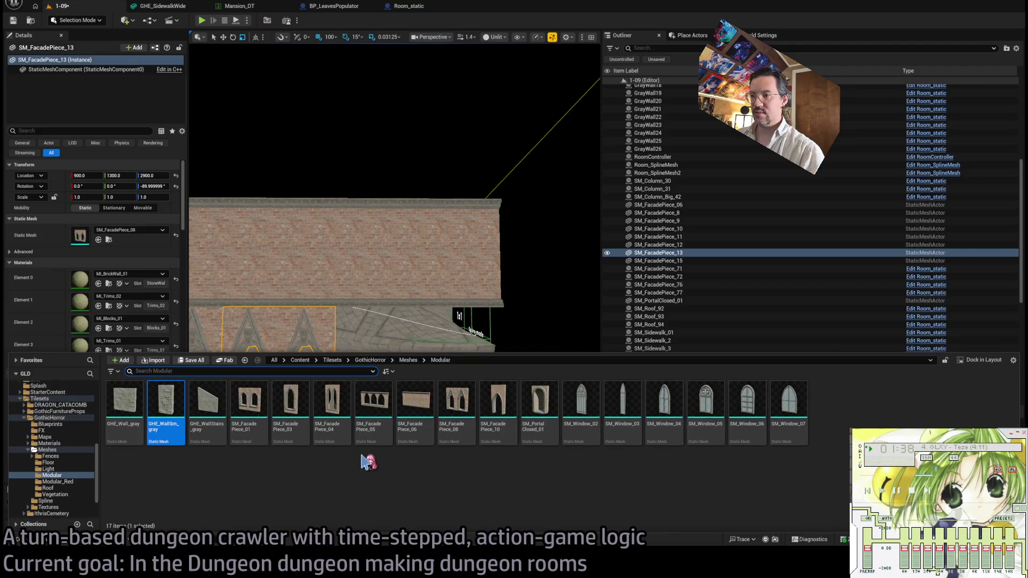
mouse_move(375, 424)
mouse_down()
mouse_move(363, 394)
mouse_move(353, 409)
mouse_move(363, 435)
mouse_up()
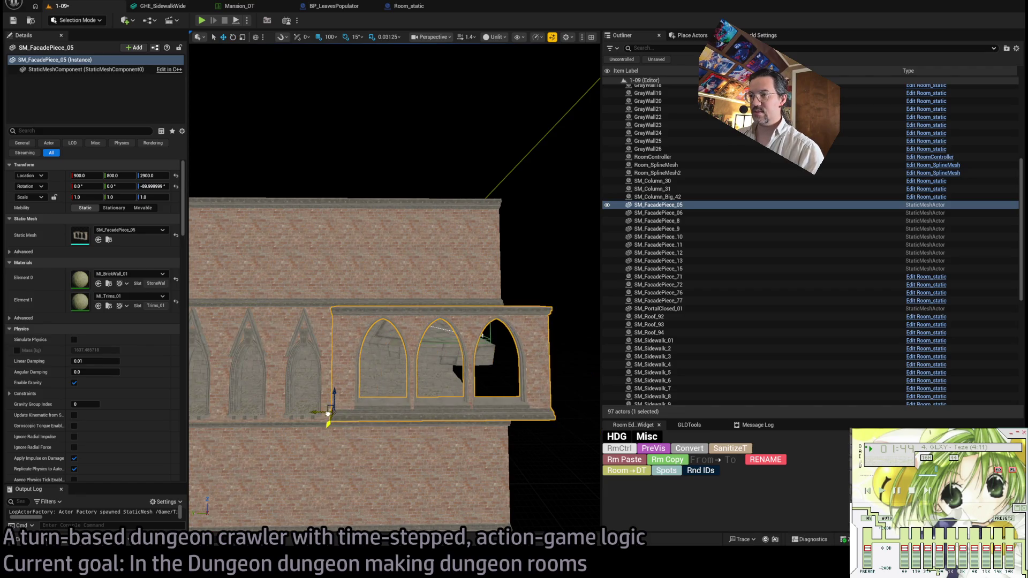
key(Delete)
Copy the arched-window piece further along the wall as SM_FacadePiece_14 at 900, 800, 2900.
click(298, 362)
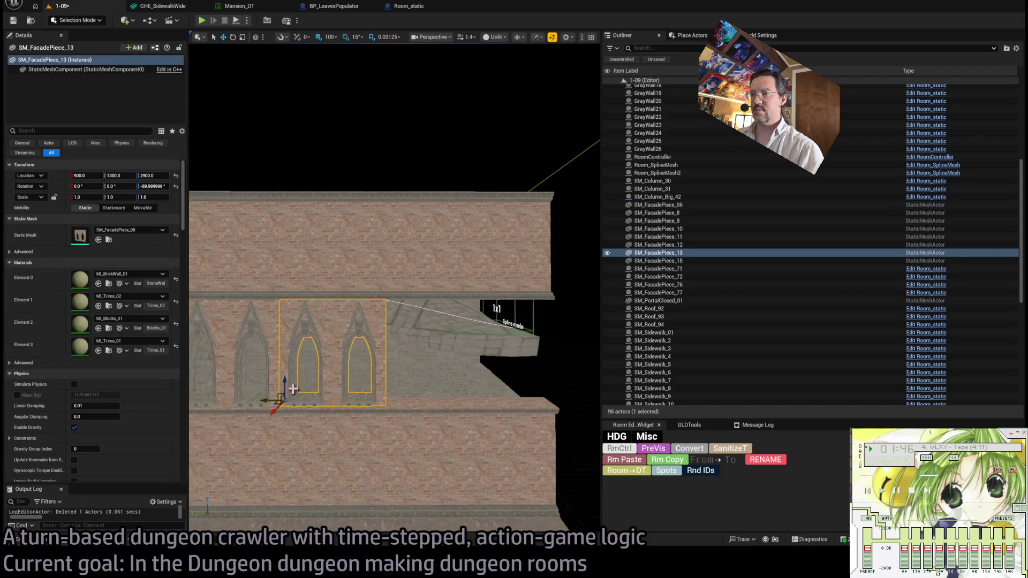
mouse_move(263, 398)
mouse_down()
mouse_move(370, 406)
mouse_move(332, 380)
mouse_move(334, 364)
mouse_move(337, 388)
mouse_up()
key(f)
click(48, 542)
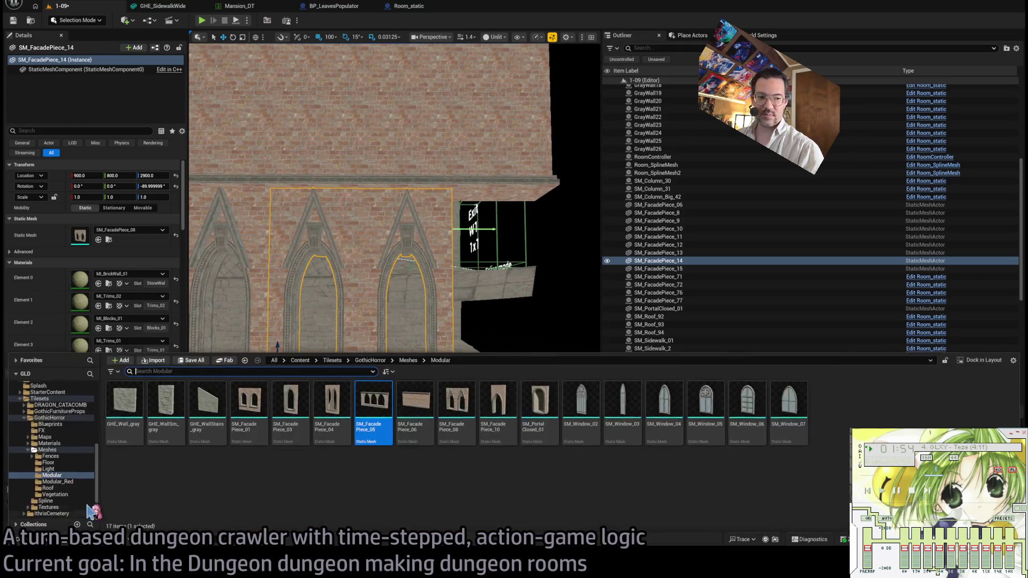
click(59, 452)
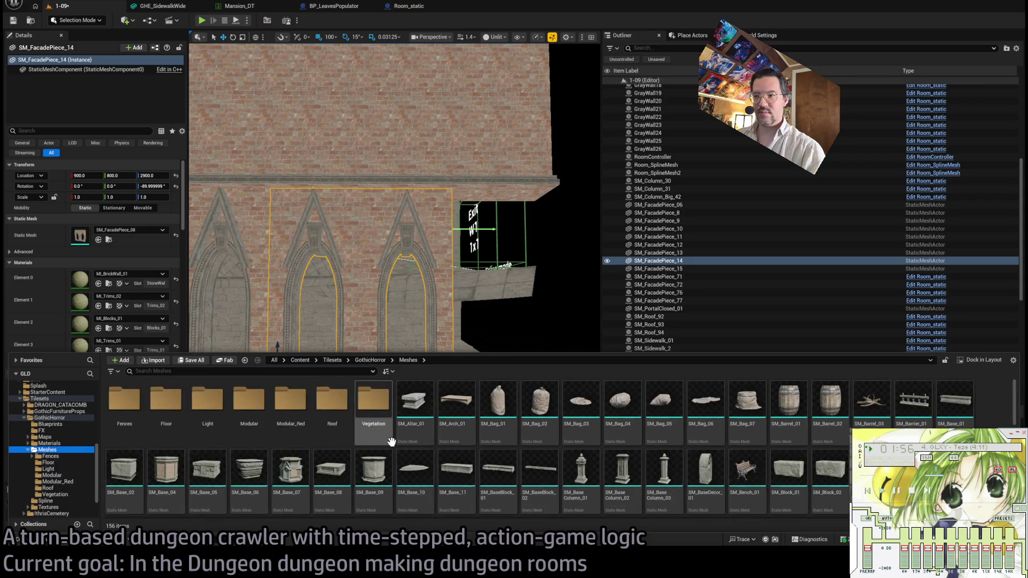
Place an SM_Window_04 glass window mesh from the Modular folder into the left arch opening.
click(52, 475)
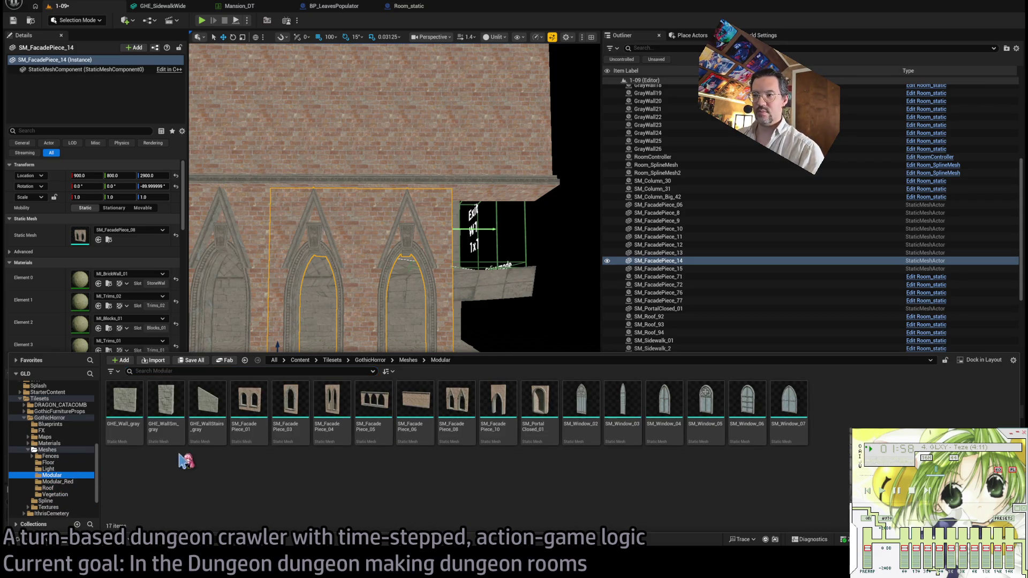
click(583, 412)
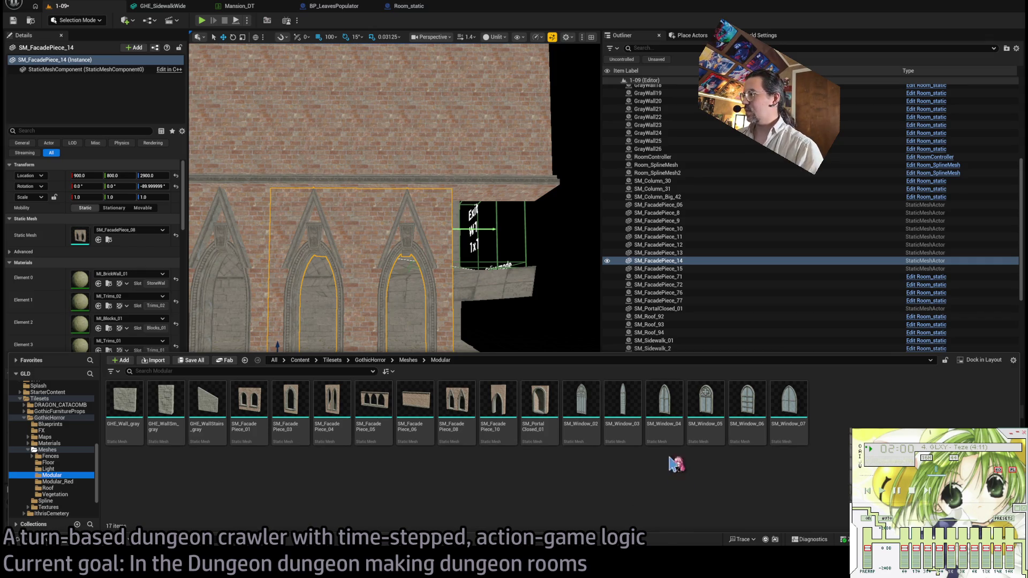
mouse_move(664, 413)
mouse_down()
mouse_move(402, 374)
mouse_move(401, 349)
mouse_move(407, 359)
mouse_up()
scroll(418, 407, up, 3)
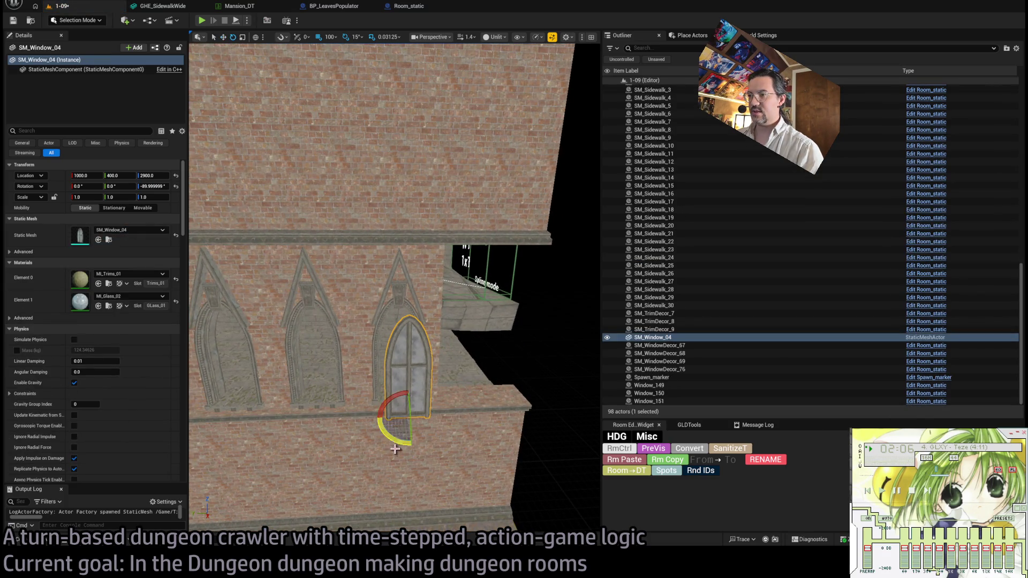
drag(389, 417, 389, 396)
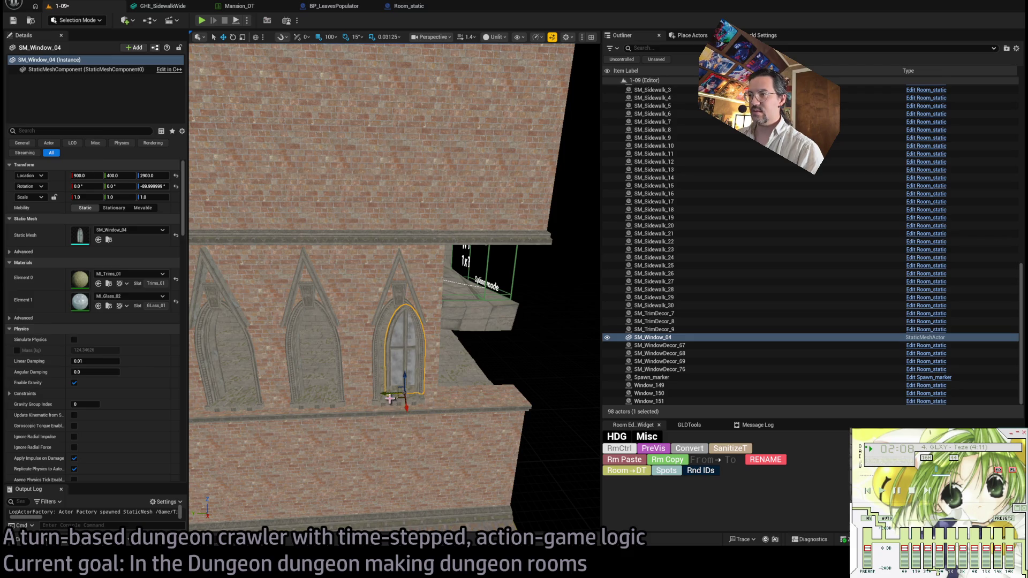
key(f)
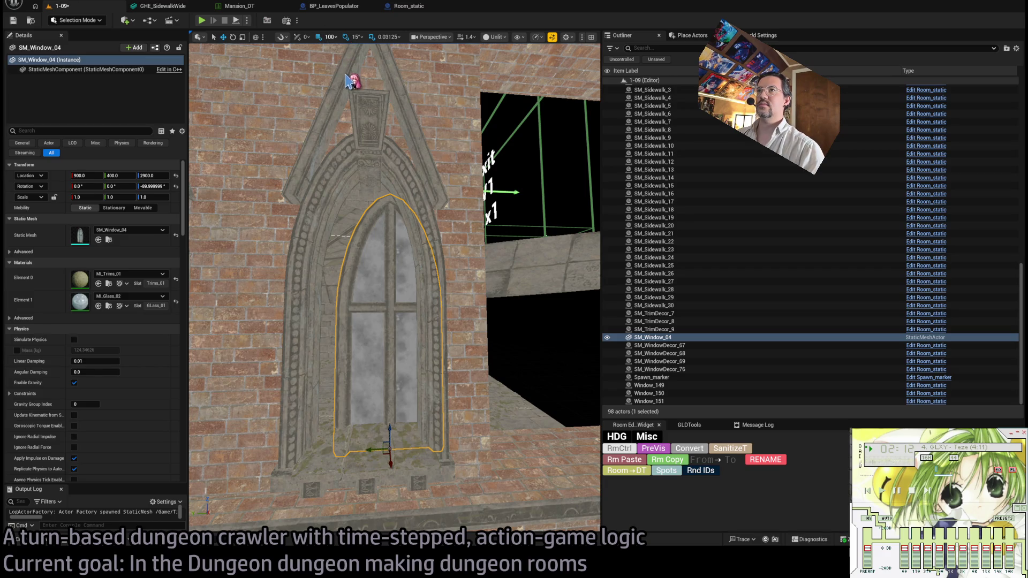
drag(380, 437, 386, 439)
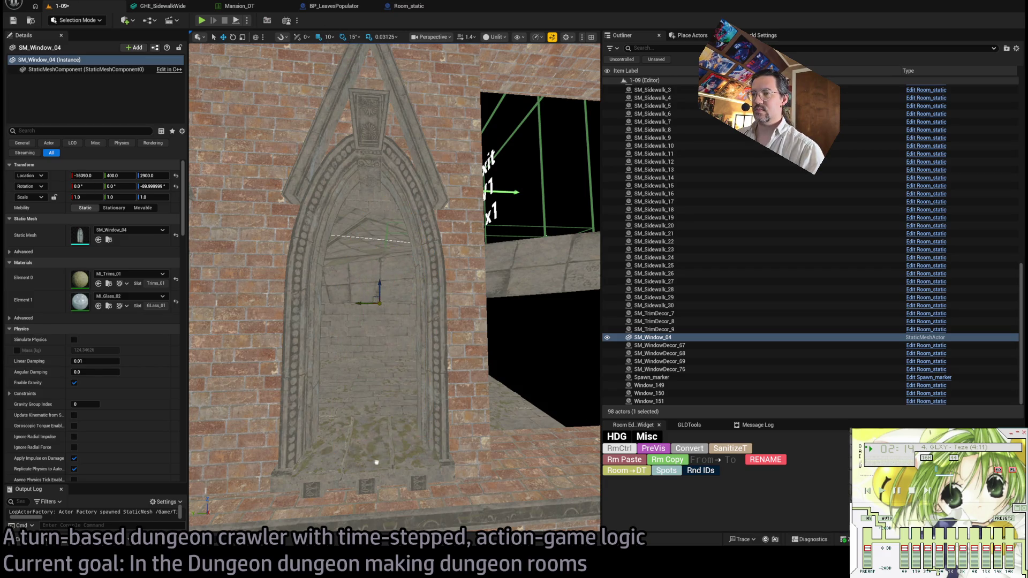
mouse_move(384, 395)
mouse_down()
mouse_move(399, 413)
mouse_move(383, 395)
mouse_up()
scroll(384, 395, down, 3)
key(w)
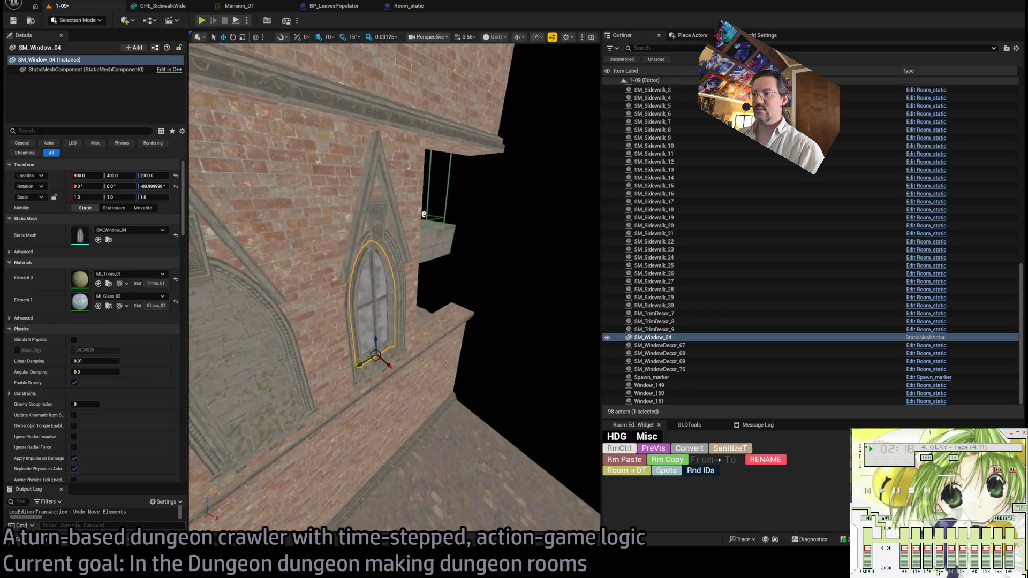
scroll(399, 379, up, 2)
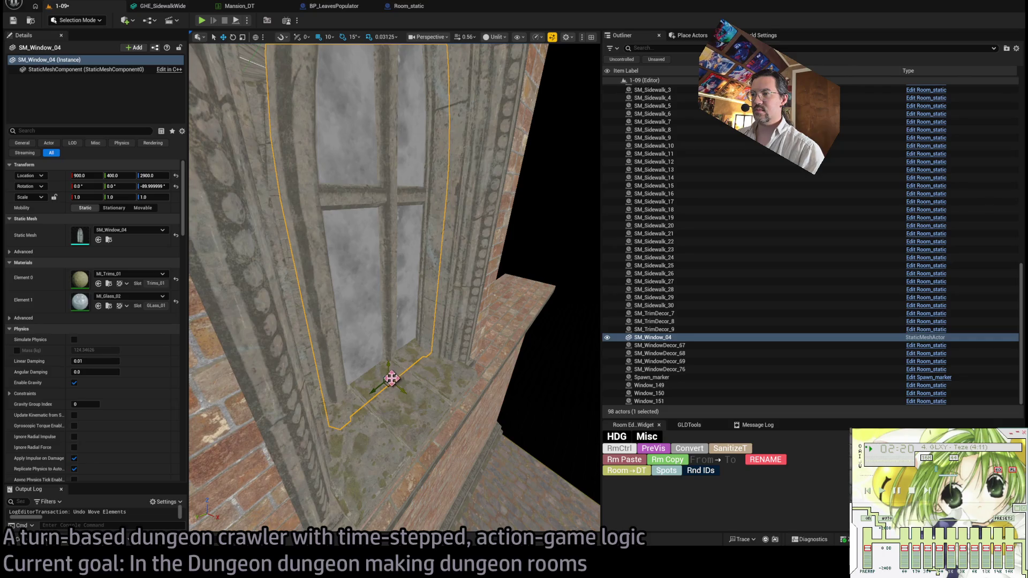
Fine-tune the glass window's position so it sits within the left arch.
mouse_move(388, 386)
mouse_down()
mouse_move(391, 420)
mouse_move(401, 390)
mouse_move(392, 427)
mouse_move(403, 409)
mouse_up()
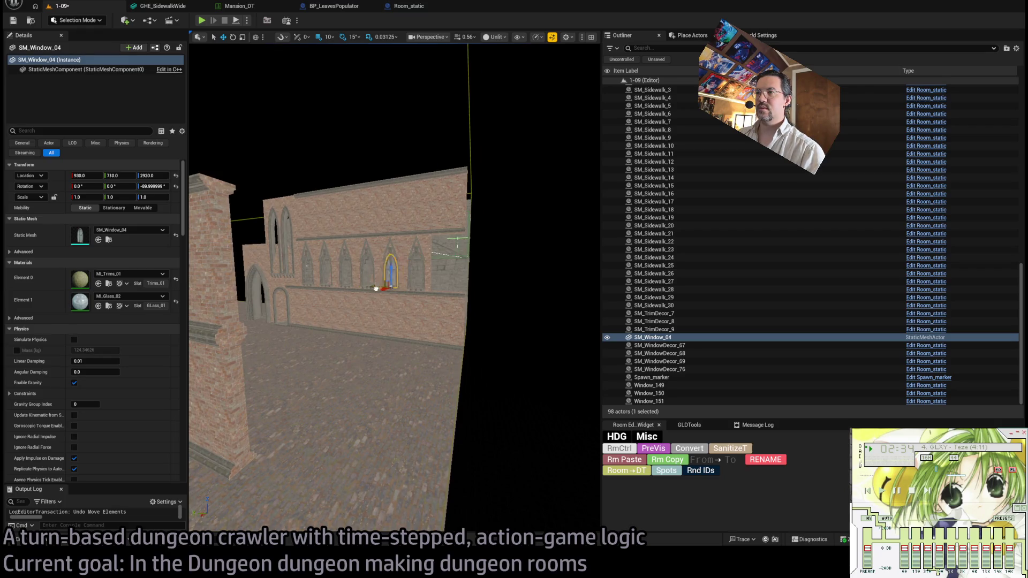
drag(390, 289, 412, 288)
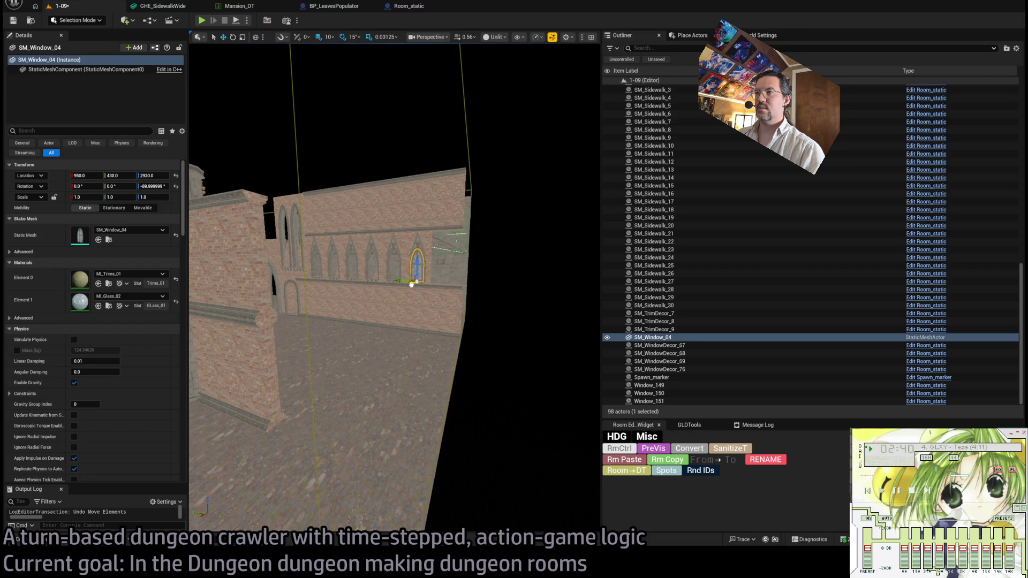
mouse_move(386, 268)
mouse_down()
mouse_move(472, 268)
mouse_move(471, 354)
mouse_move(396, 294)
mouse_move(352, 356)
mouse_up()
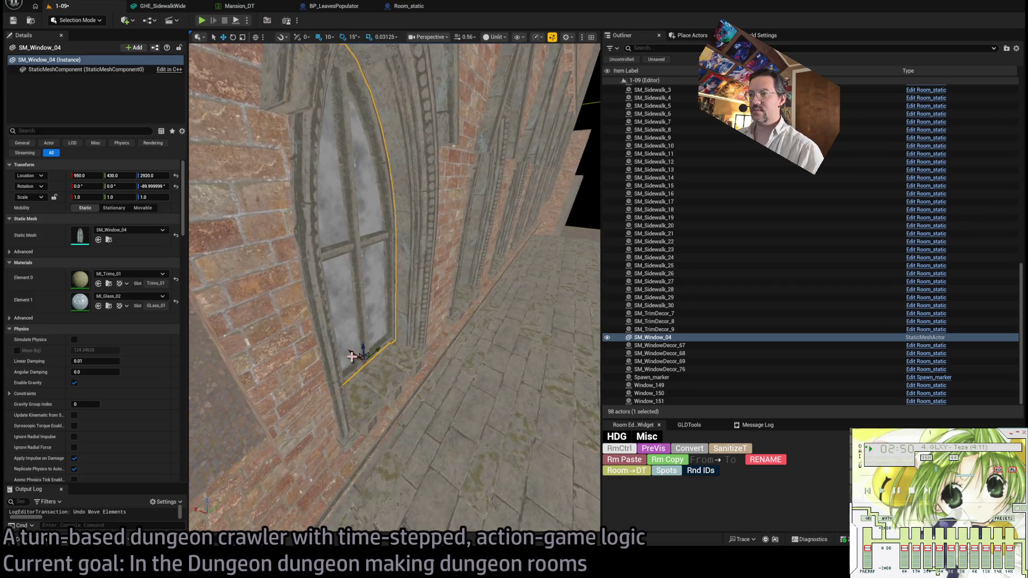
mouse_move(394, 288)
mouse_down()
mouse_move(374, 281)
mouse_move(364, 295)
mouse_move(348, 283)
mouse_up()
drag(399, 347, 399, 348)
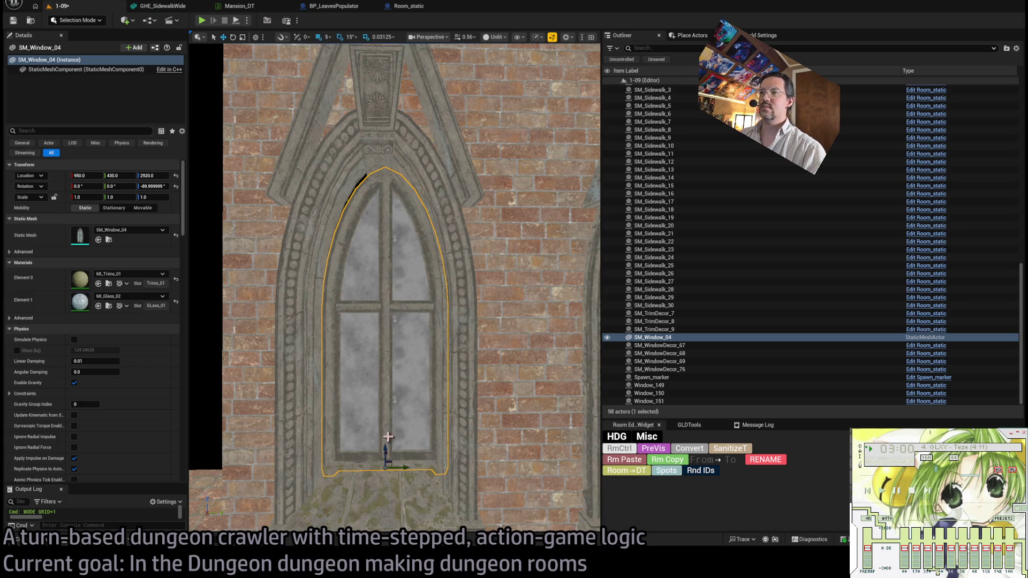
mouse_move(397, 468)
mouse_down()
mouse_move(413, 453)
mouse_move(413, 481)
mouse_up()
drag(442, 177, 443, 184)
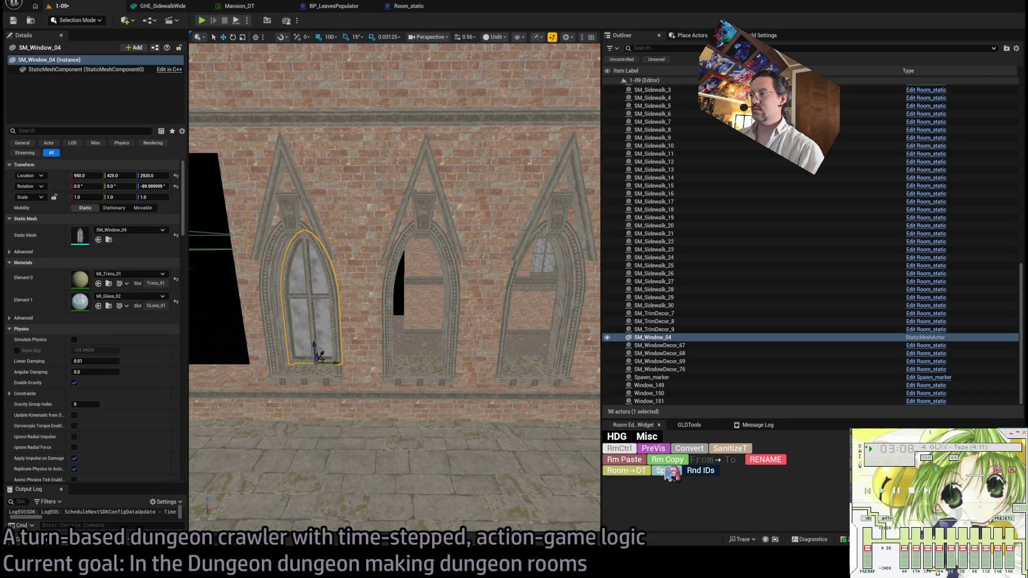
Alt-drag a window copy into the middle arch and delete the stray extra copies.
click(699, 453)
mouse_move(335, 363)
mouse_down()
mouse_move(460, 356)
mouse_move(425, 360)
mouse_up()
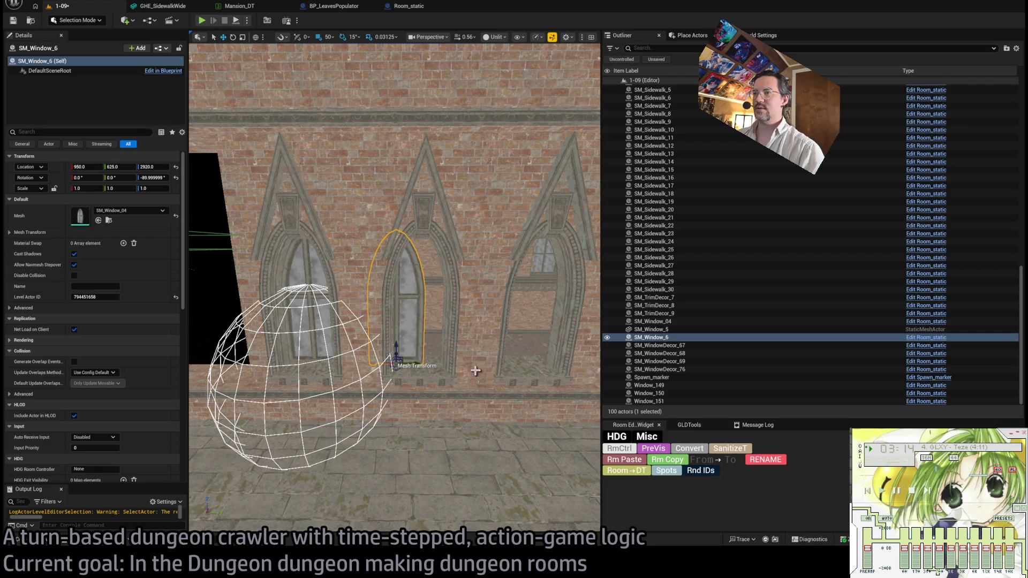
drag(415, 364, 431, 363)
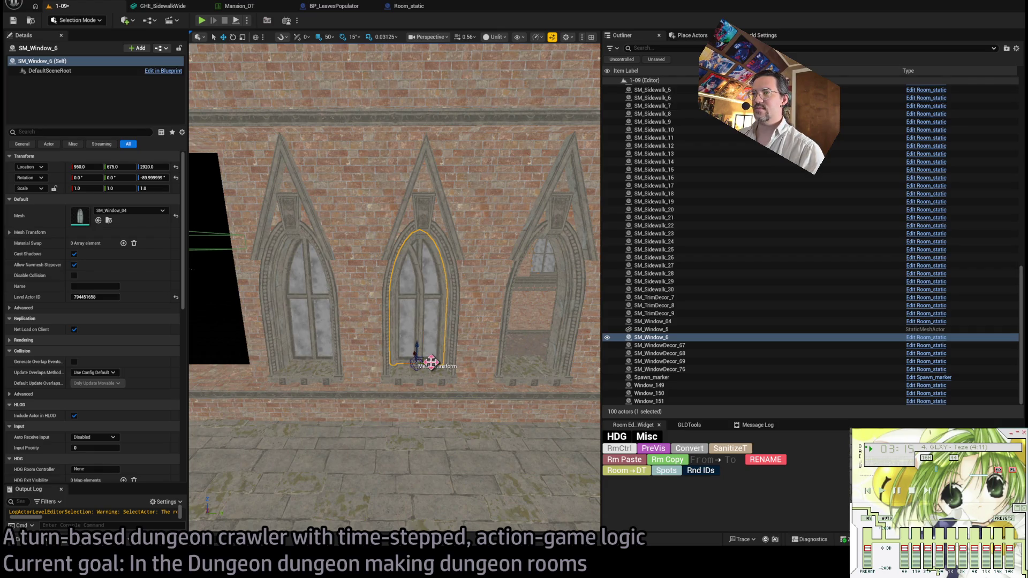
click(417, 272)
key(Delete)
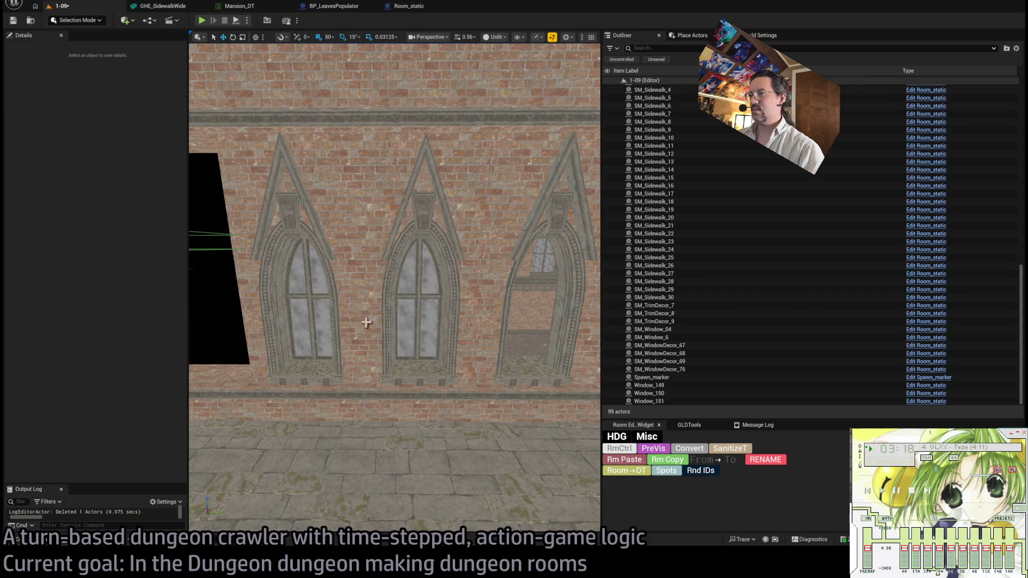
click(337, 354)
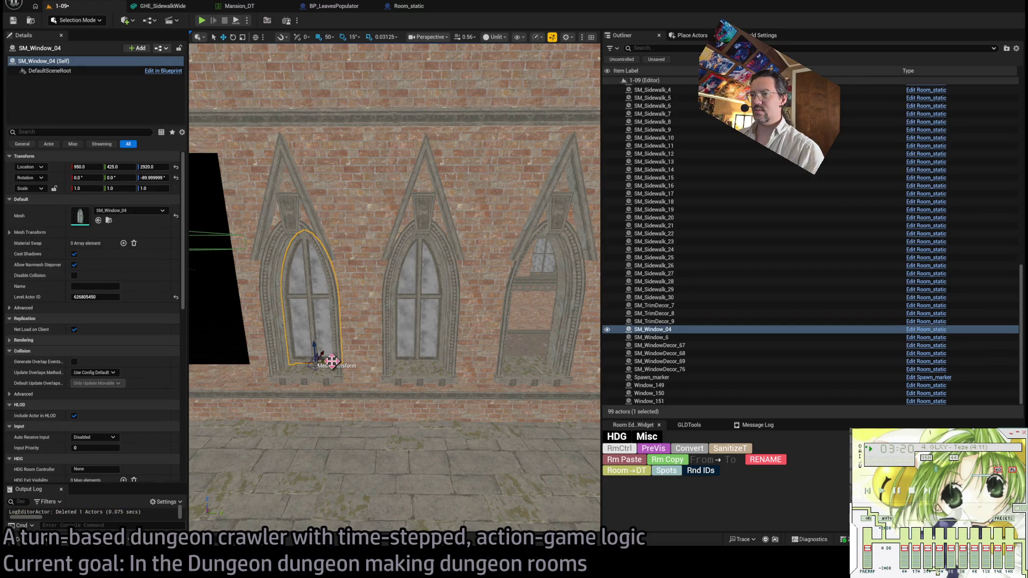
key(ctrl+z)
key(f)
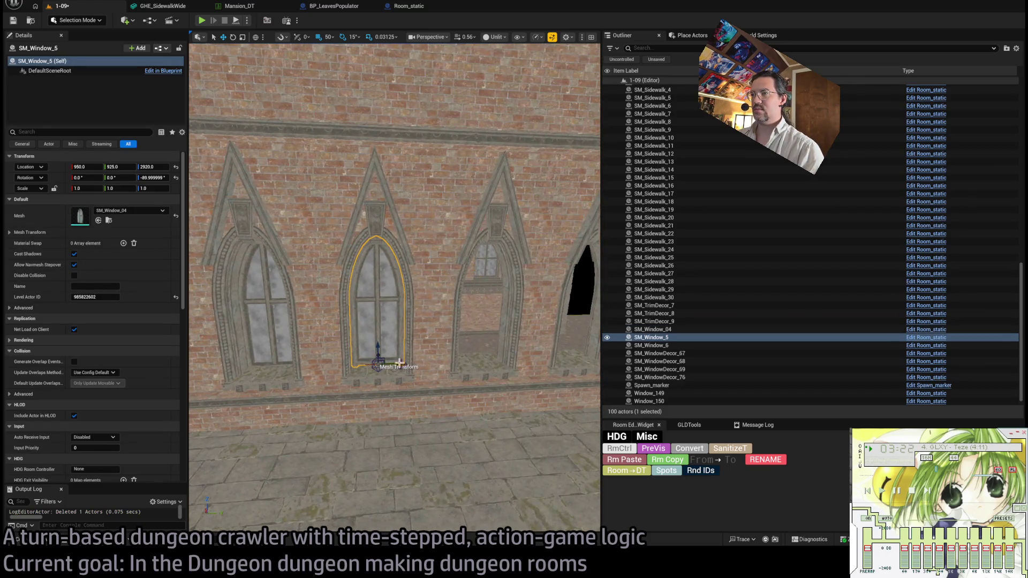
drag(400, 363, 508, 363)
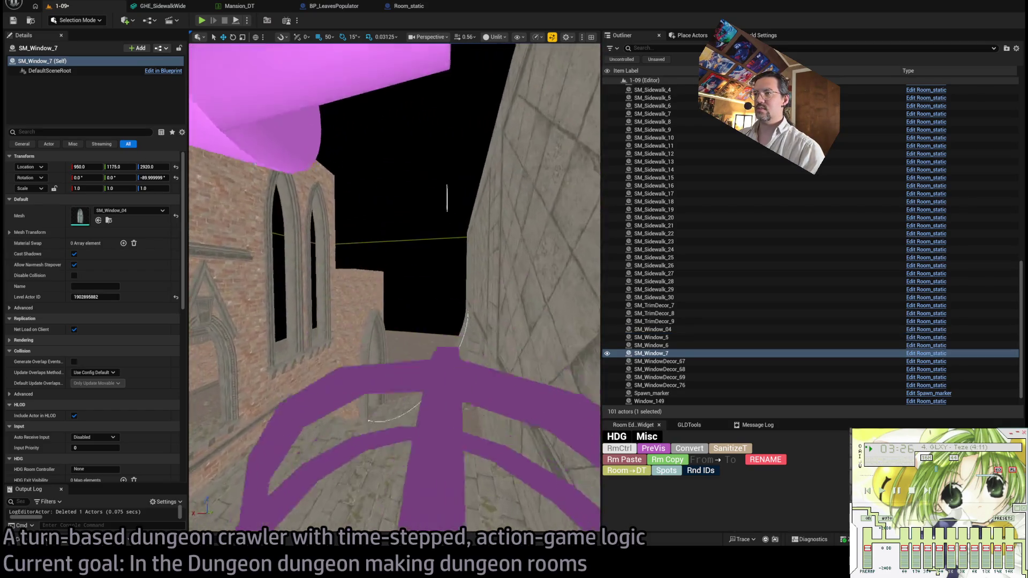
key(Delete)
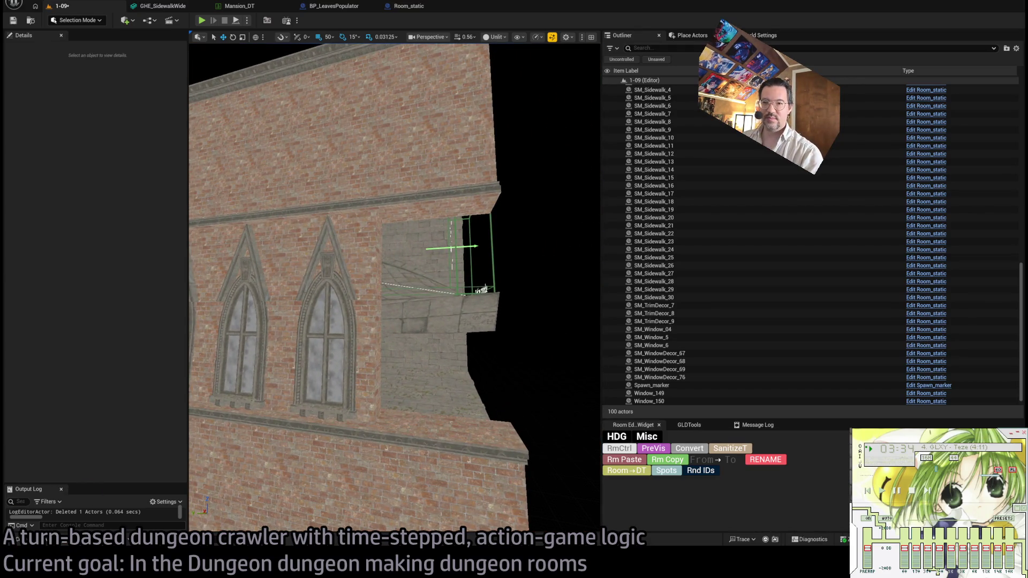
key(ctrl+space)
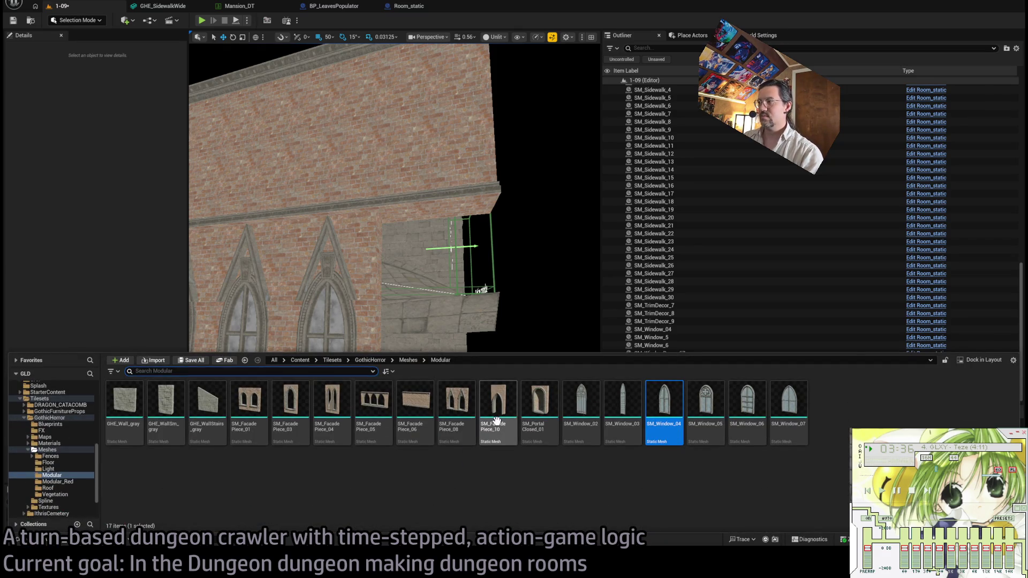
Frame SM_FacadePiece_16 above the exit archway, view it from behind, and browse GothicHorror/Meshes.
click(476, 414)
click(466, 372)
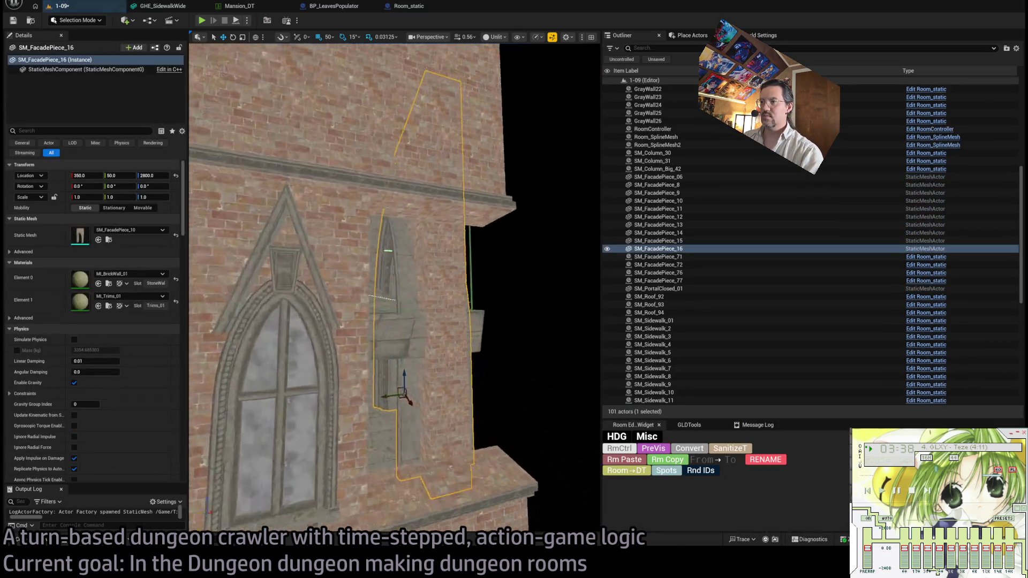
key(f)
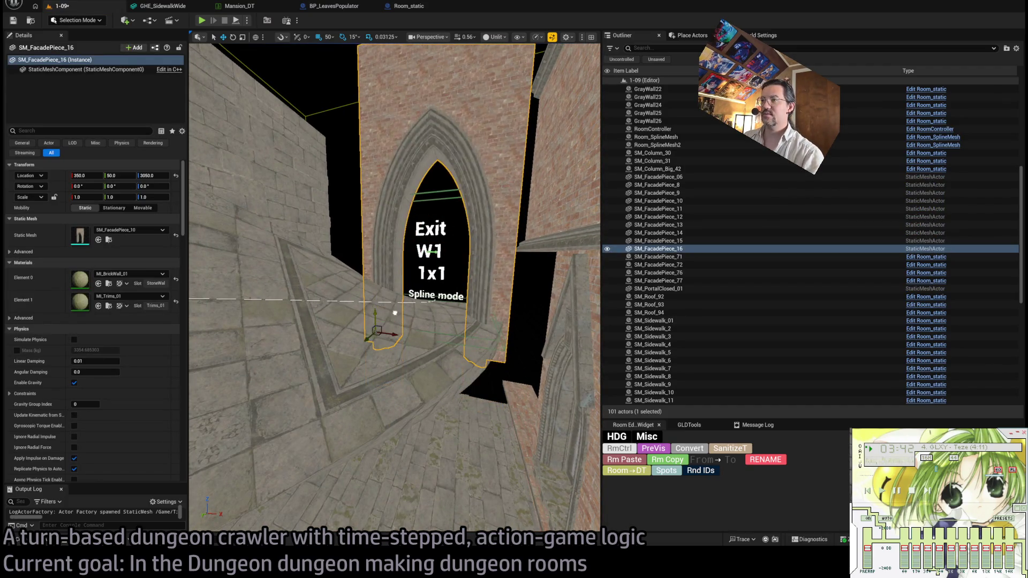
mouse_move(395, 311)
mouse_down()
mouse_move(444, 321)
mouse_move(514, 313)
mouse_move(413, 321)
mouse_move(425, 361)
mouse_move(410, 336)
mouse_move(423, 338)
mouse_move(403, 339)
mouse_move(426, 332)
mouse_move(328, 316)
mouse_move(424, 402)
mouse_move(402, 363)
mouse_up()
click(42, 544)
scroll(753, 467, down, 2)
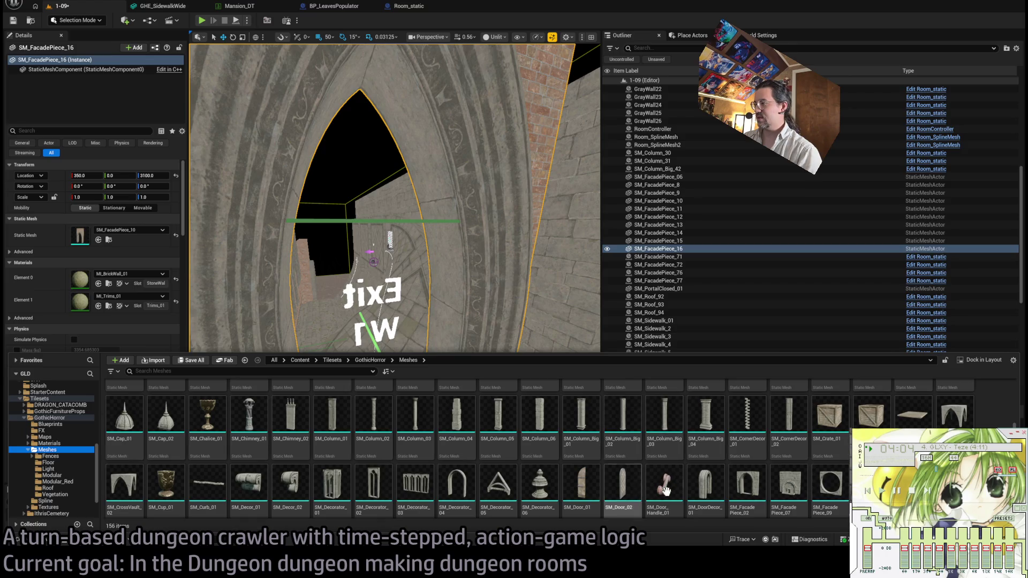
Place the SM_FacadePiece_02 stone arch and SM_FacadePiece_07 stone wall; discard a trial SM_FacadePiece_09.
mouse_move(754, 491)
mouse_down()
mouse_move(739, 471)
mouse_move(389, 389)
mouse_up()
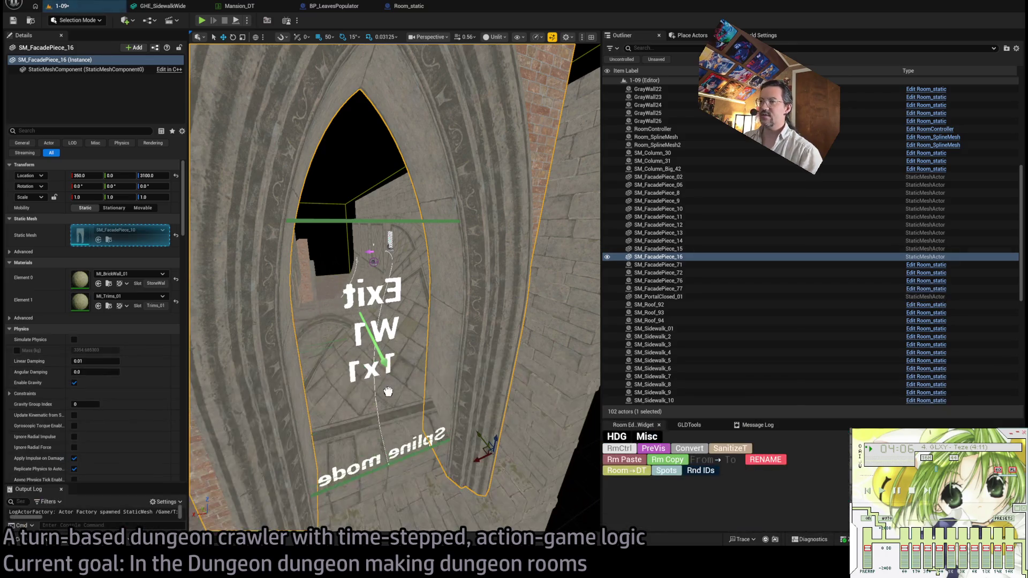
double_click(658, 177)
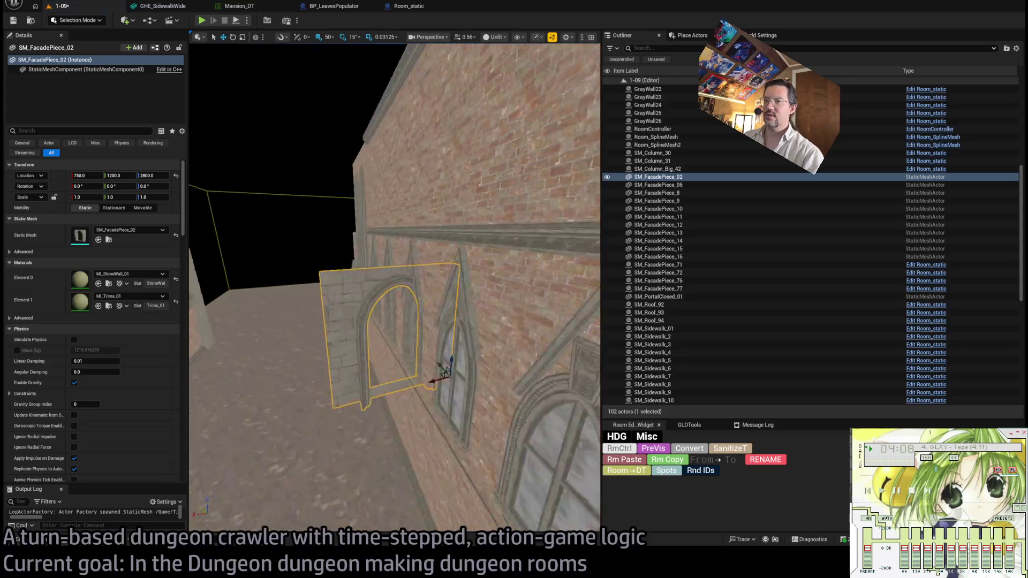
mouse_move(407, 375)
mouse_down()
mouse_move(431, 382)
mouse_move(476, 367)
mouse_move(464, 365)
mouse_move(461, 436)
mouse_up()
key(ctrl+space)
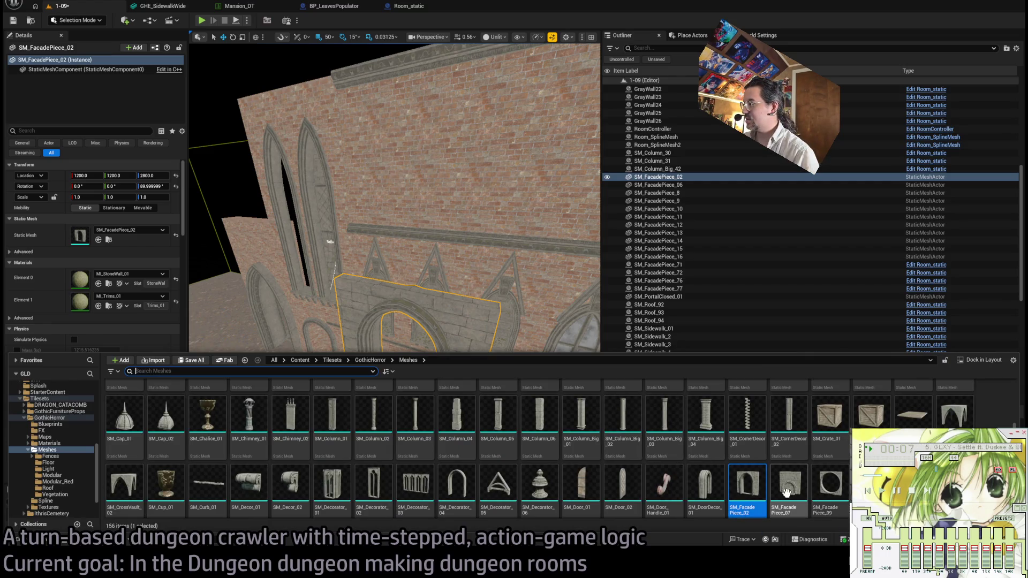
mouse_move(785, 482)
mouse_down()
mouse_move(459, 436)
mouse_move(316, 429)
mouse_up()
key(ctrl+space)
mouse_move(793, 482)
mouse_down()
mouse_move(356, 450)
mouse_move(311, 437)
mouse_move(412, 453)
mouse_move(401, 438)
mouse_up()
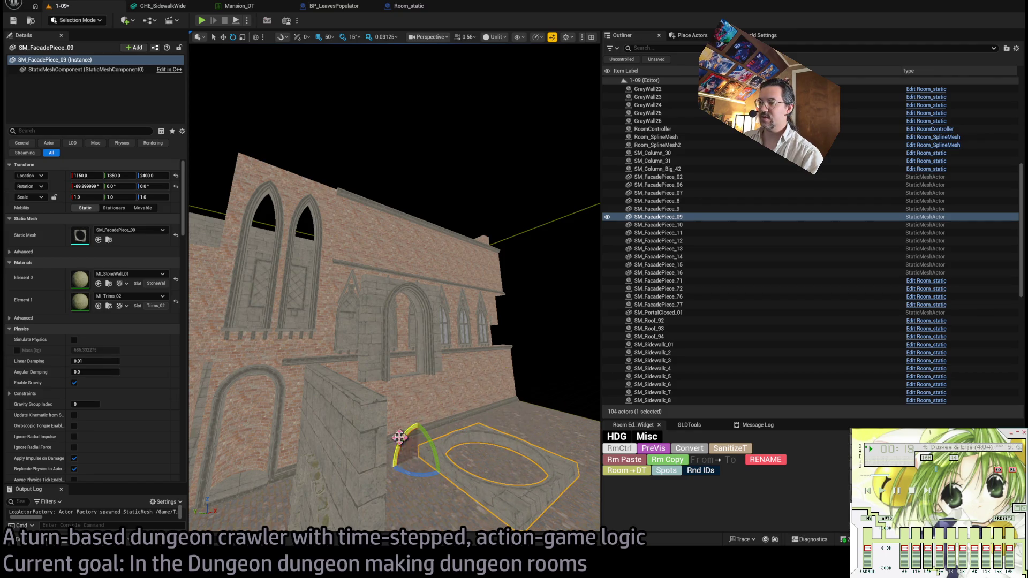
key(Delete)
Trial-place SM_DoorDecor_01 and SM_Decorator_04 beside the stone pieces, deleting both.
click(368, 328)
ctrl+click(377, 358)
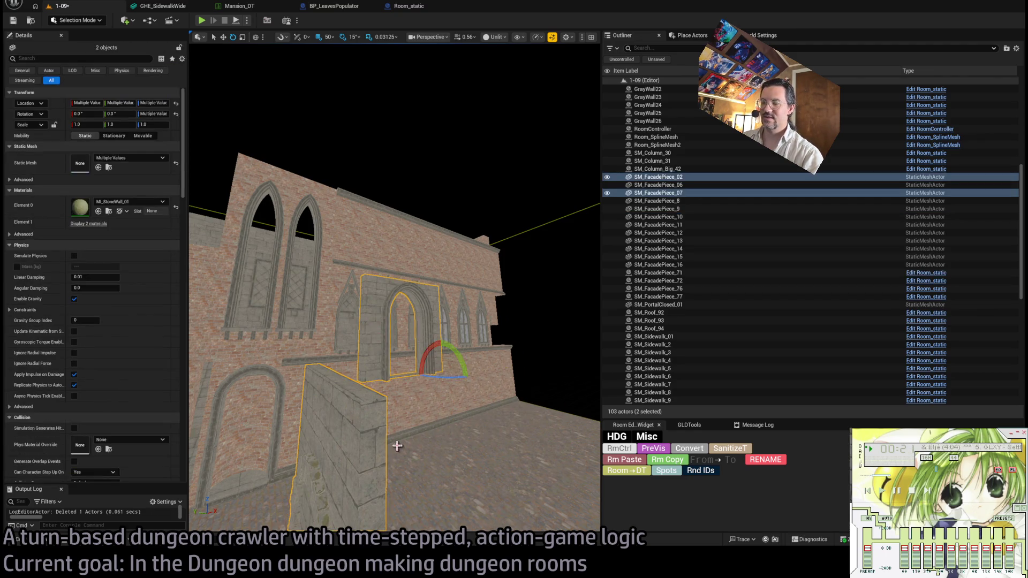
drag(387, 317, 387, 317)
click(387, 318)
click(399, 360)
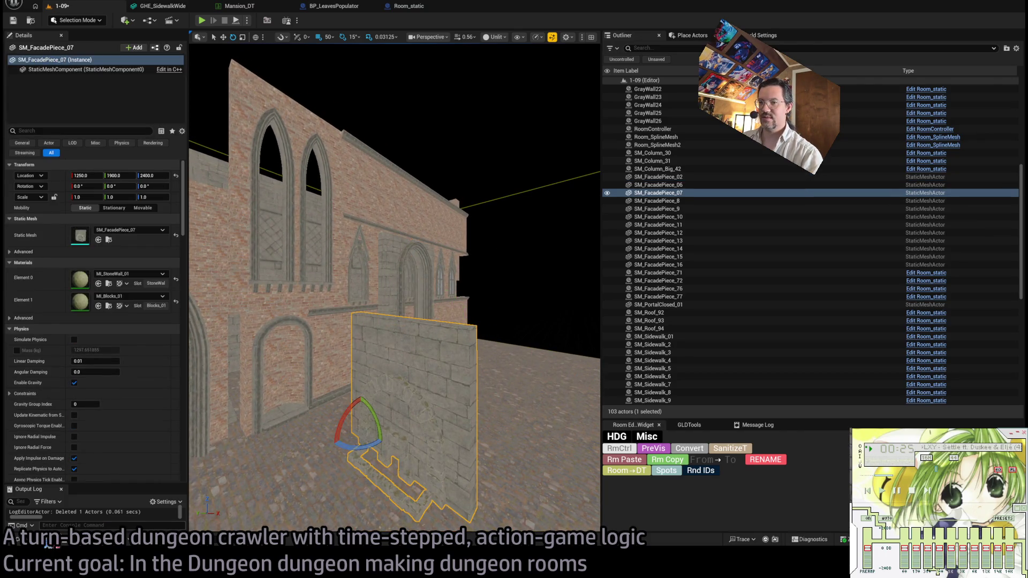
key(ctrl+space)
mouse_move(714, 490)
mouse_down()
mouse_move(608, 395)
mouse_move(530, 425)
mouse_move(509, 415)
mouse_up()
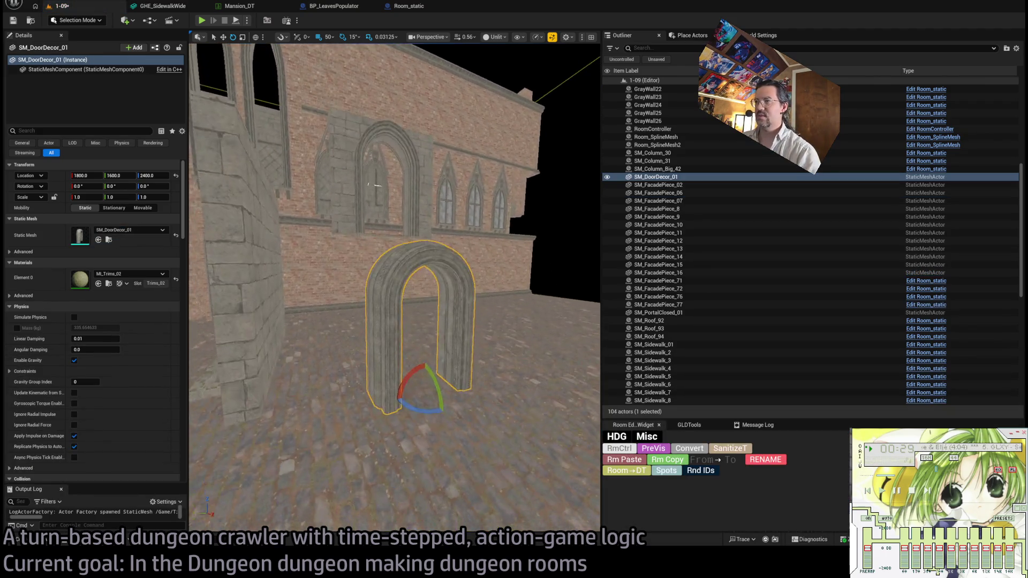
key(Delete)
click(395, 381)
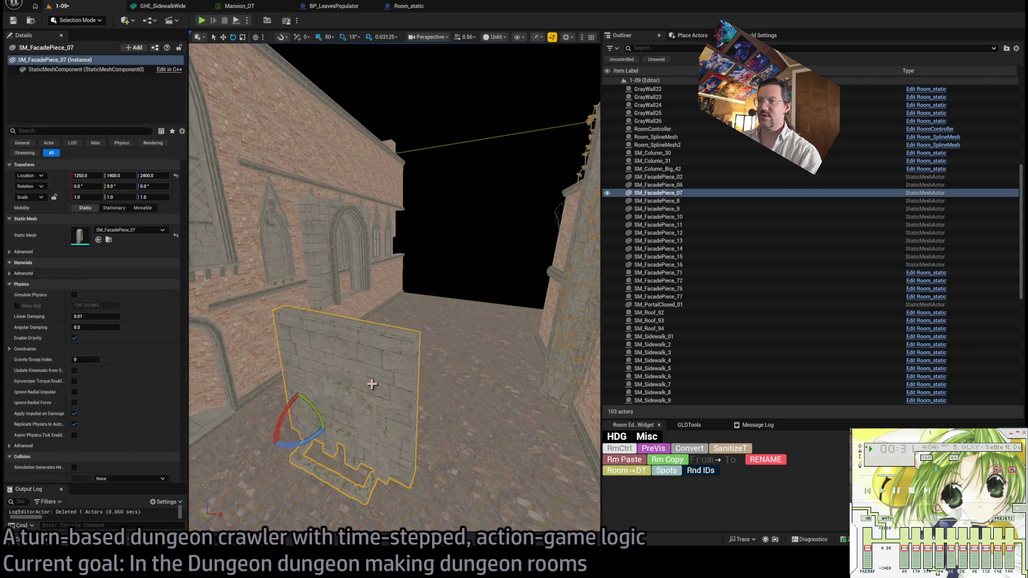
key(ctrl+space)
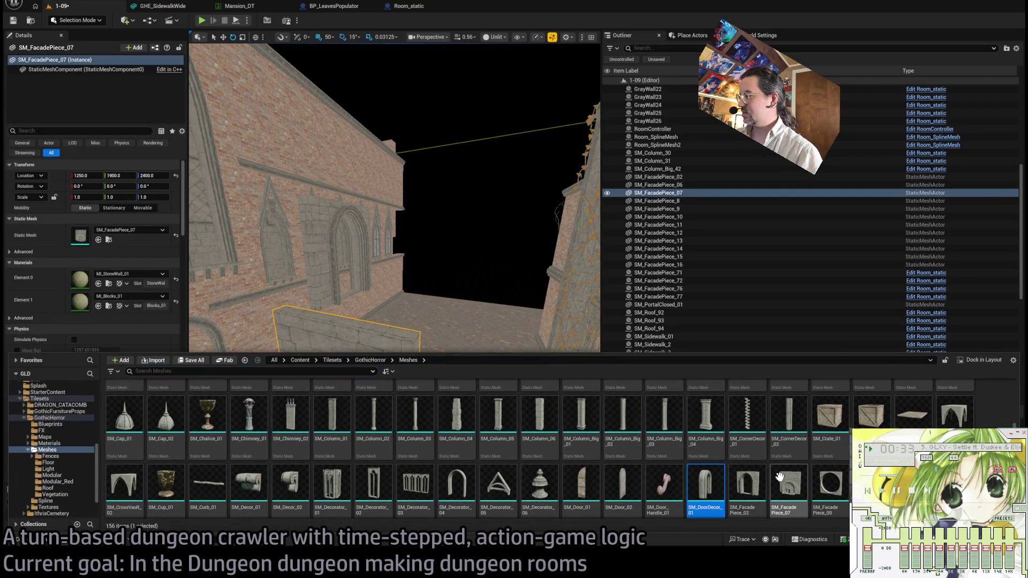
drag(464, 487, 459, 355)
key(Delete)
Trial-place SM_Decorator_01 and delete it, then select SM_FacadePiece_02 and _07 assets.
key(ctrl+space)
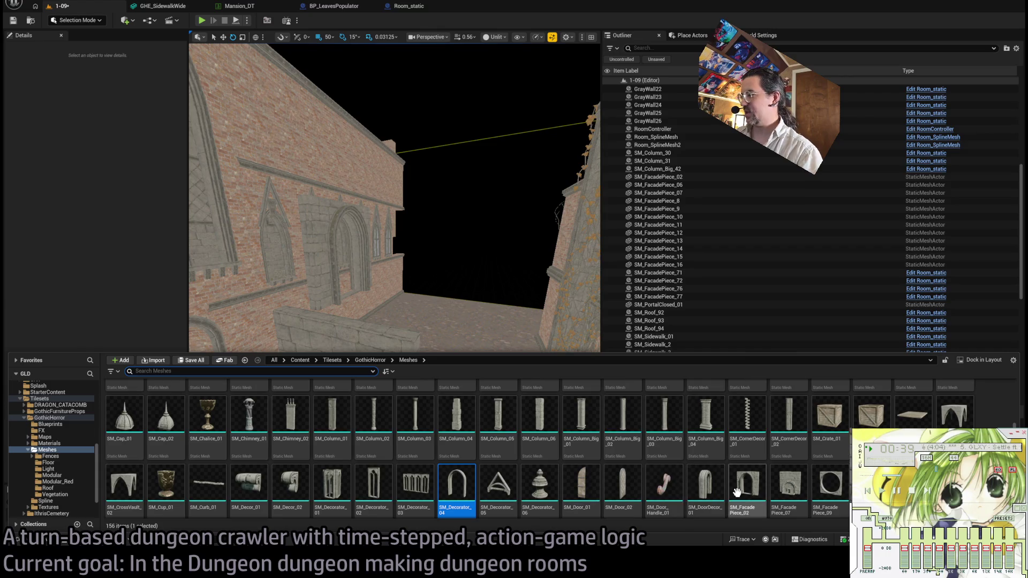
click(704, 498)
scroll(705, 498, down, 1)
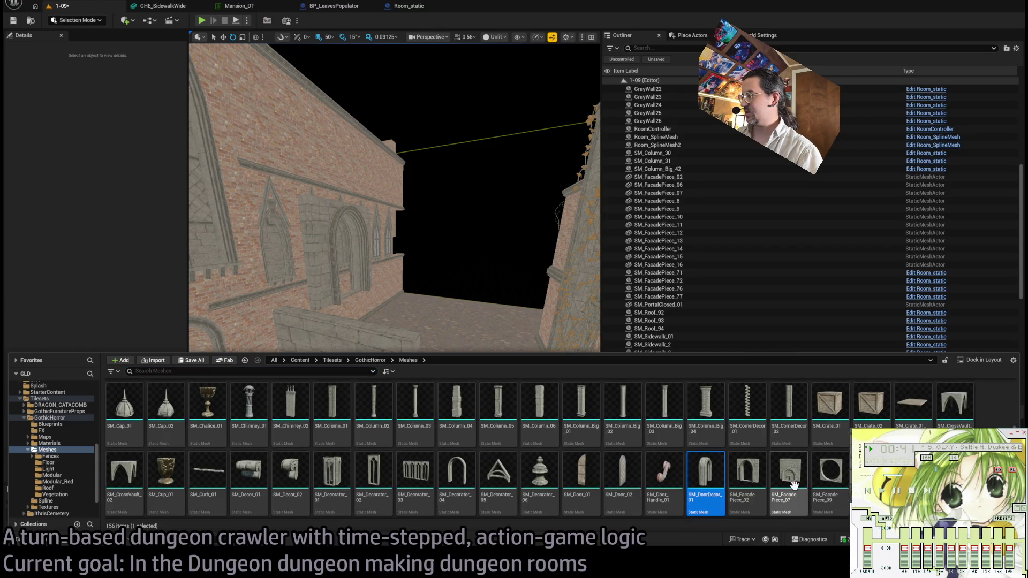
click(748, 482)
ctrl+click(789, 482)
scroll(759, 482, down, 3)
scroll(760, 450, up, 2)
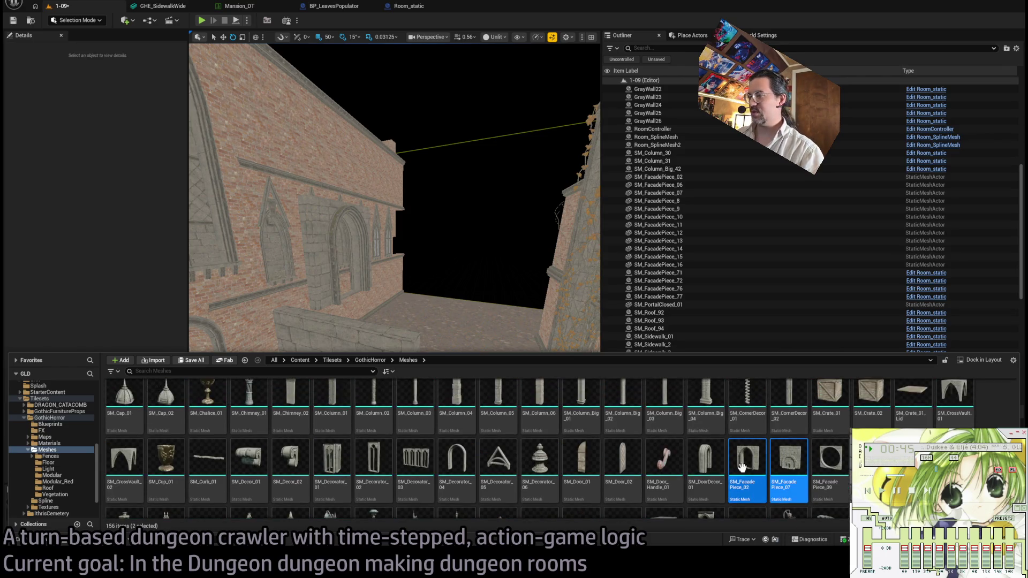
mouse_move(332, 467)
mouse_down()
mouse_move(434, 354)
mouse_move(436, 385)
mouse_up()
key(f)
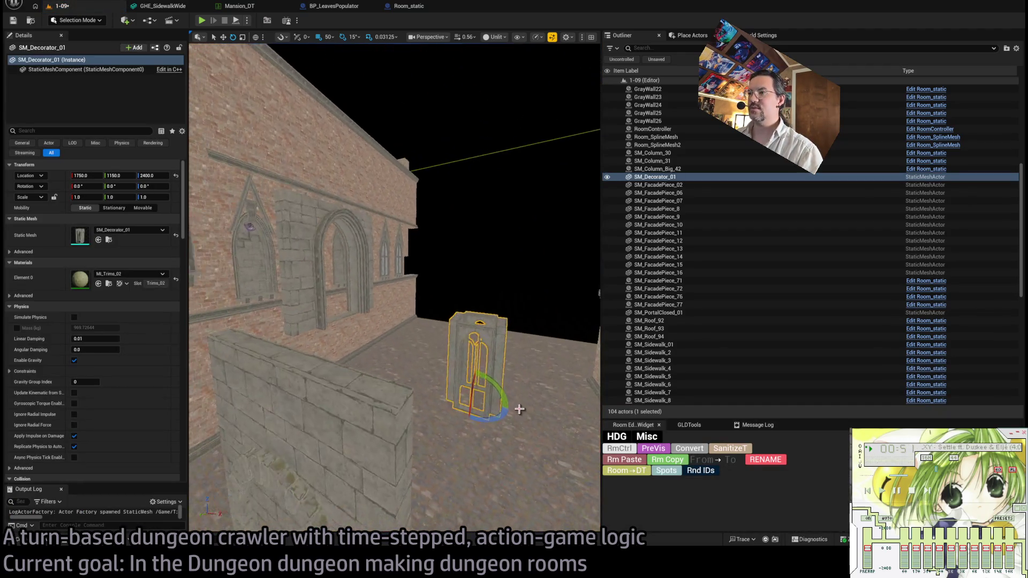
key(Delete)
key(ctrl+space)
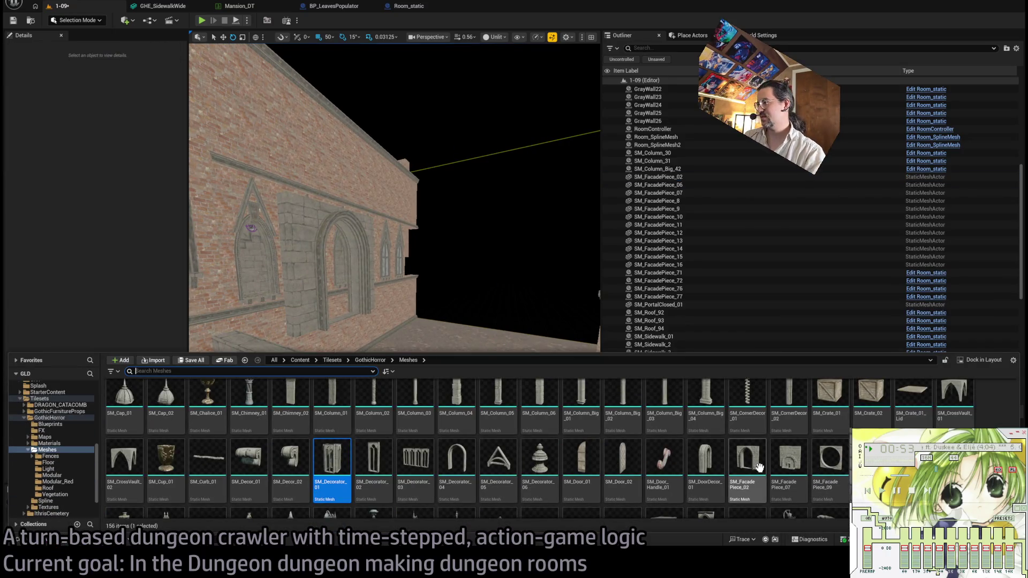
click(747, 461)
ctrl+click(789, 460)
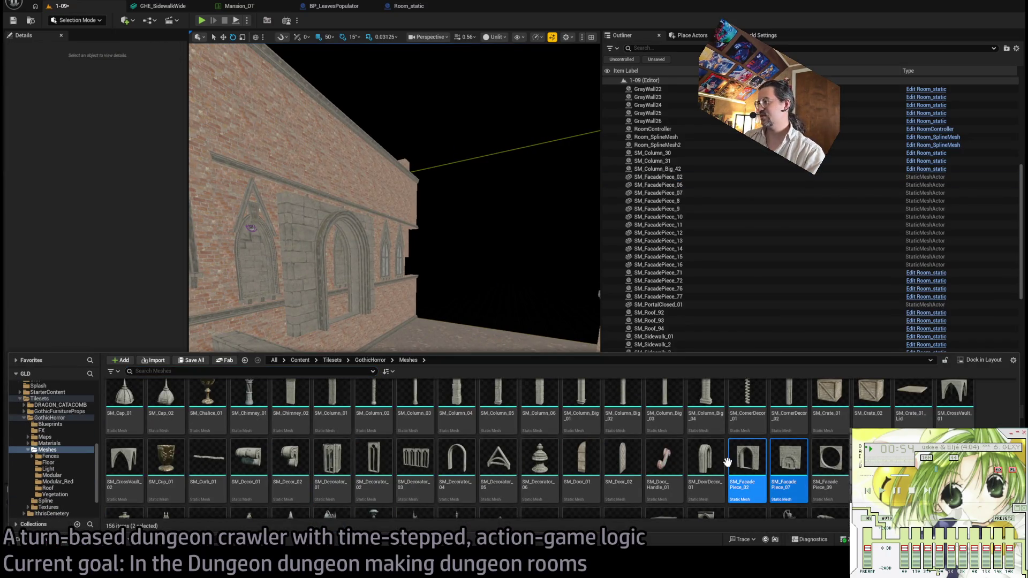
click(70, 475)
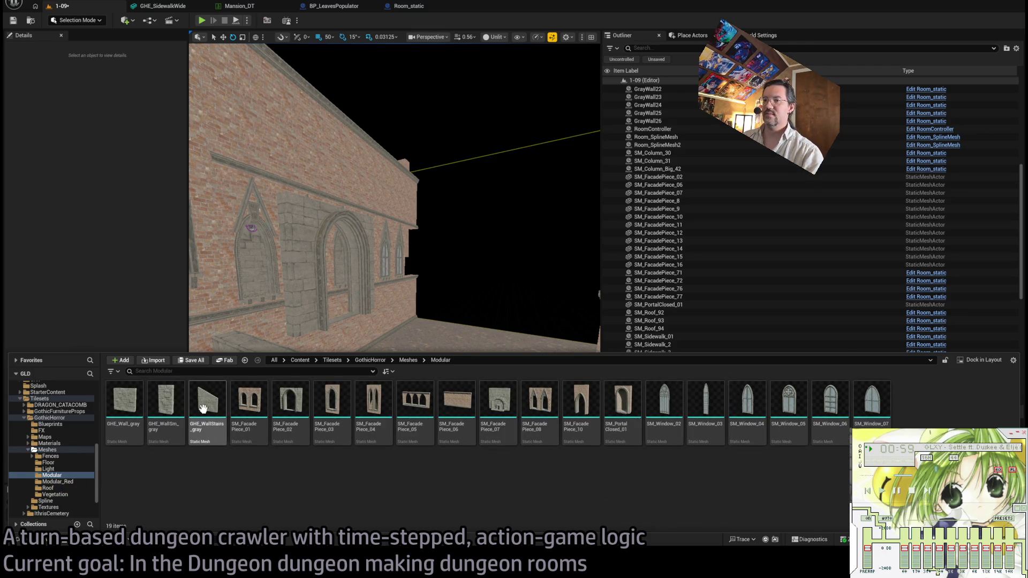
Rename the grey facade asset to GHE_Facade_gray.
click(165, 403)
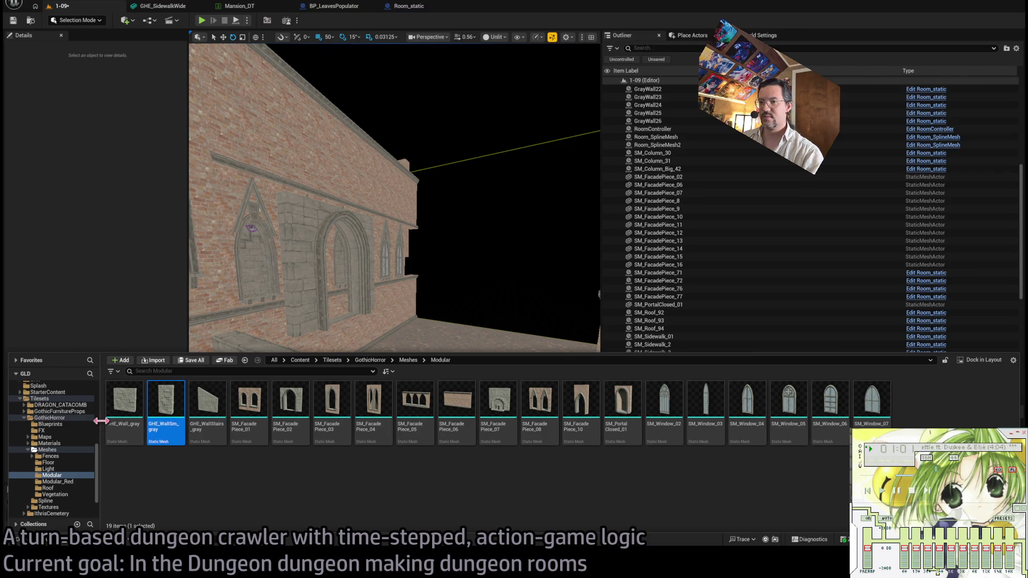
key(Left)
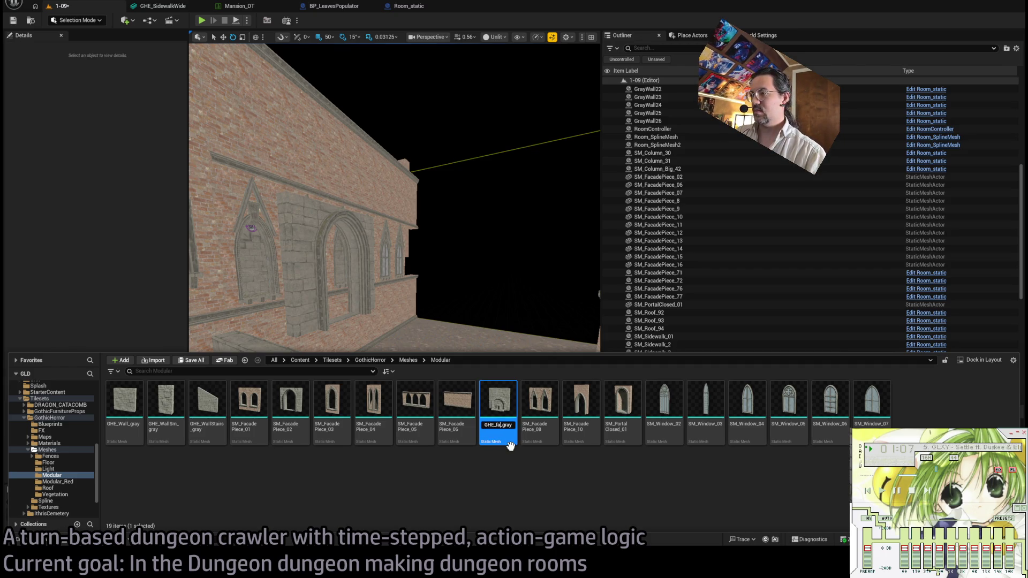
text(gray)
key(Return)
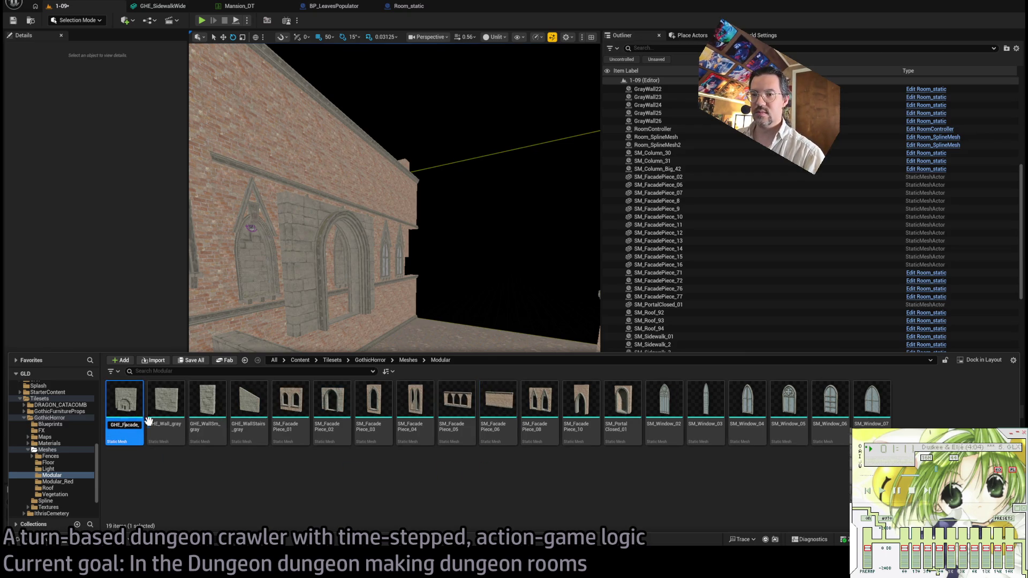
key(Return)
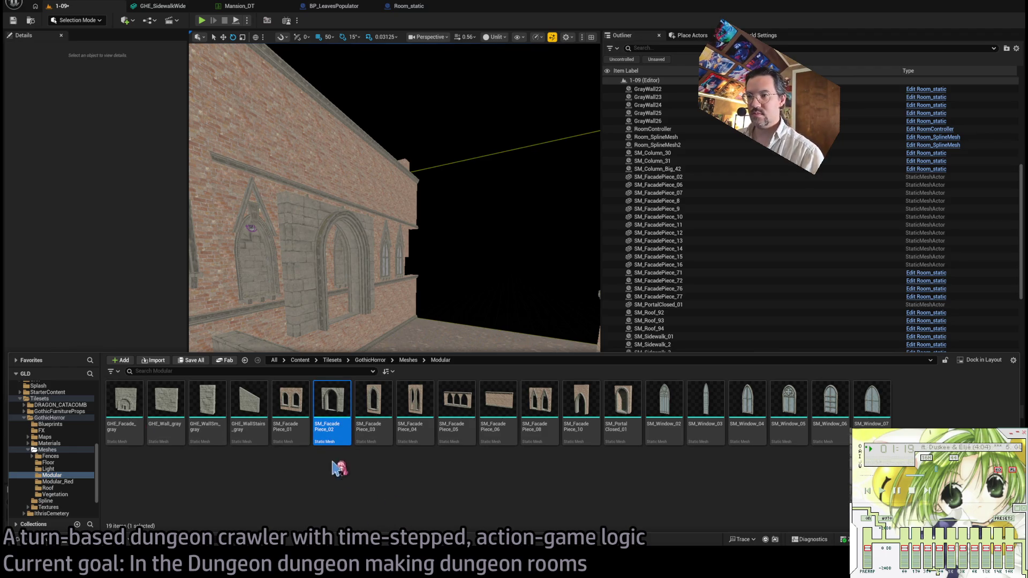
Place and remove a trial archway piece, then rename the archway asset GHE_Archway_gray.
mouse_move(331, 403)
mouse_down()
mouse_move(431, 404)
mouse_move(434, 445)
mouse_up()
key(f)
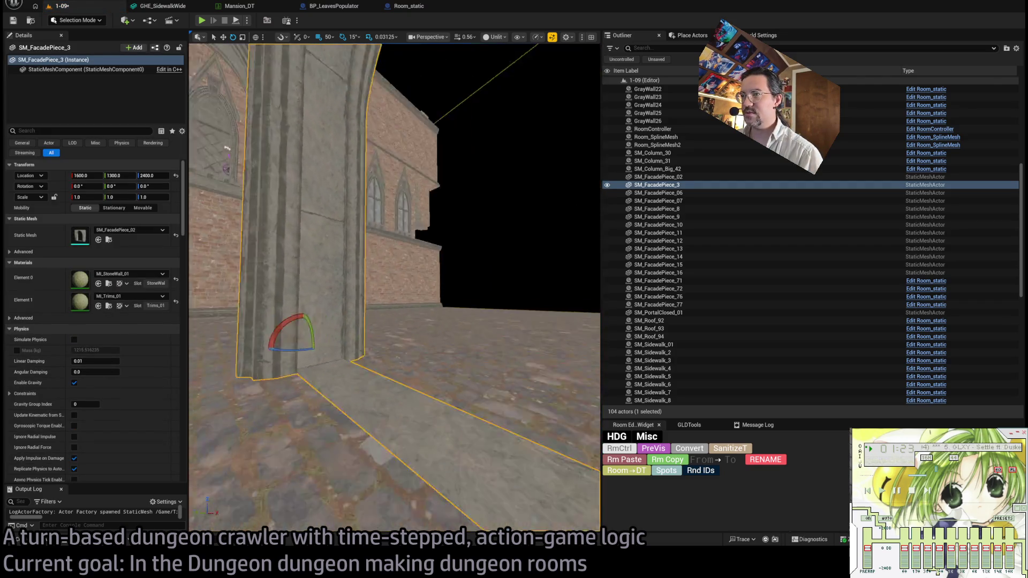
key(Delete)
click(51, 542)
text(GHE_Archway)
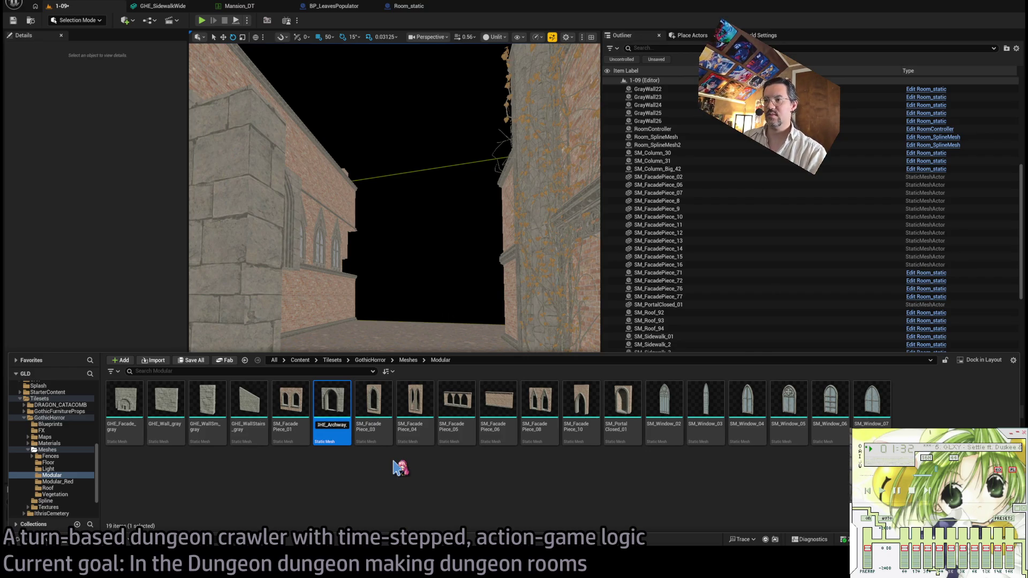
text(gray)
key(Return)
Delete the stone-block SM_FacadePiece_07 from the wall.
drag(290, 338, 436, 324)
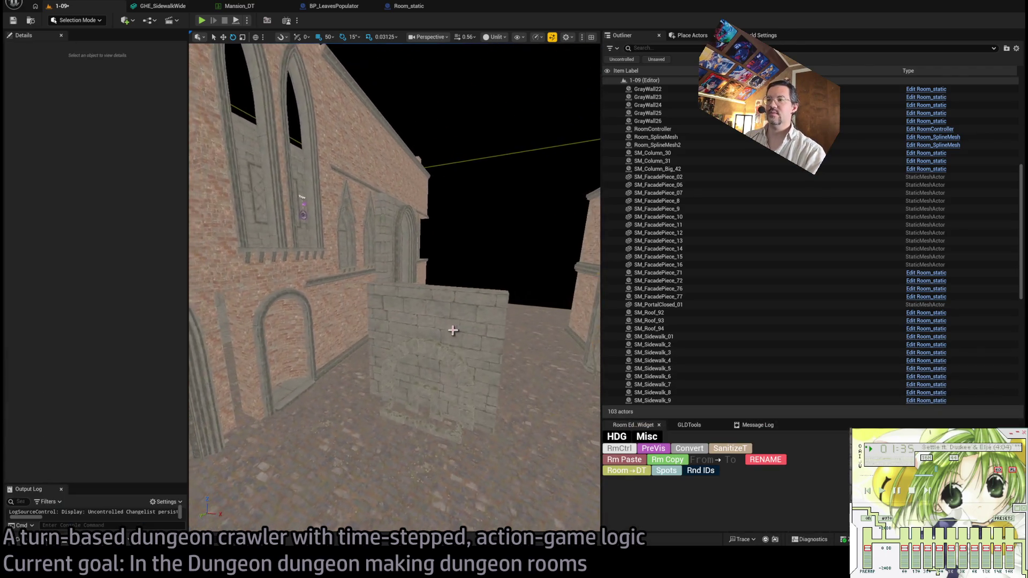
click(437, 324)
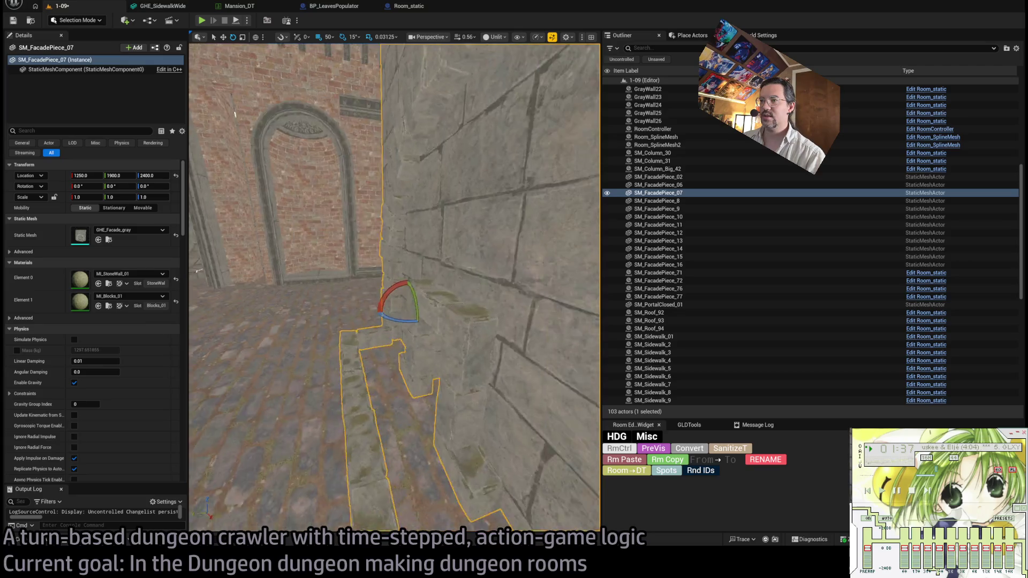
scroll(448, 245, down, 5)
key(w)
mouse_move(447, 254)
mouse_down()
mouse_move(447, 245)
mouse_move(407, 275)
mouse_move(416, 202)
mouse_move(212, 251)
mouse_up()
key(Delete)
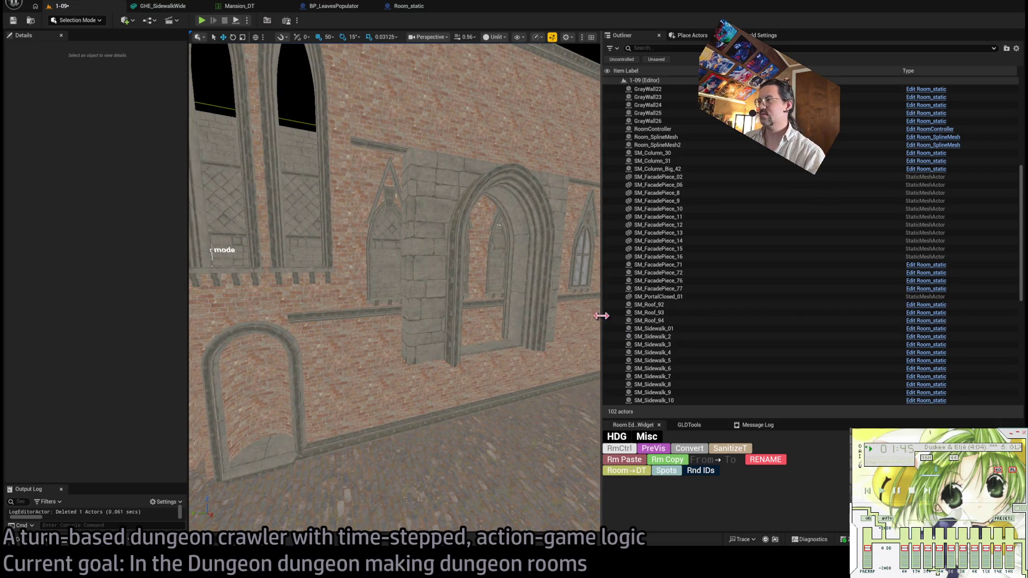
drag(601, 313, 793, 314)
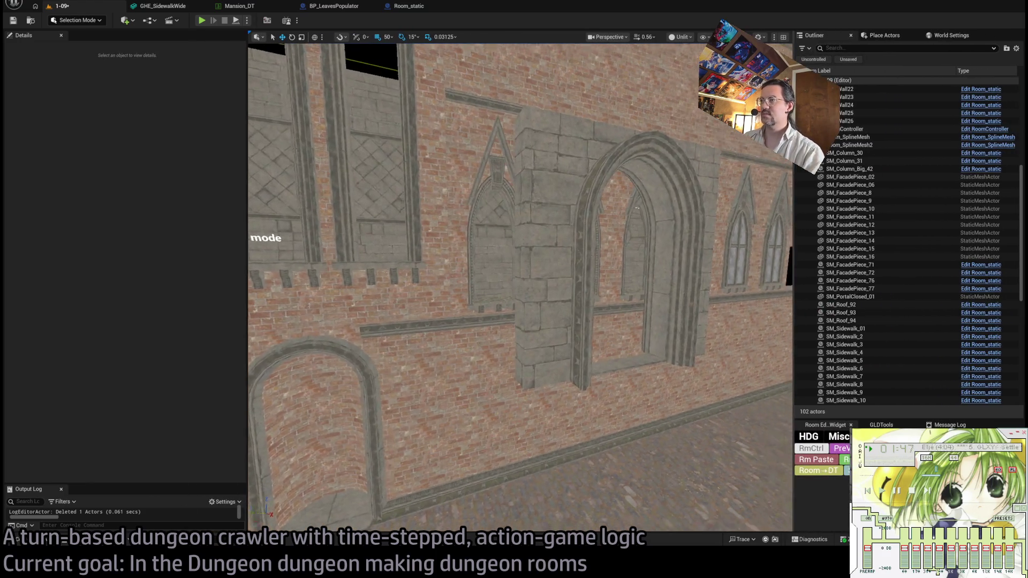
Delete the extra SM_FacadePiece_16 above the exit.
click(551, 322)
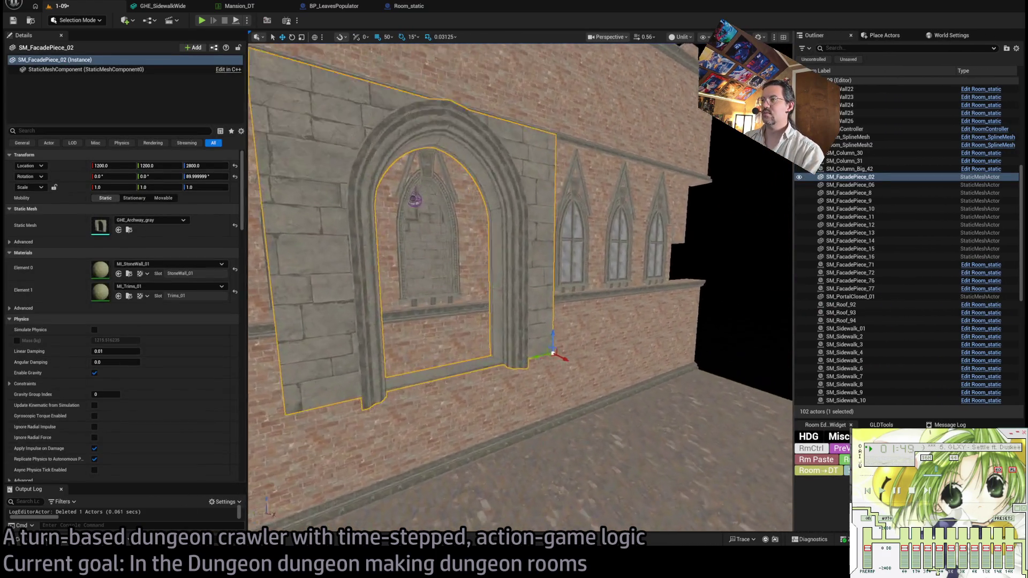
click(579, 275)
key(Delete)
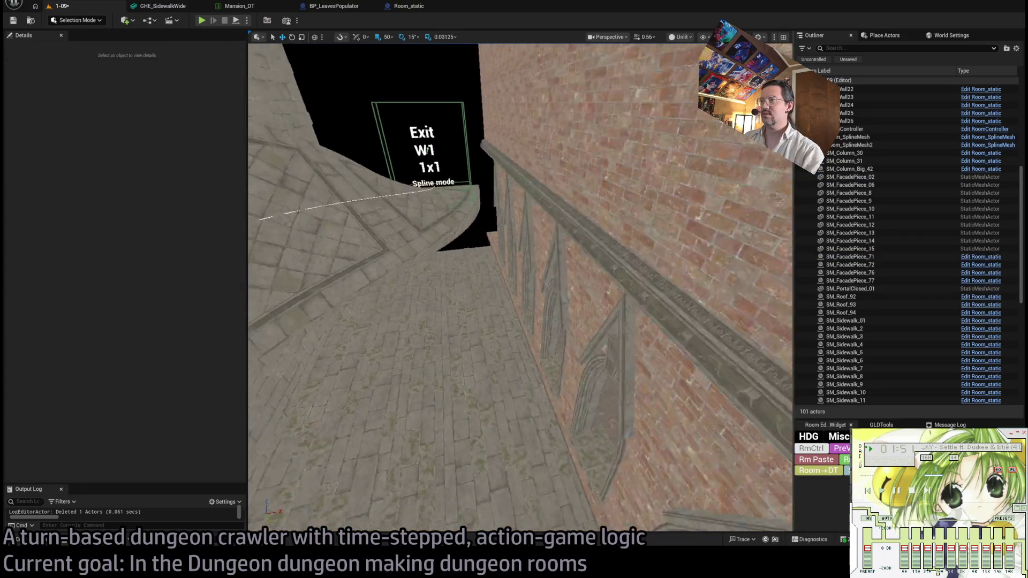
Check the grey archway turned 180° at the Exit W1 marker, then select GrayWall6.
click(560, 310)
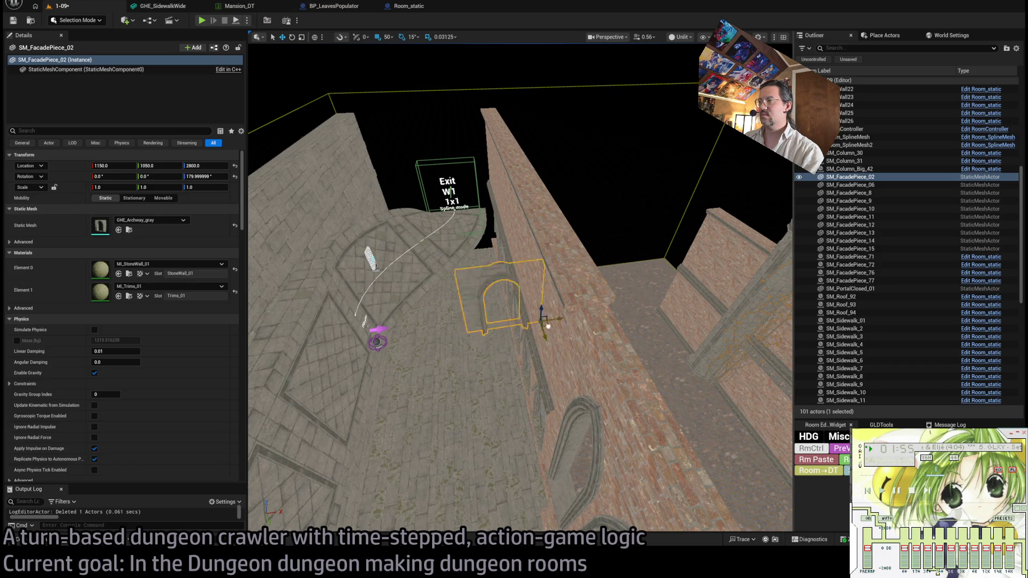
key(w)
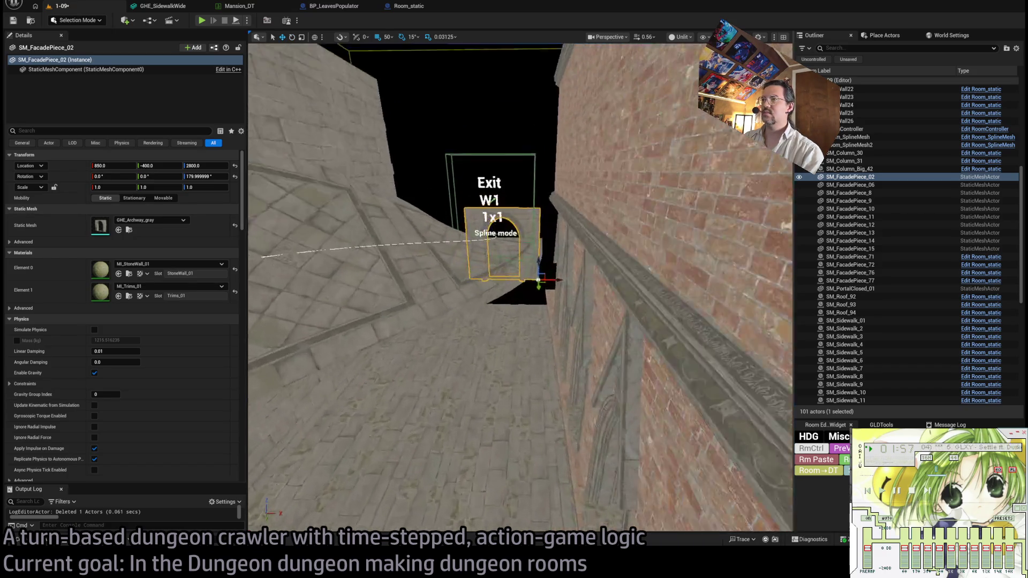
key(s)
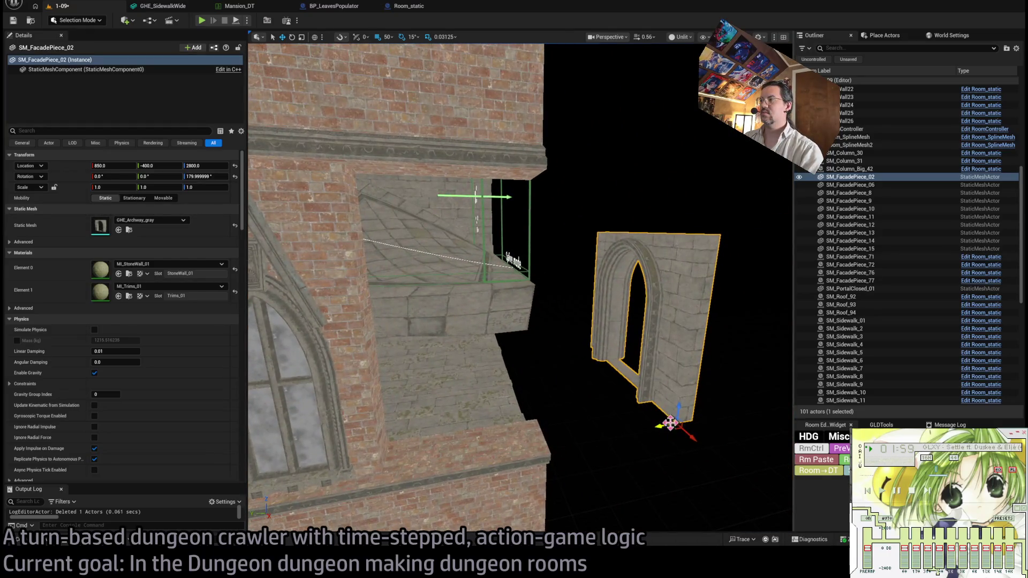
key(d)
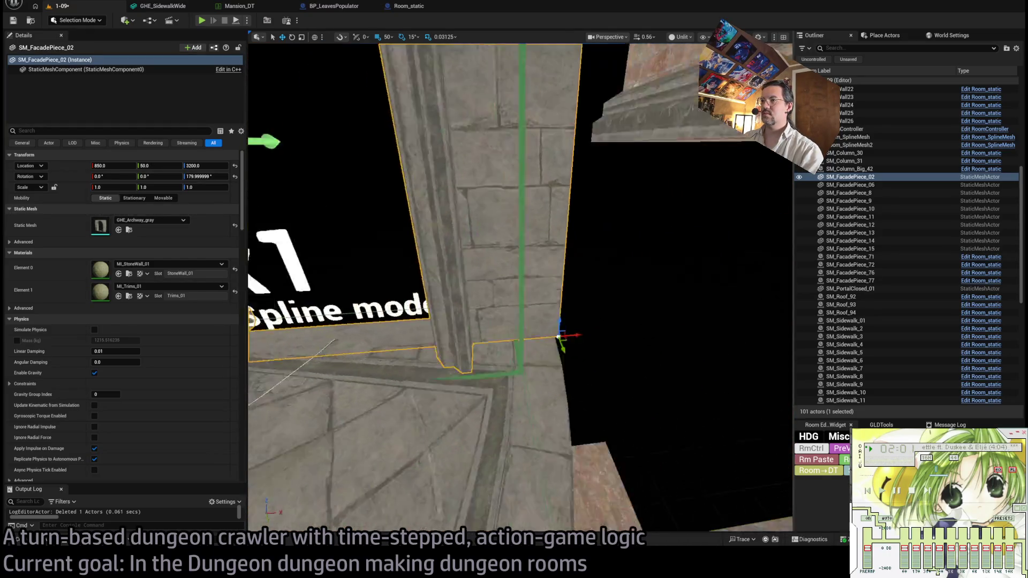
key(s)
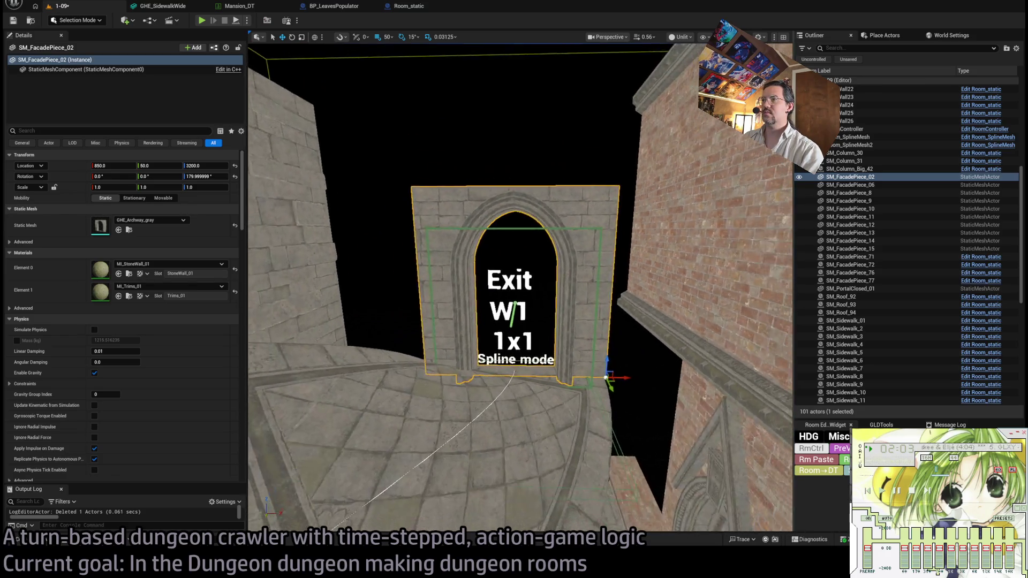
click(391, 218)
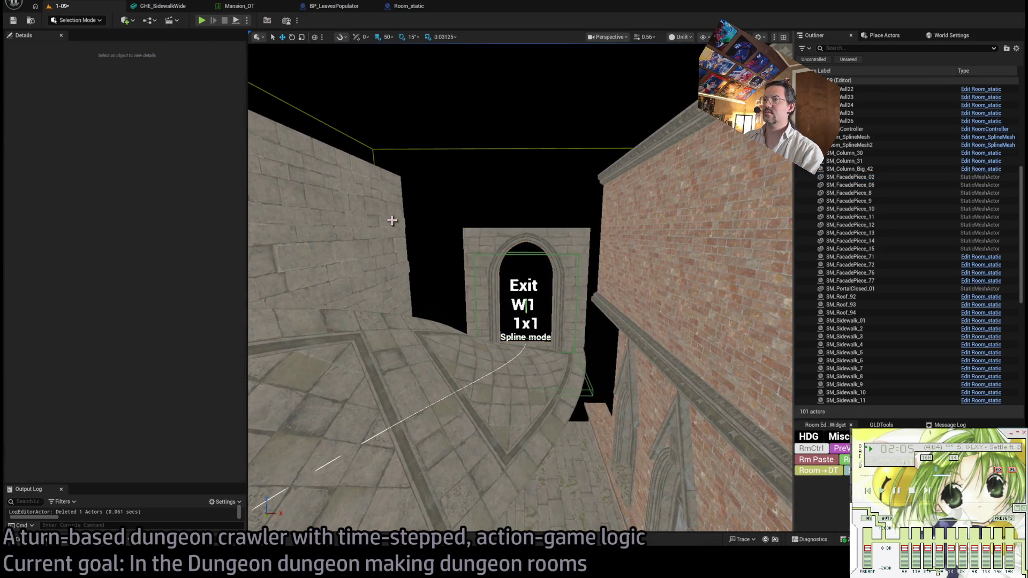
key(s)
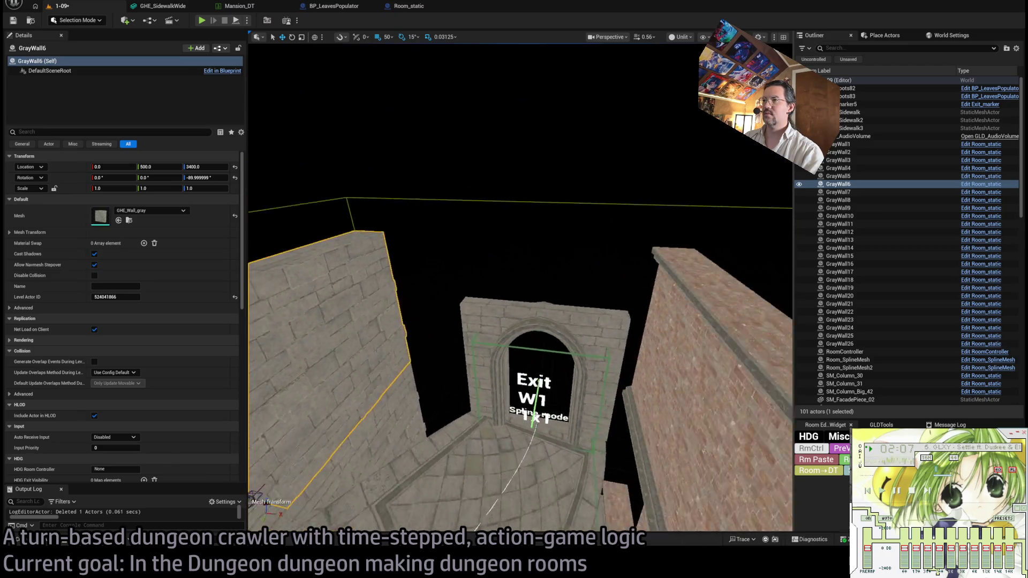
Duplicate GrayWall6 and position the copy above the exit arch, shifted 100 units left.
mouse_move(393, 456)
mouse_down()
mouse_move(481, 343)
mouse_move(471, 321)
mouse_move(408, 412)
mouse_move(440, 276)
mouse_up()
scroll(408, 344, up, 2)
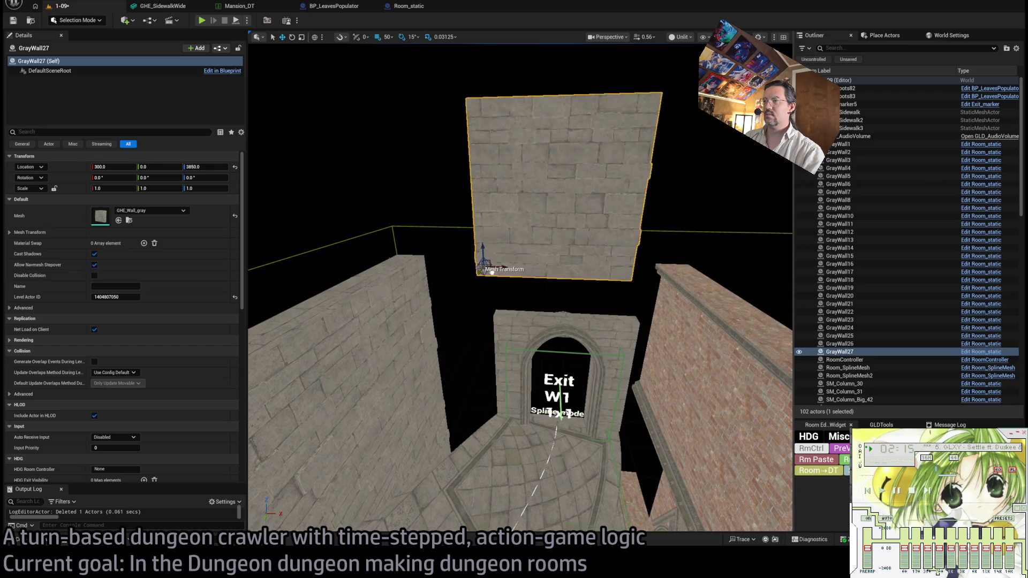
drag(528, 303, 528, 303)
mouse_move(444, 345)
mouse_down()
mouse_move(413, 416)
mouse_move(480, 385)
mouse_move(383, 360)
mouse_move(369, 273)
mouse_up()
drag(528, 303, 528, 303)
drag(507, 333, 507, 333)
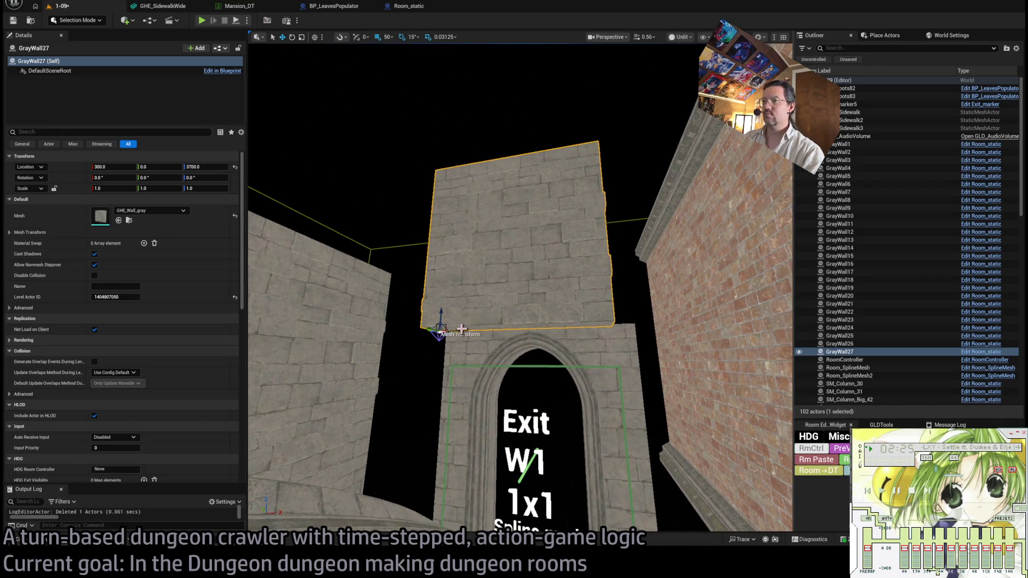
mouse_move(445, 333)
mouse_down()
mouse_move(402, 334)
mouse_move(418, 352)
mouse_move(535, 343)
mouse_move(460, 339)
mouse_up()
scroll(460, 339, down, 3)
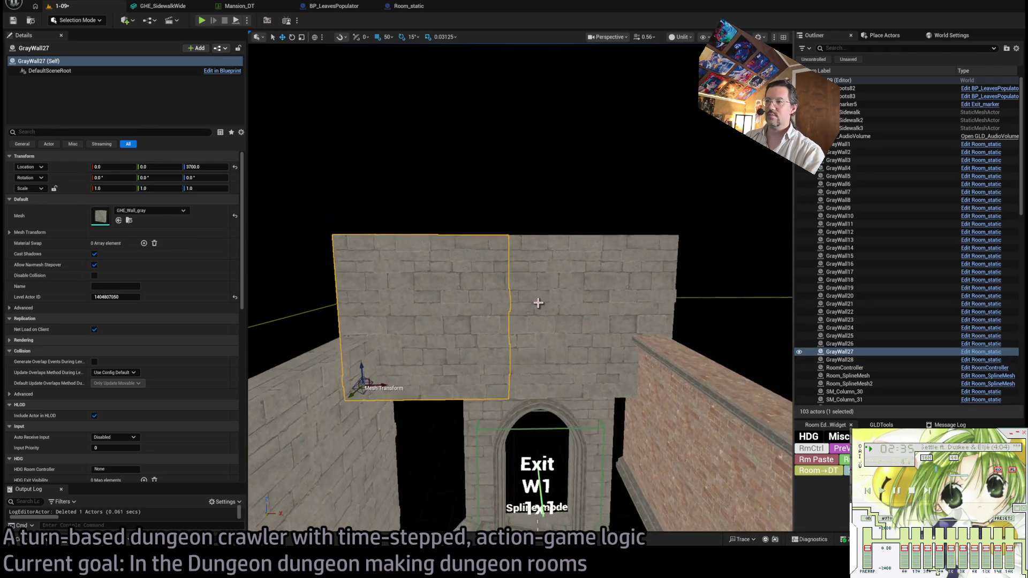
Rotate GrayWall27 and GrayWall28 -90° so both lie flat at Z 3700.
ctrl+click(498, 339)
click(539, 324)
ctrl+click(459, 370)
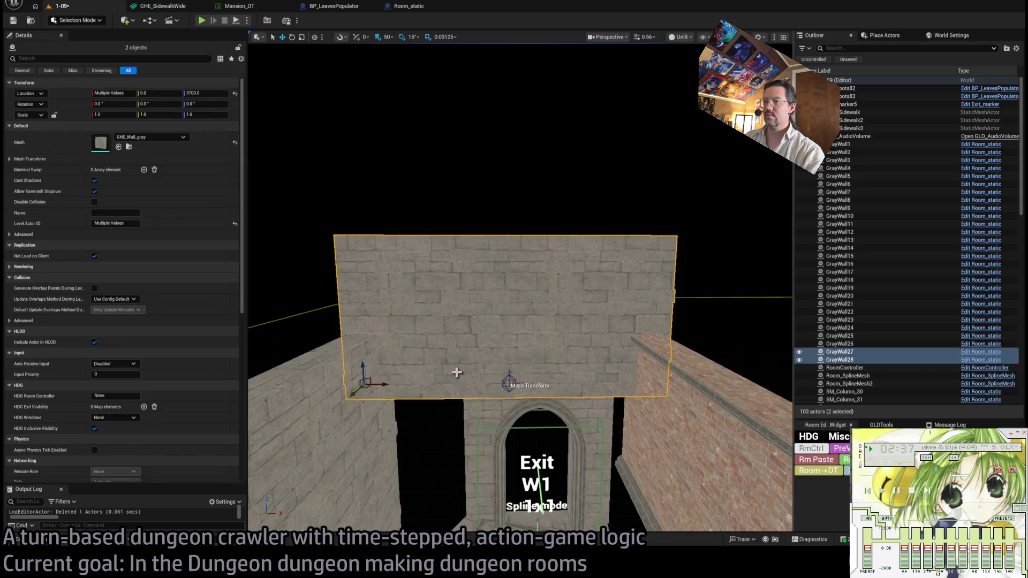
drag(528, 256, 529, 256)
click(528, 256)
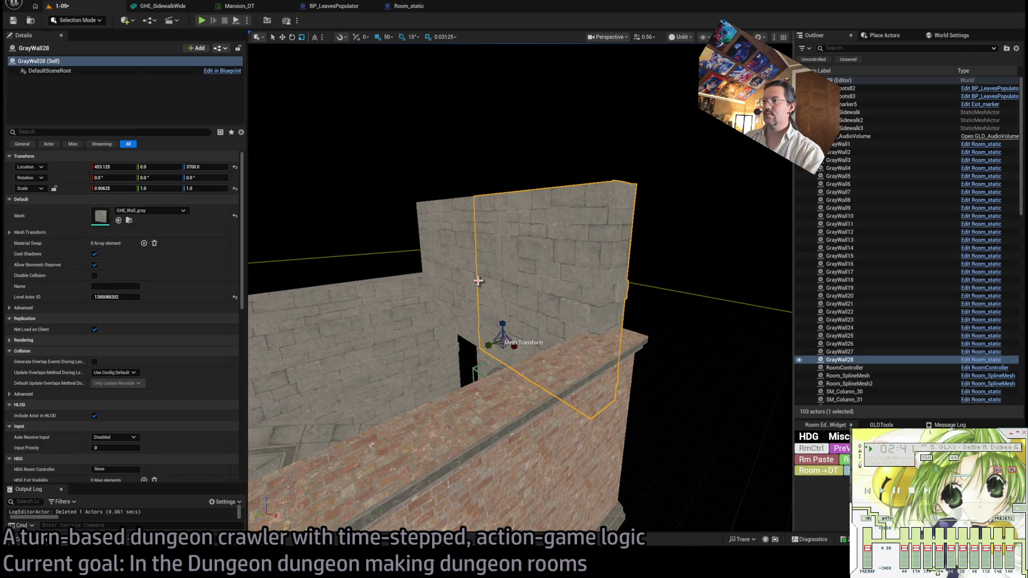
key(ctrl+z)
key(e)
mouse_move(466, 274)
mouse_down()
mouse_move(465, 321)
mouse_move(466, 274)
mouse_up()
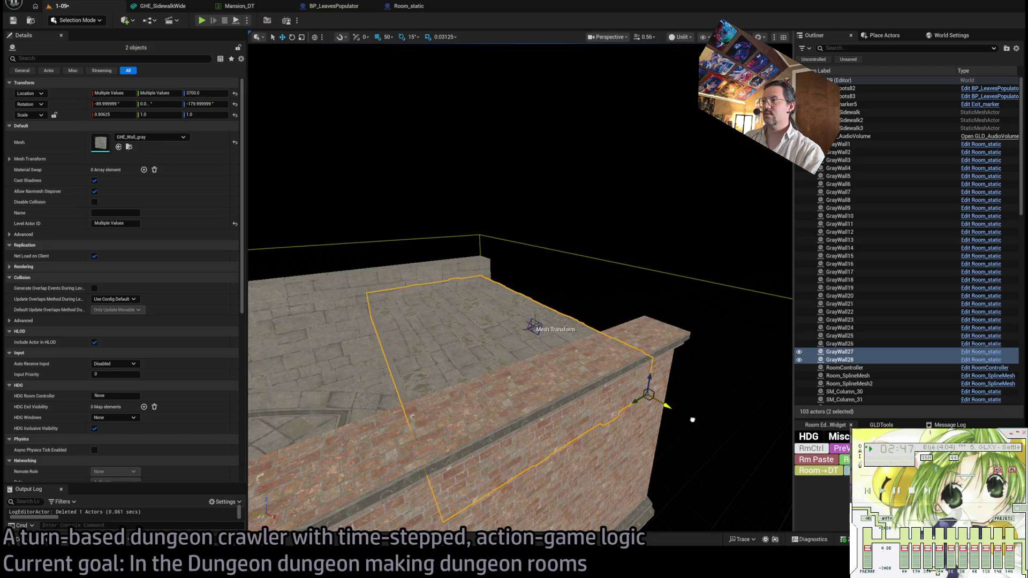
mouse_move(599, 390)
mouse_down()
mouse_move(651, 324)
mouse_move(665, 342)
mouse_move(665, 316)
mouse_move(611, 320)
mouse_move(580, 348)
mouse_up()
click(557, 303)
Duplicate GrayWall4 and GrayWall6 as copies turned 90°.
mouse_move(616, 432)
mouse_down()
mouse_move(553, 427)
mouse_move(596, 302)
mouse_up()
click(595, 302)
ctrl+click(601, 282)
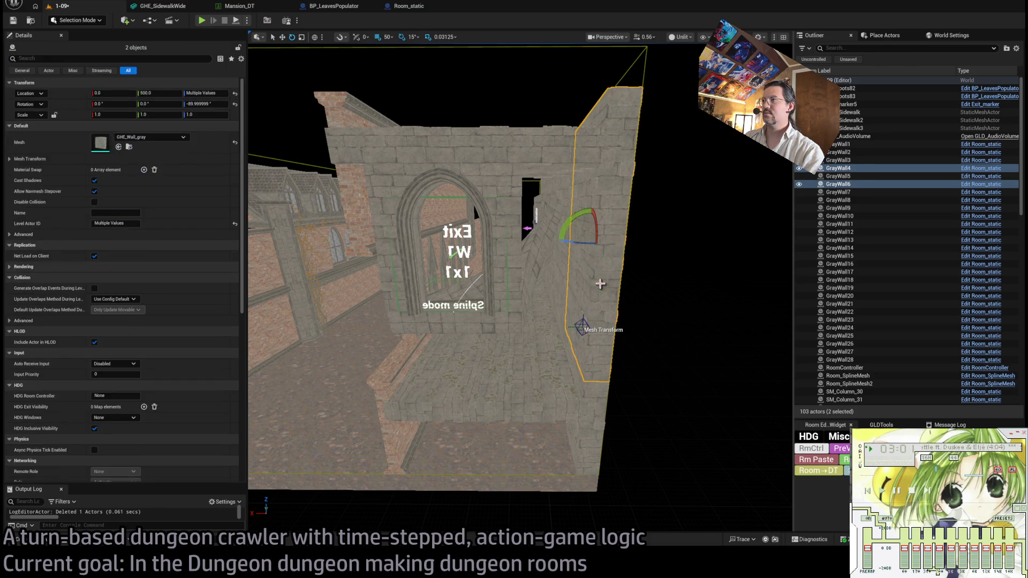
mouse_move(559, 240)
mouse_down()
mouse_move(597, 268)
mouse_move(499, 294)
mouse_up()
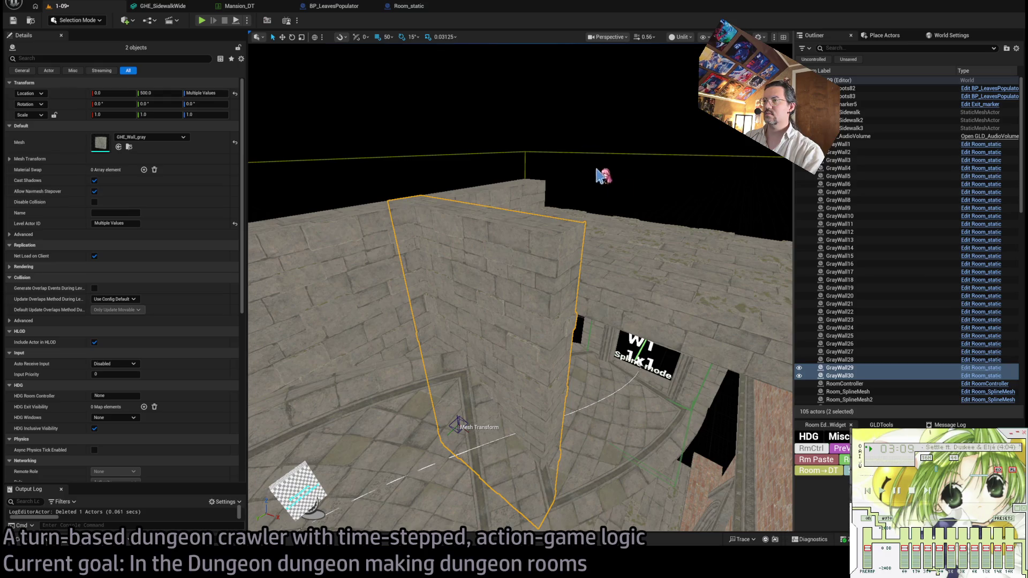
Move GrayWall29 and GrayWall30 across the room beside the exit arch and set their Scale X to 0.7.
click(643, 211)
click(522, 421)
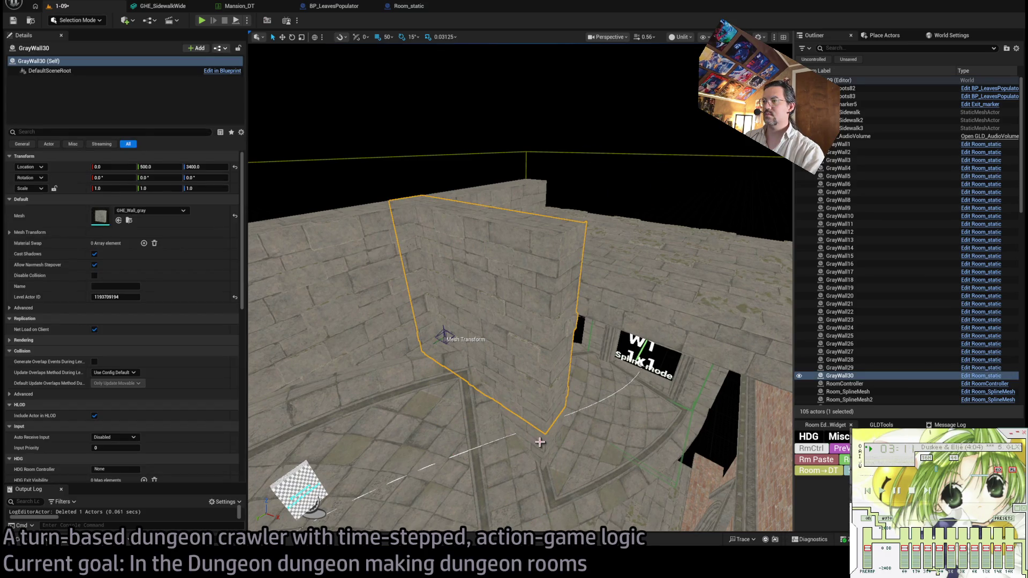
ctrl+click(541, 406)
mouse_move(450, 433)
mouse_down()
mouse_move(550, 365)
mouse_move(523, 361)
mouse_move(536, 273)
mouse_move(552, 375)
mouse_up()
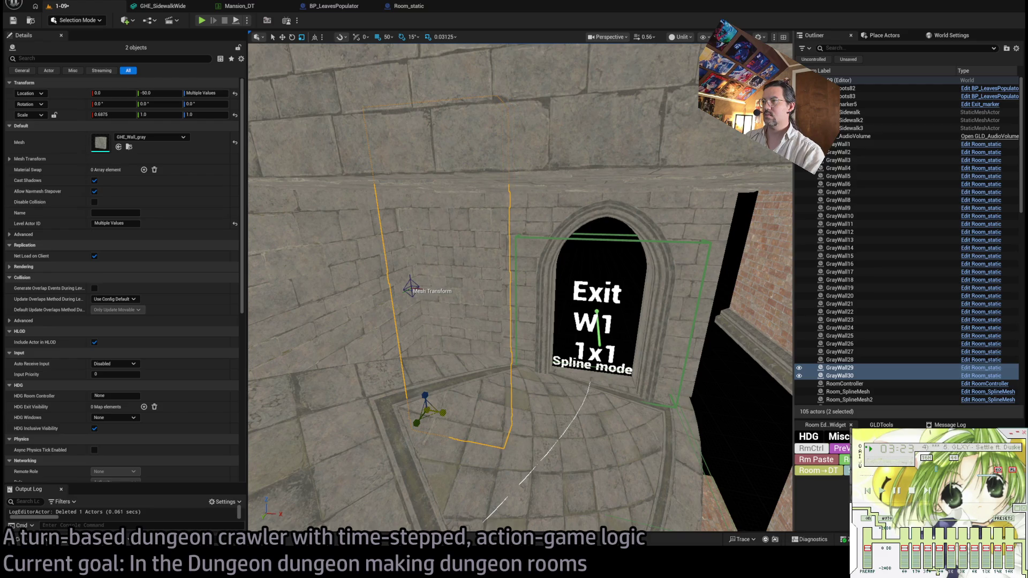
drag(511, 352, 500, 369)
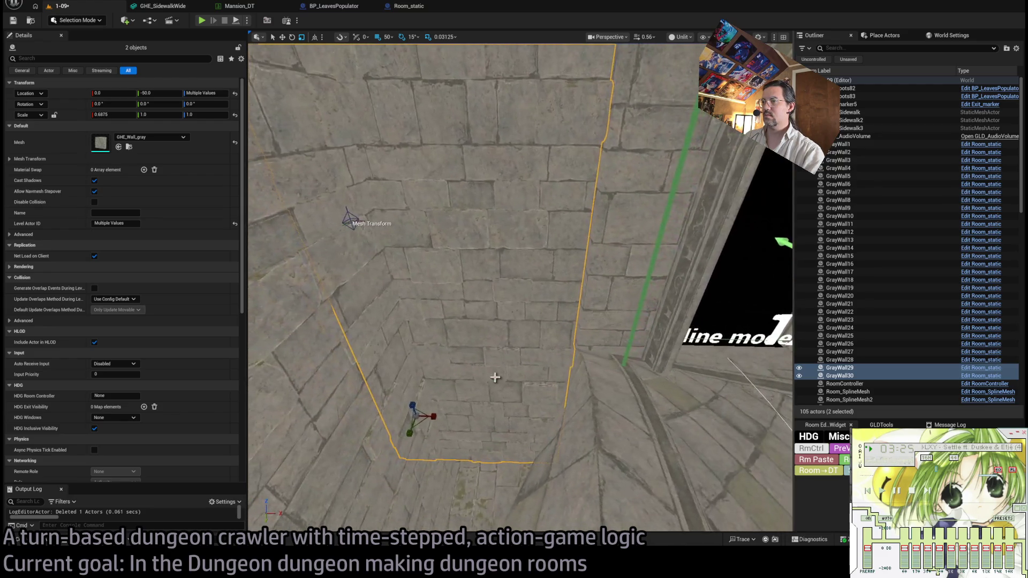
drag(430, 416, 464, 398)
drag(415, 458, 416, 458)
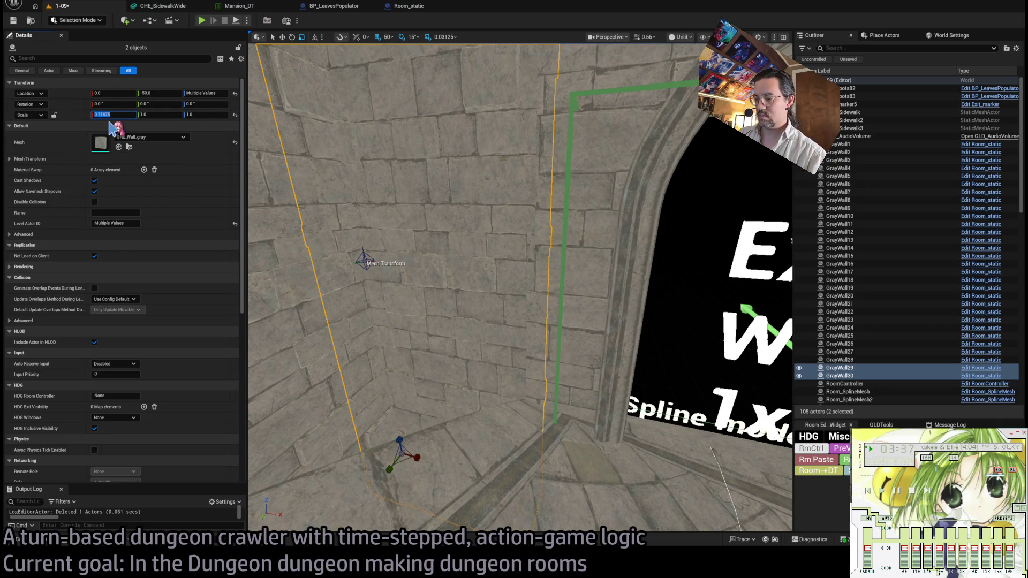
key(Return)
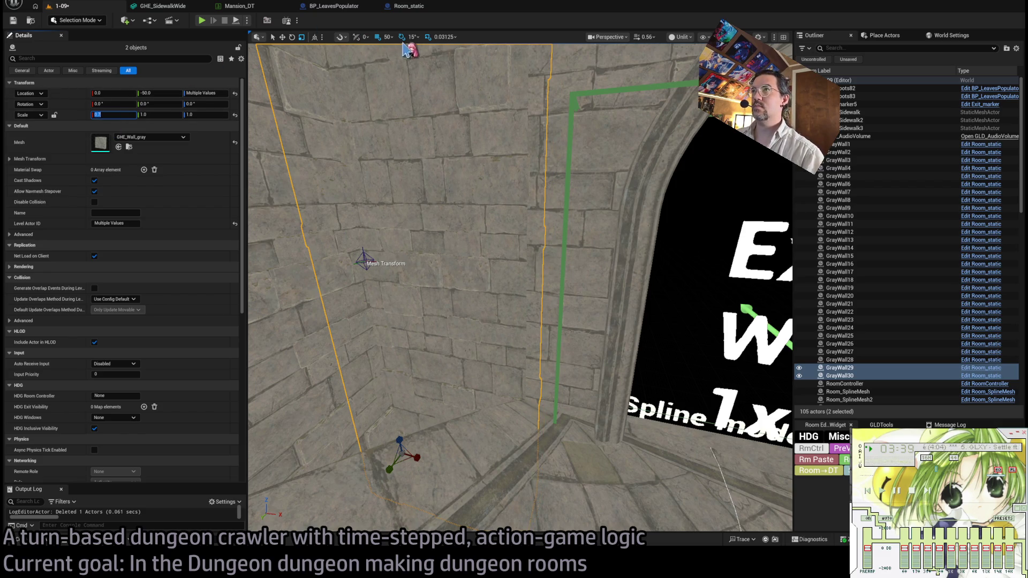
Select the ceiling slabs GrayWall27 and GrayWall28.
mouse_move(461, 114)
mouse_down()
mouse_move(458, 70)
mouse_move(453, 128)
mouse_move(492, 127)
mouse_move(563, 182)
mouse_up()
click(551, 291)
click(493, 306)
drag(543, 311, 535, 319)
click(520, 330)
ctrl+click(386, 298)
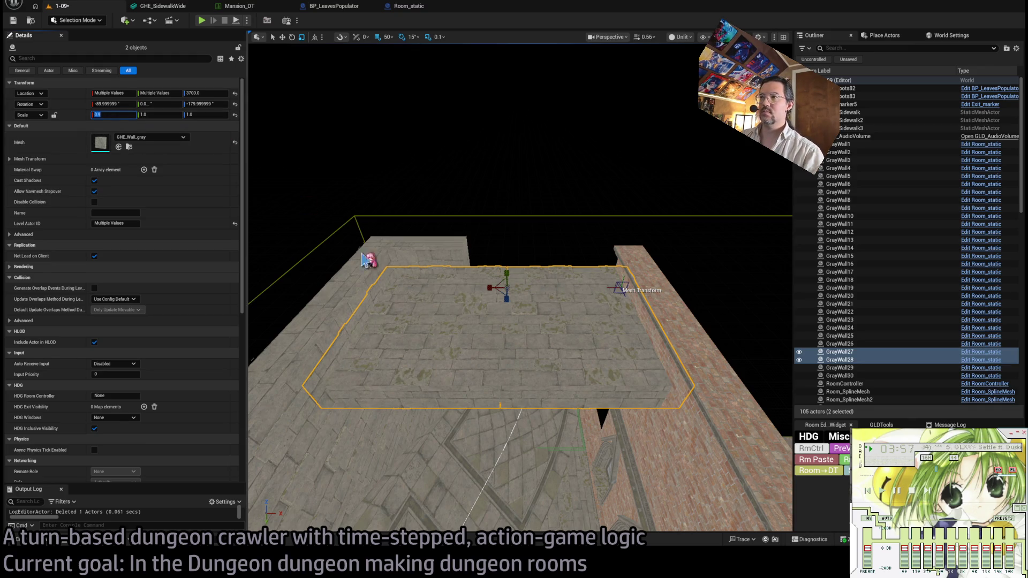
text(5)
Try a 0.9 width on both ceiling slabs, then undo it and clear the selection.
key(Return)
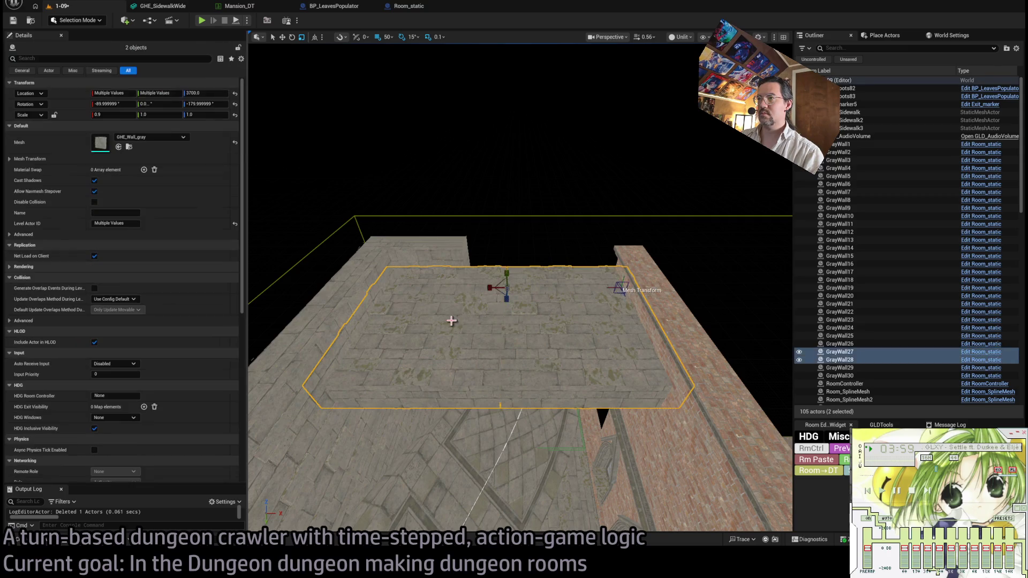
click(550, 290)
click(543, 294)
key(ctrl+z)
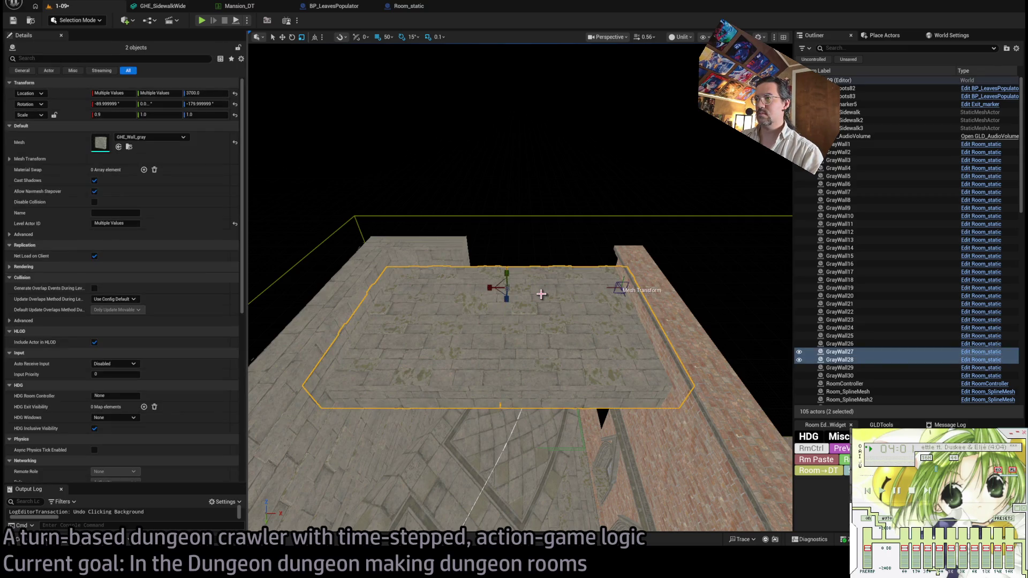
click(583, 316)
key(ctrl+z)
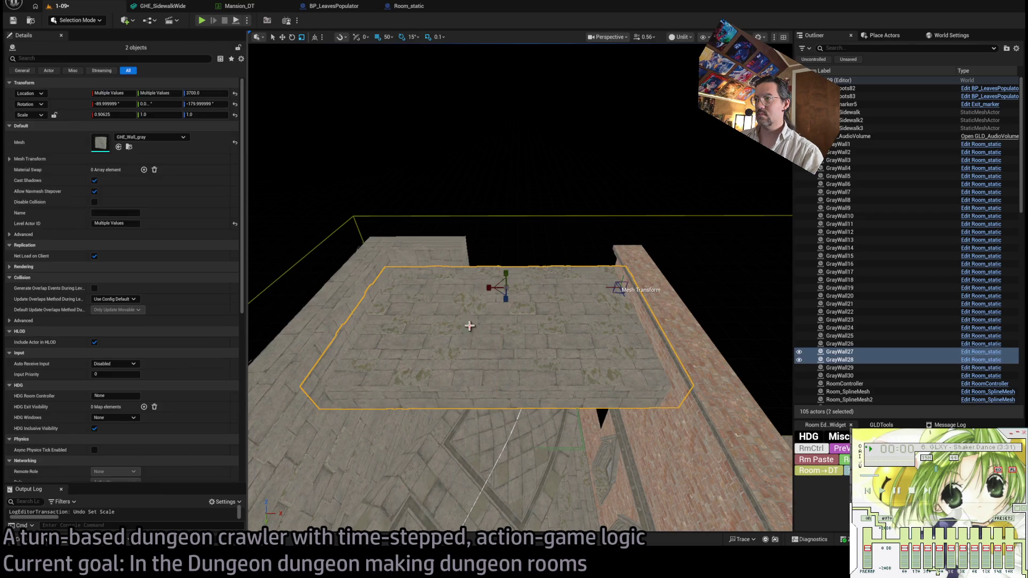
key(Escape)
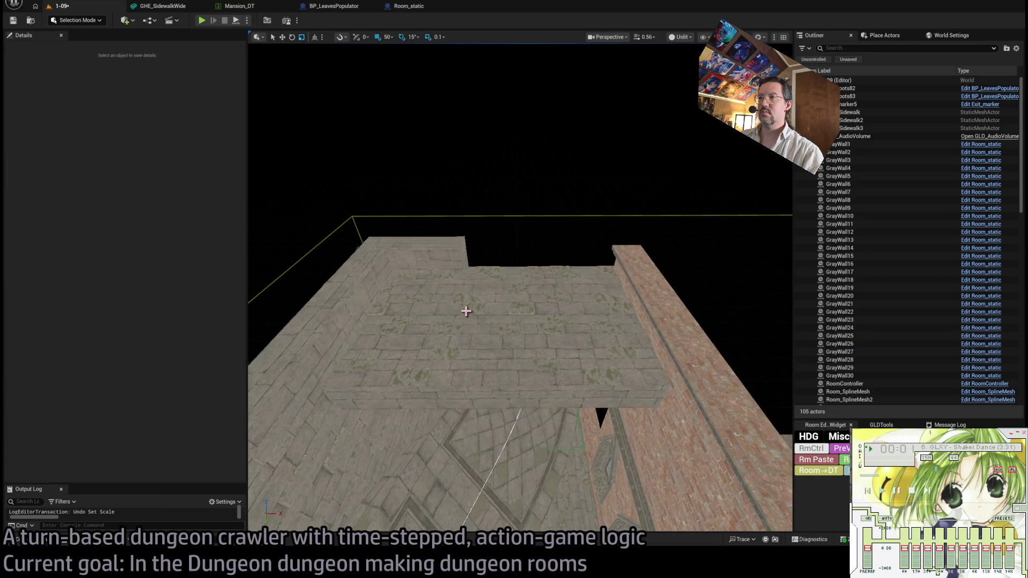
Delete the slab over the exit archway, then widen the remaining slab to full width and slide it across the room.
click(583, 321)
key(Delete)
click(402, 337)
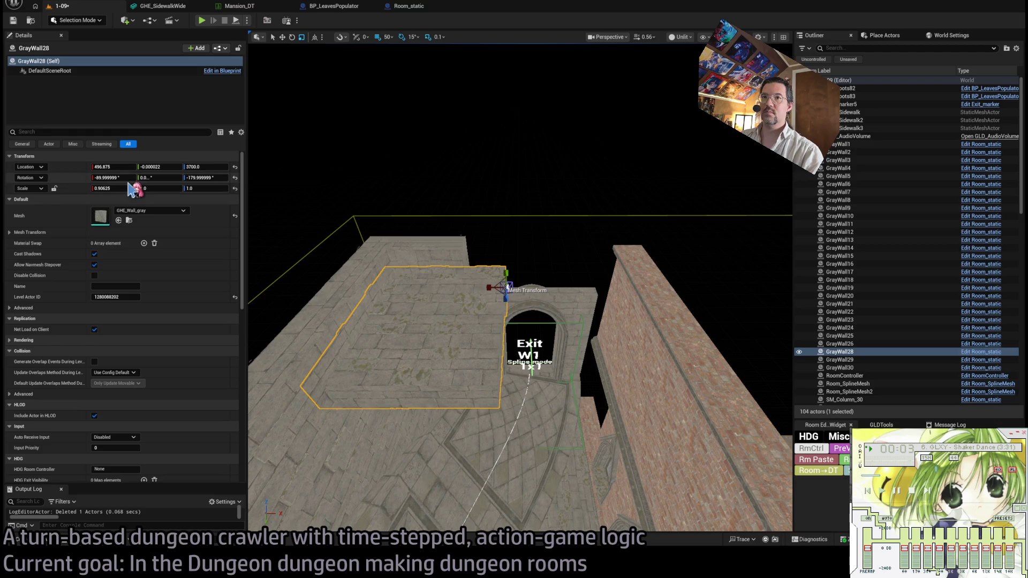
drag(112, 188, 186, 205)
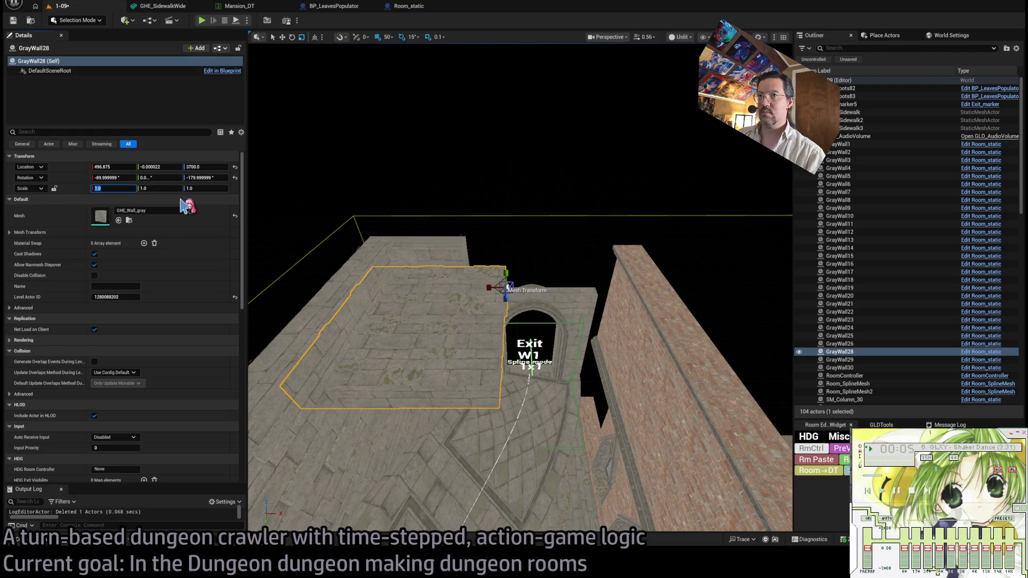
click(451, 313)
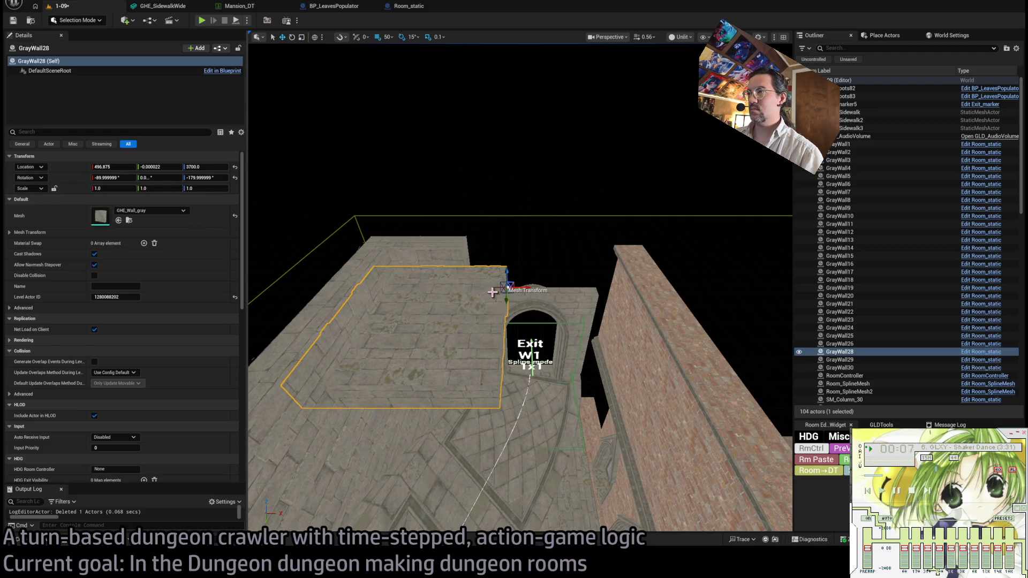
mouse_move(521, 286)
mouse_down()
mouse_move(650, 282)
mouse_move(489, 287)
mouse_move(516, 260)
mouse_move(591, 291)
mouse_move(609, 230)
mouse_move(663, 298)
mouse_up()
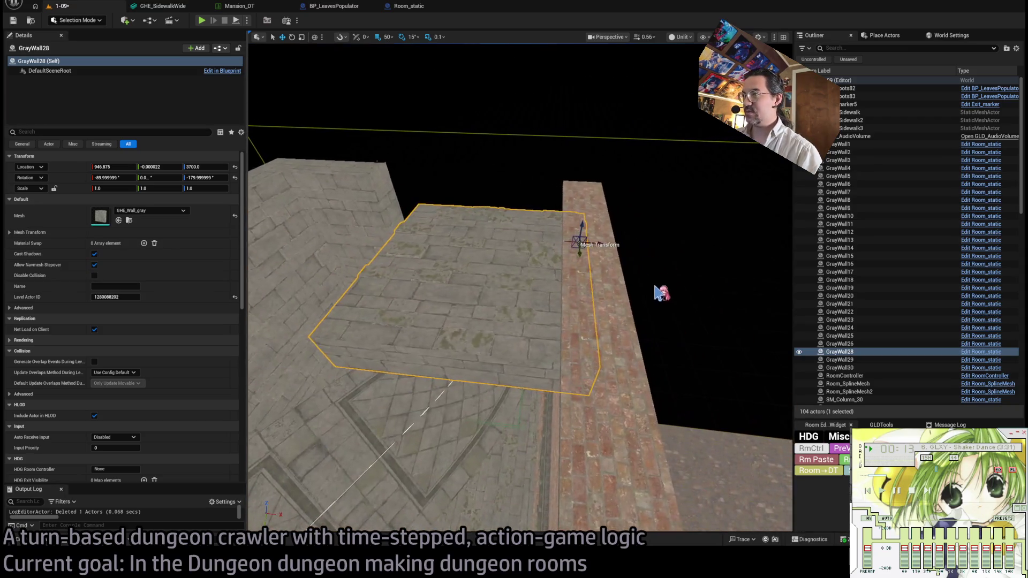
Select both remaining ceiling slabs, undoing the last scale change.
mouse_move(578, 289)
mouse_down()
mouse_move(546, 343)
mouse_move(654, 275)
mouse_move(644, 271)
mouse_up()
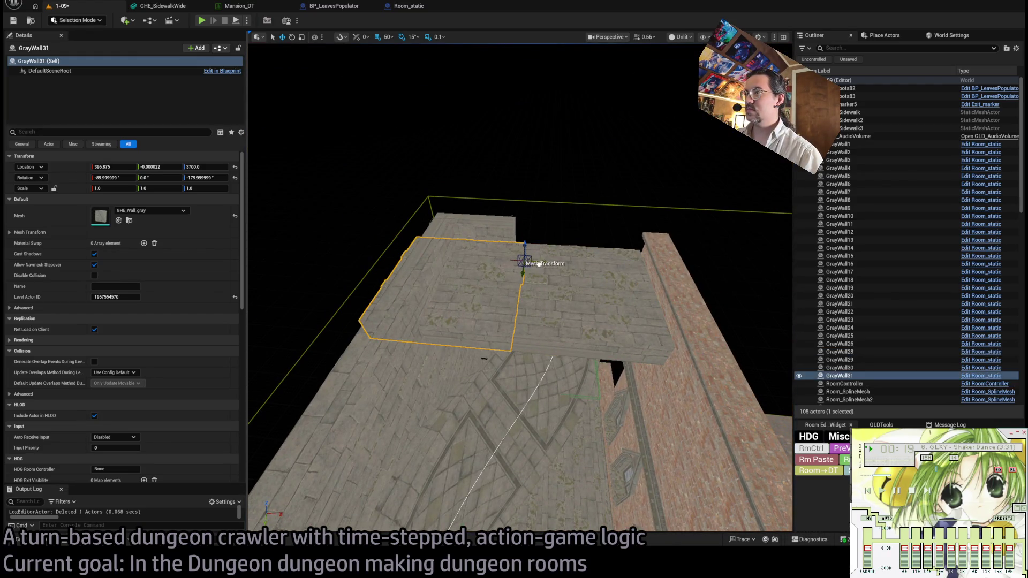
mouse_move(523, 261)
mouse_down()
mouse_move(564, 236)
mouse_move(544, 241)
mouse_up()
ctrl+click(574, 275)
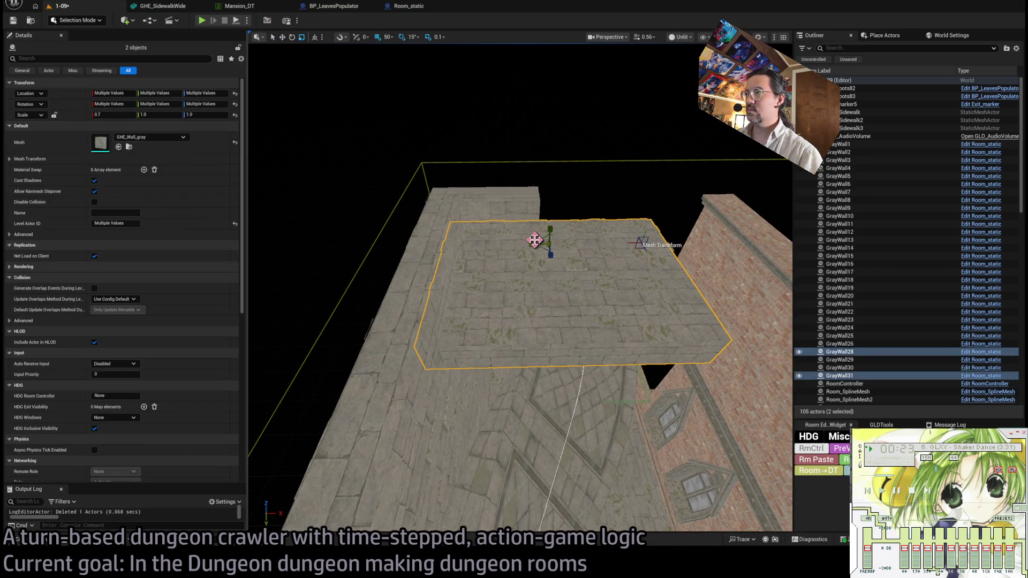
key(ctrl+z)
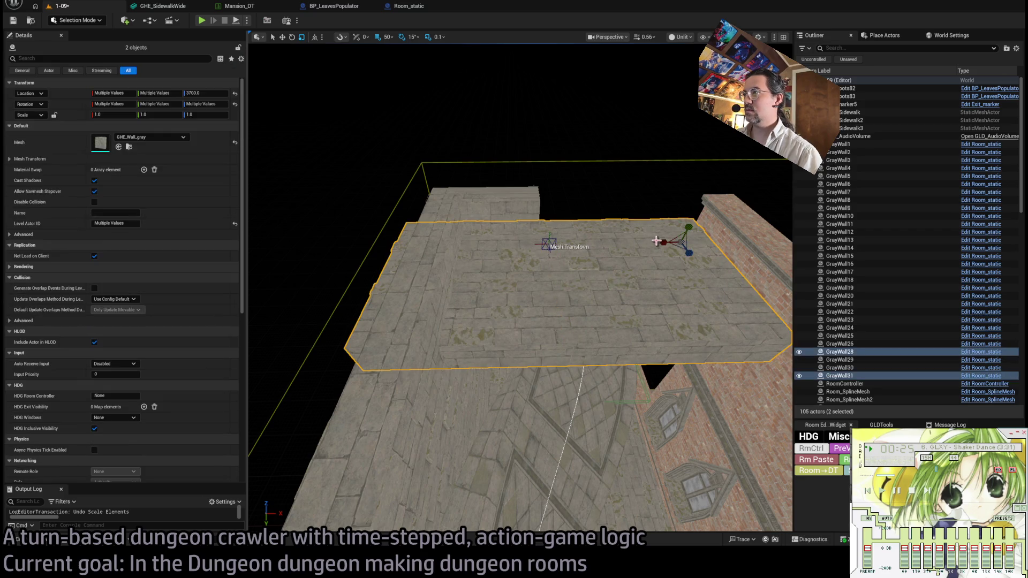
drag(519, 279, 530, 314)
scroll(634, 253, down, 5)
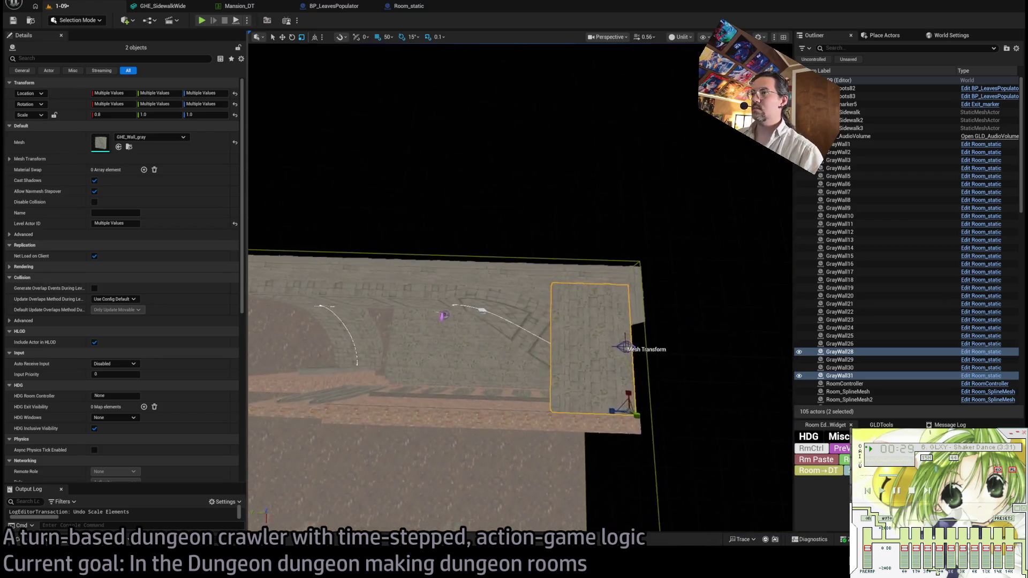
mouse_move(604, 299)
mouse_down()
mouse_move(612, 252)
mouse_move(608, 316)
mouse_move(657, 391)
mouse_move(499, 410)
mouse_up()
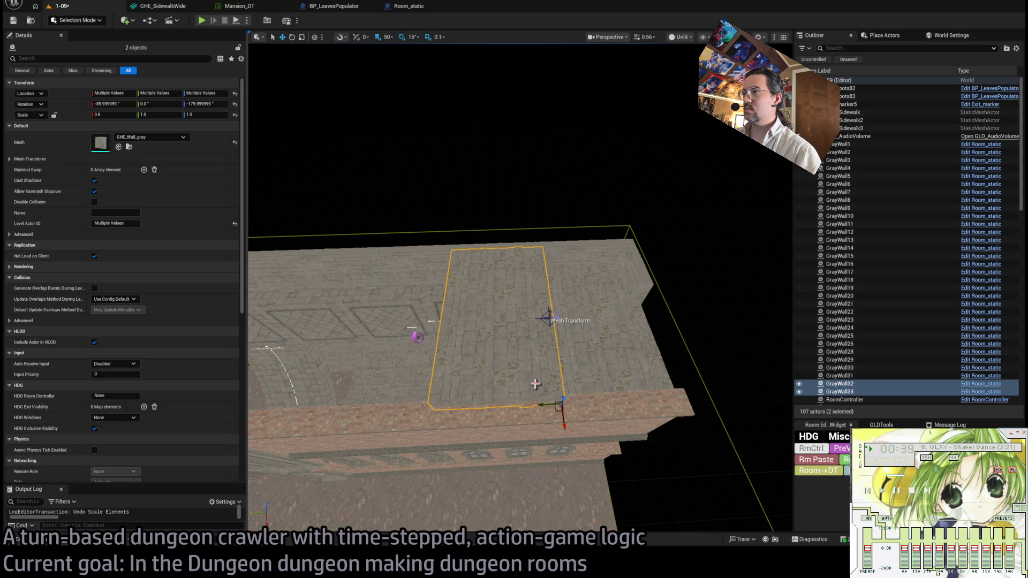
Duplicate the slab pair twice along the brick wall and delete the extra pair.
drag(548, 405, 515, 407)
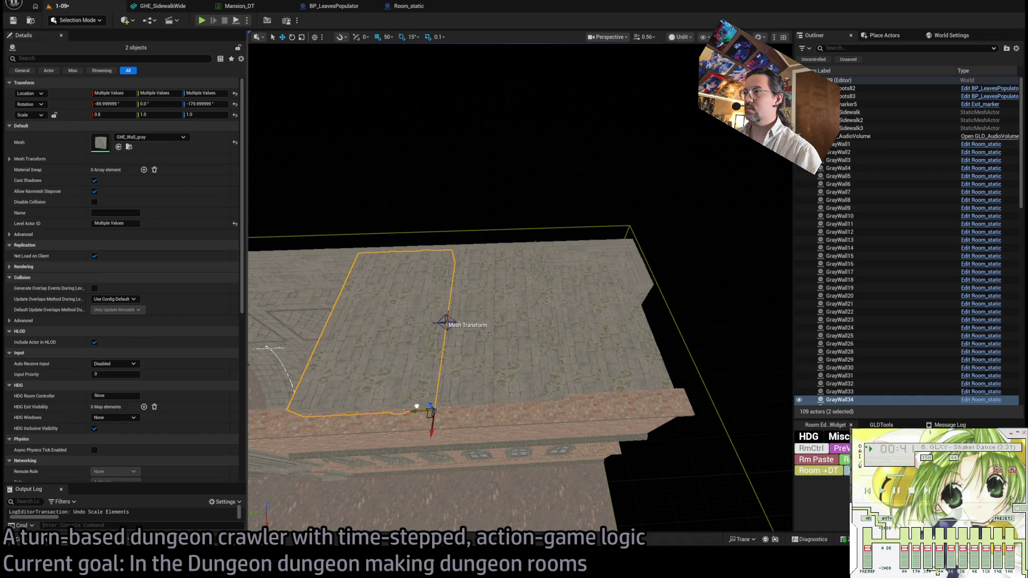
drag(422, 404, 589, 373)
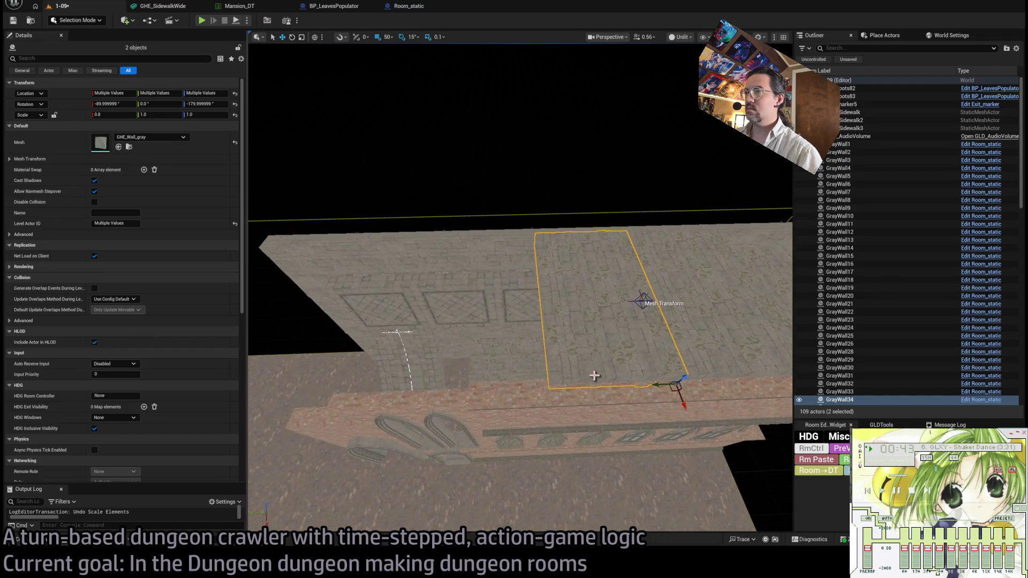
drag(656, 382, 649, 387)
mouse_move(526, 378)
mouse_down()
mouse_move(689, 385)
mouse_move(516, 401)
mouse_up()
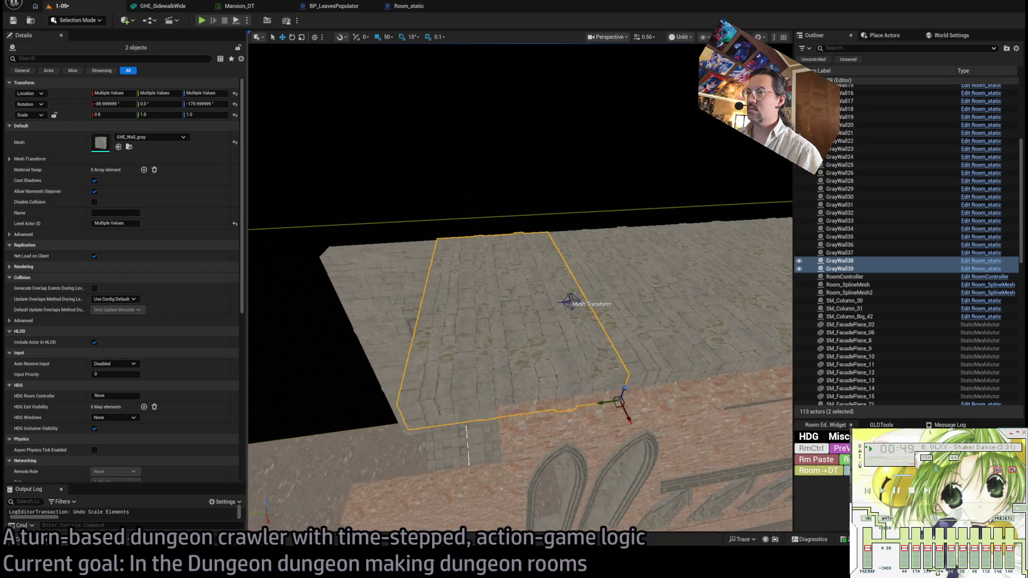
drag(667, 354, 516, 342)
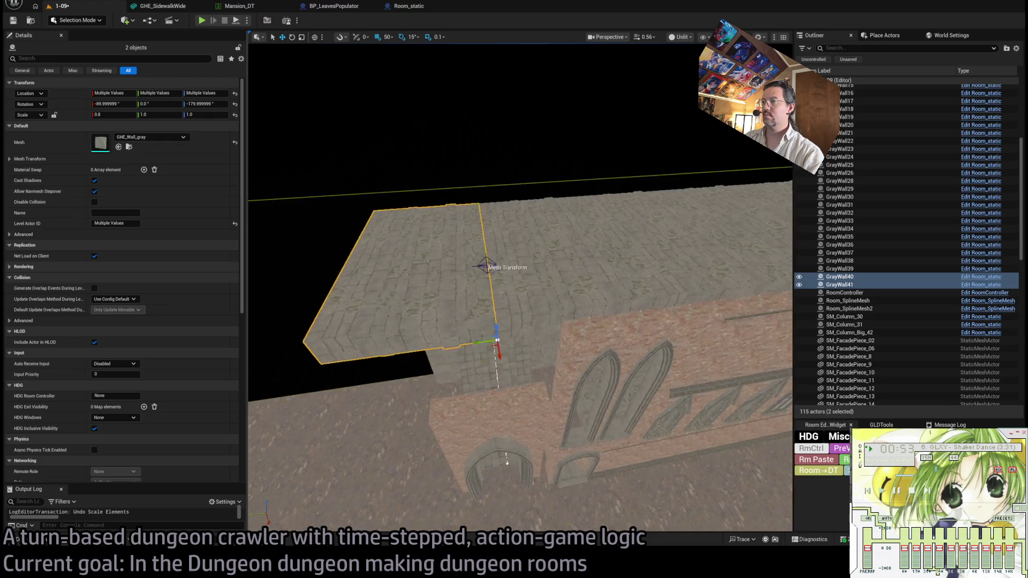
key(Delete)
drag(667, 354, 667, 354)
click(18, 539)
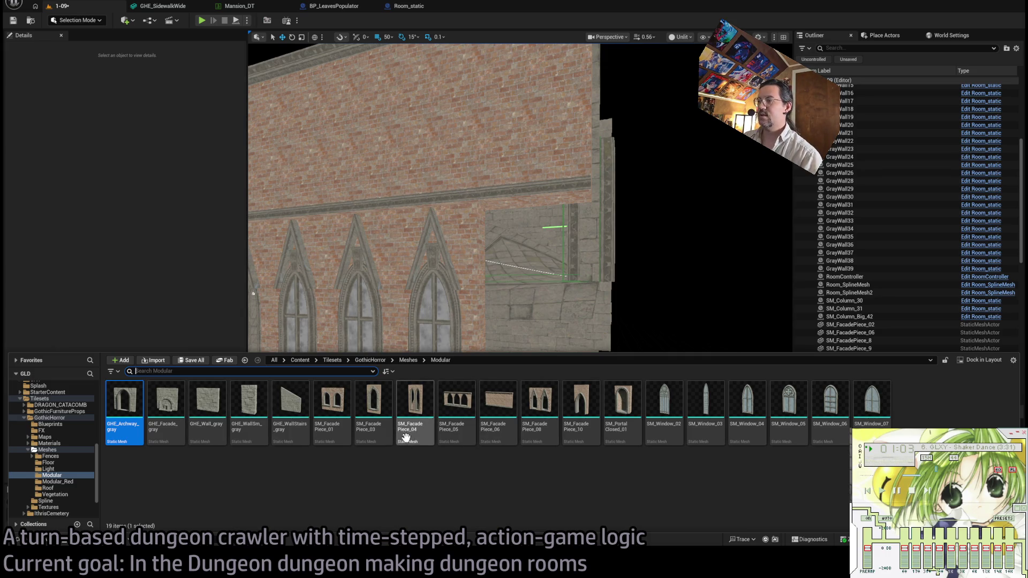
Place an SM_FacadePiece_03 facade in the brick wall, rotated to face the room and scaled to 0.5.
drag(369, 427, 510, 398)
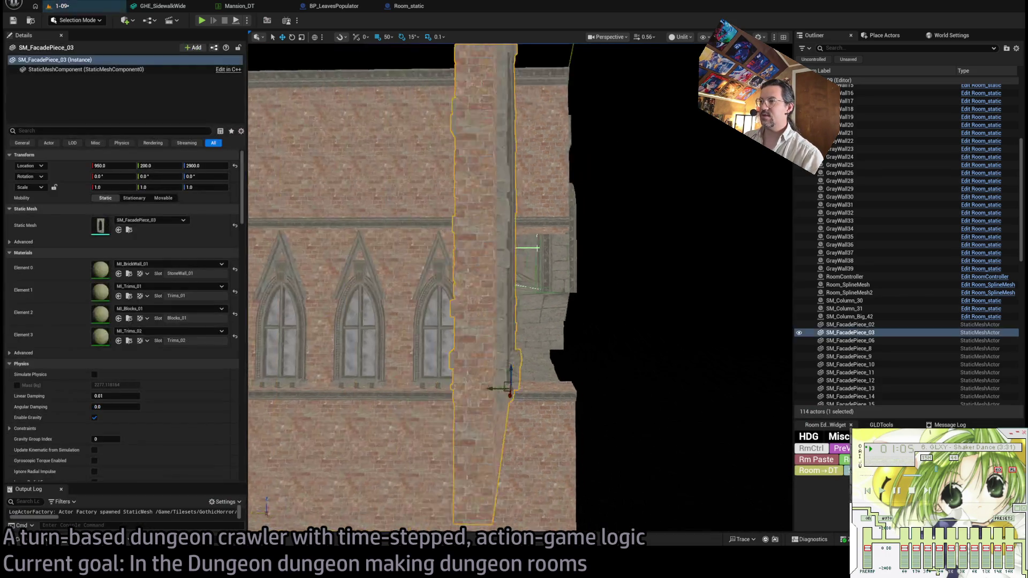
key(ctrl+r)
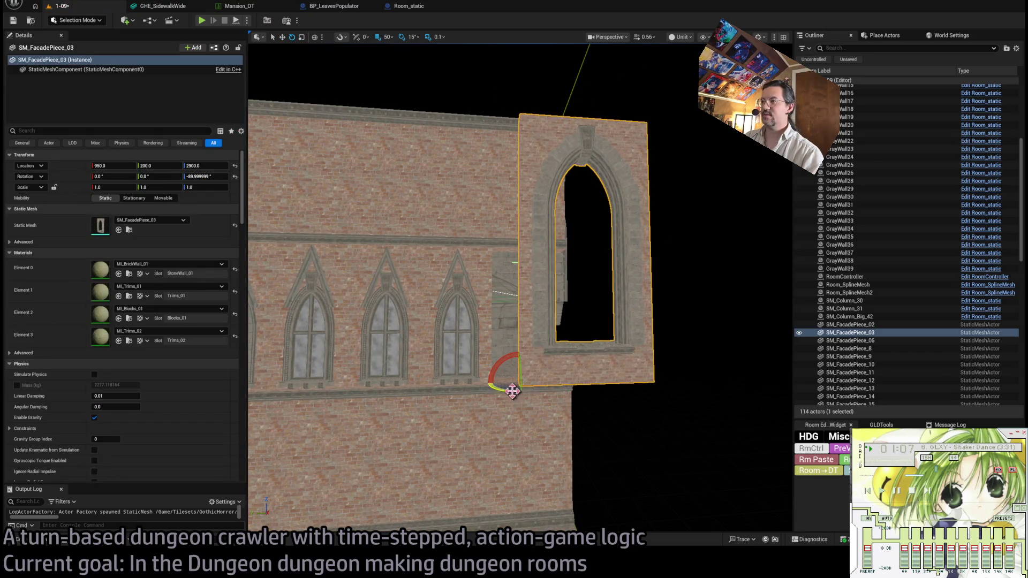
mouse_move(515, 383)
mouse_down()
mouse_move(487, 377)
mouse_move(452, 344)
mouse_move(452, 298)
mouse_move(419, 310)
mouse_move(470, 333)
mouse_move(592, 312)
mouse_move(482, 308)
mouse_move(374, 348)
mouse_move(397, 375)
mouse_move(414, 343)
mouse_move(356, 369)
mouse_move(396, 396)
mouse_move(413, 431)
mouse_move(427, 386)
mouse_move(428, 403)
mouse_move(431, 395)
mouse_move(304, 453)
mouse_up()
key(e)
key(w)
key(r)
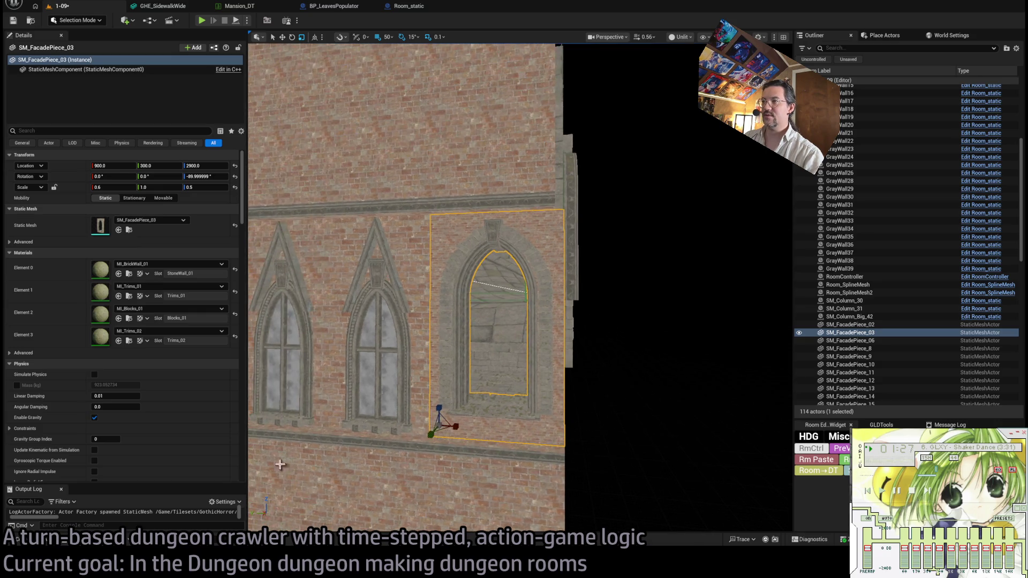
Paste a copy of the facade piece and swap its Static Mesh for SM_Window_02.
click(54, 544)
click(670, 315)
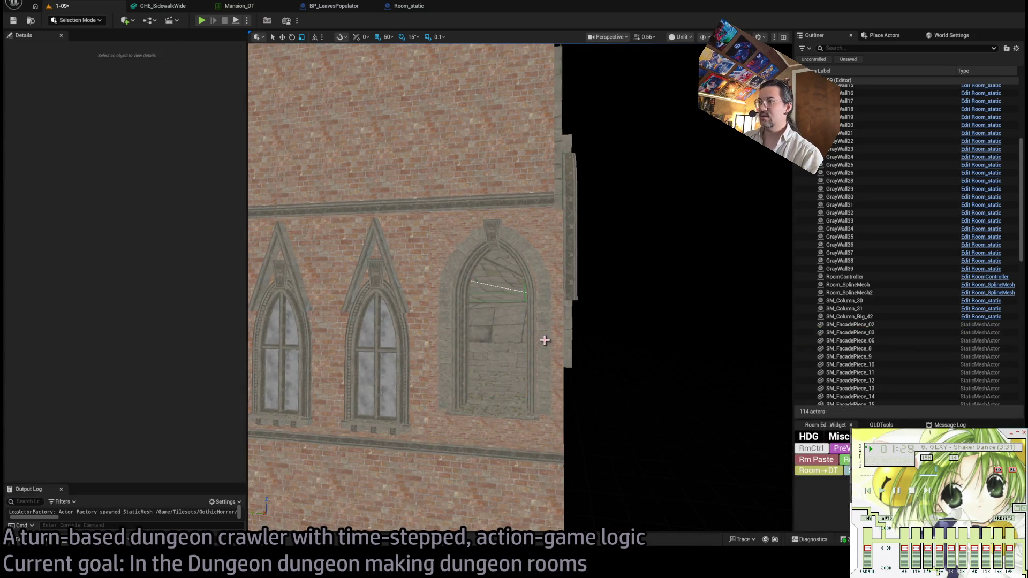
click(573, 383)
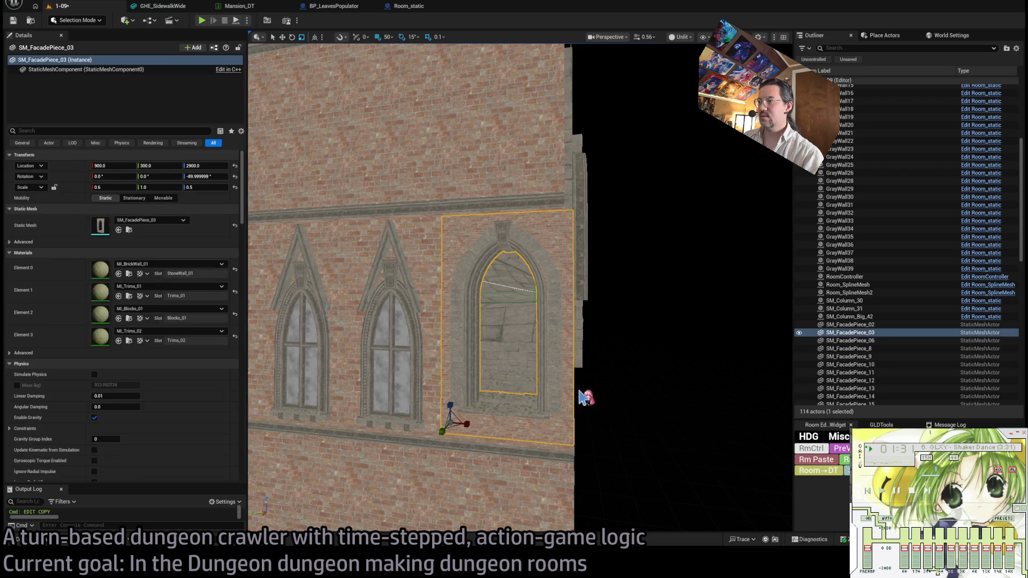
key(ctrl+v)
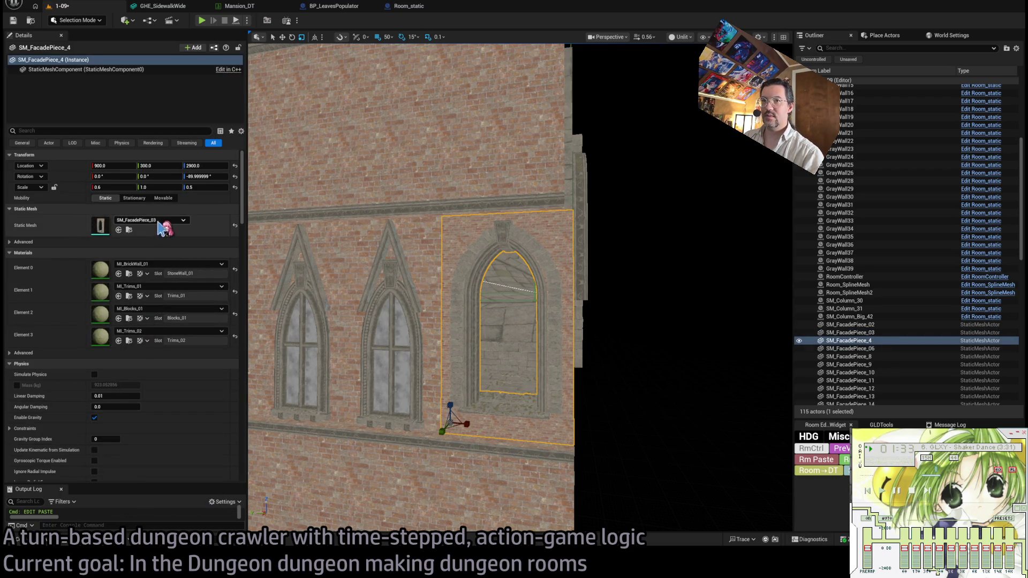
click(43, 542)
mouse_move(662, 398)
mouse_down()
mouse_move(161, 236)
mouse_move(150, 223)
mouse_up()
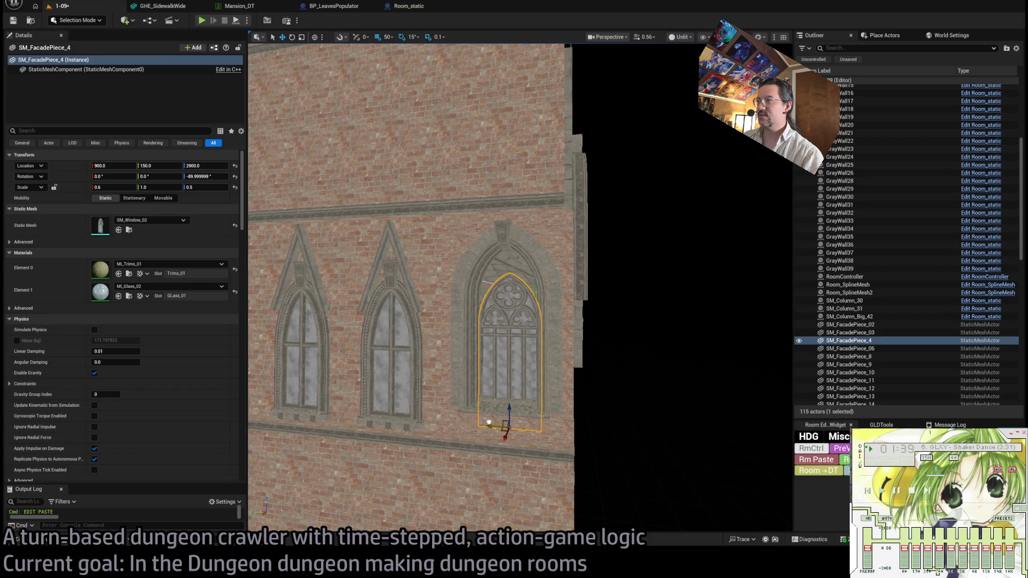
mouse_move(507, 382)
mouse_down()
mouse_move(475, 397)
mouse_move(436, 443)
mouse_move(540, 471)
mouse_move(498, 456)
mouse_up()
Inspect the fitted window along the brick wall and select the SM_FacadePiece_12 facade.
scroll(498, 456, down, 5)
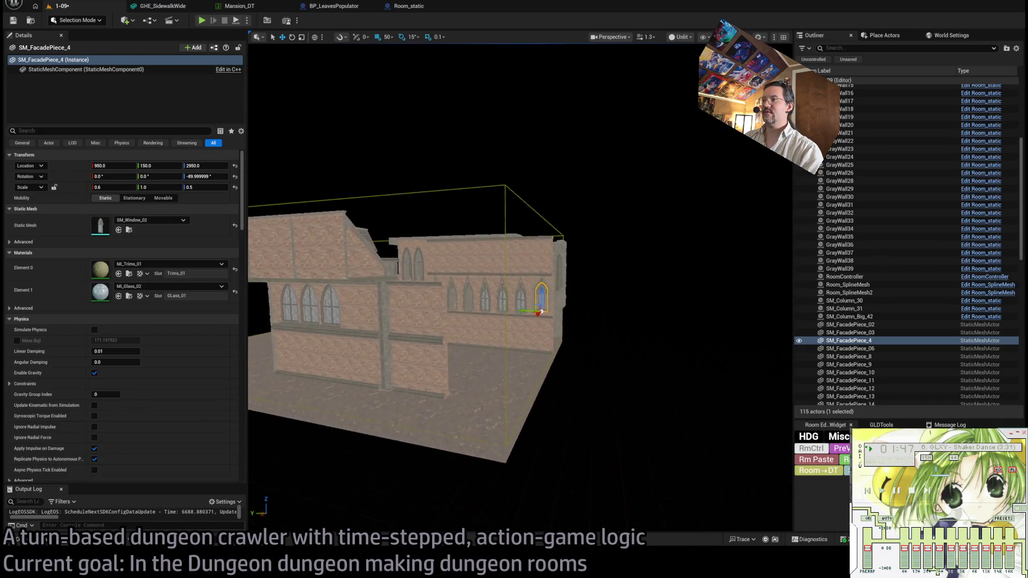
drag(498, 456, 498, 456)
drag(517, 288, 517, 288)
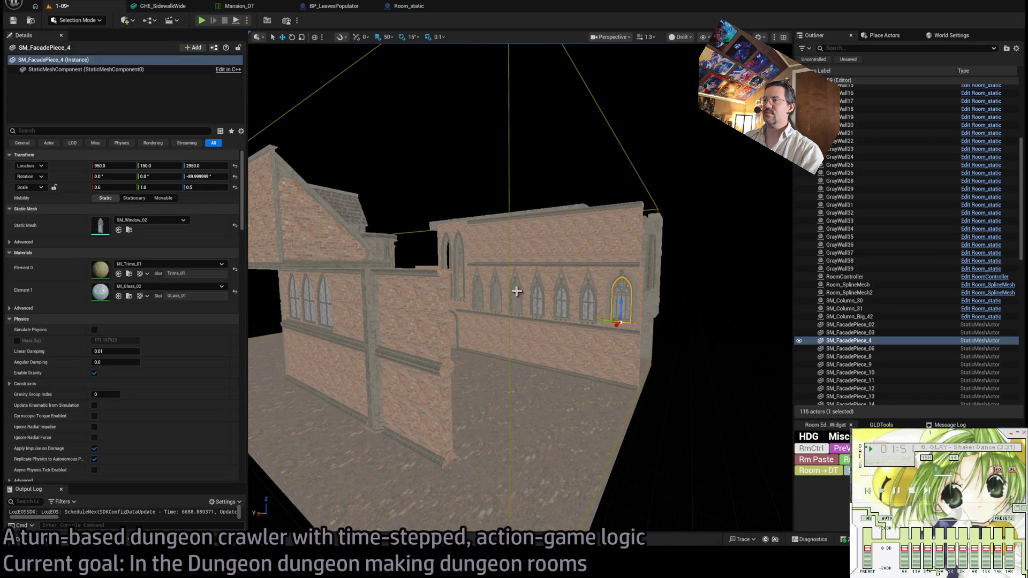
double_click(850, 389)
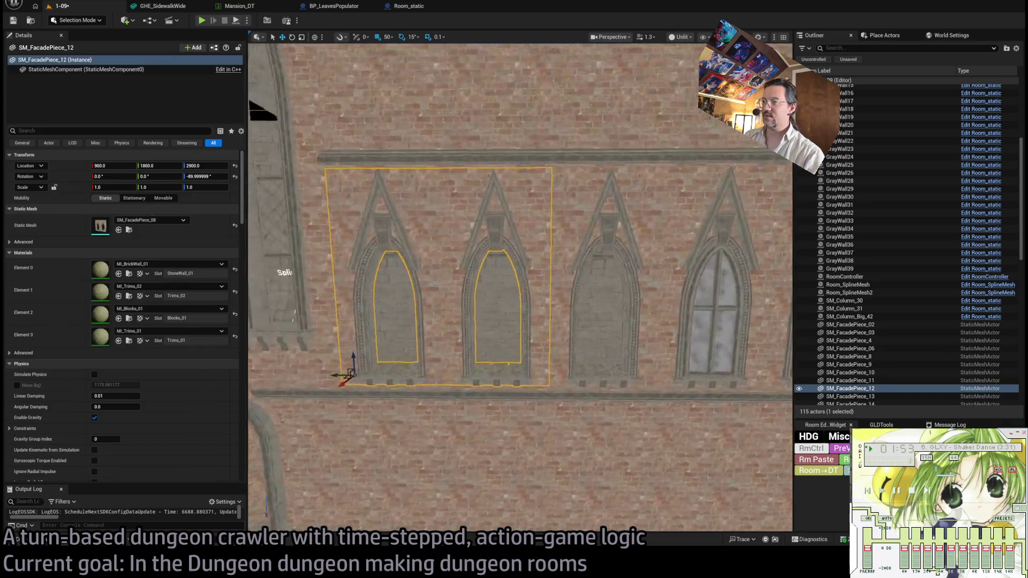
drag(284, 418, 285, 418)
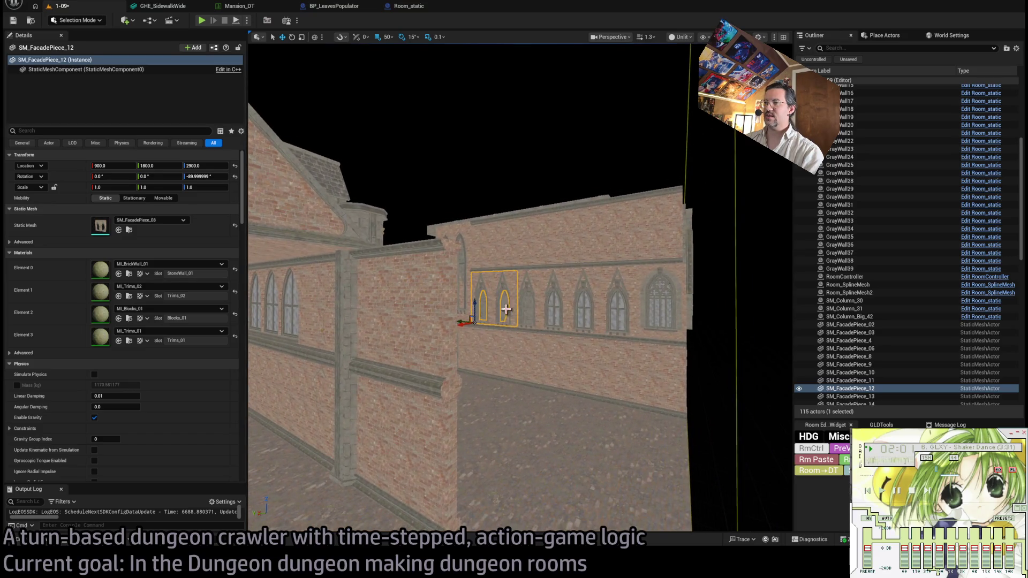
click(703, 347)
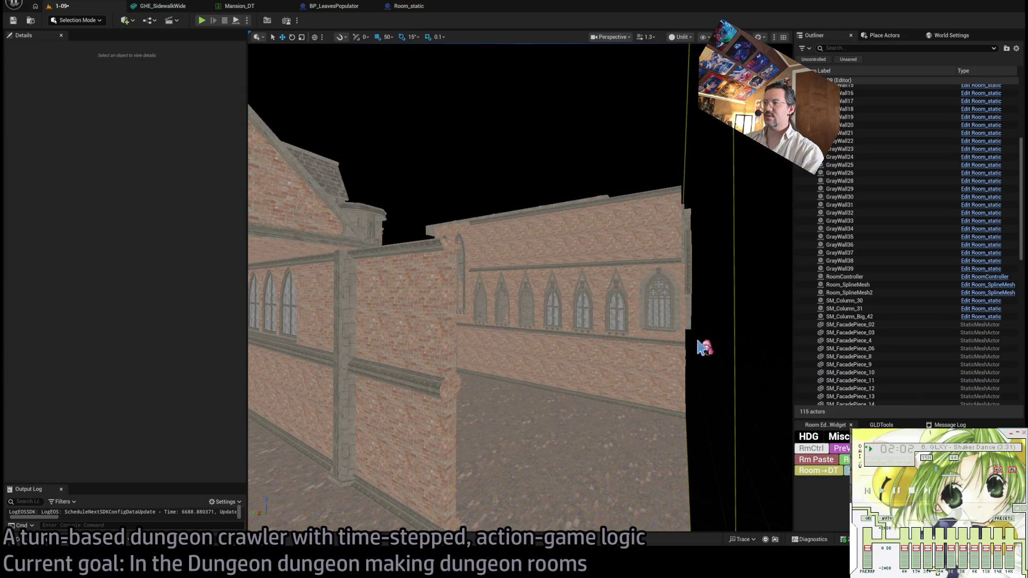
click(509, 320)
click(493, 297)
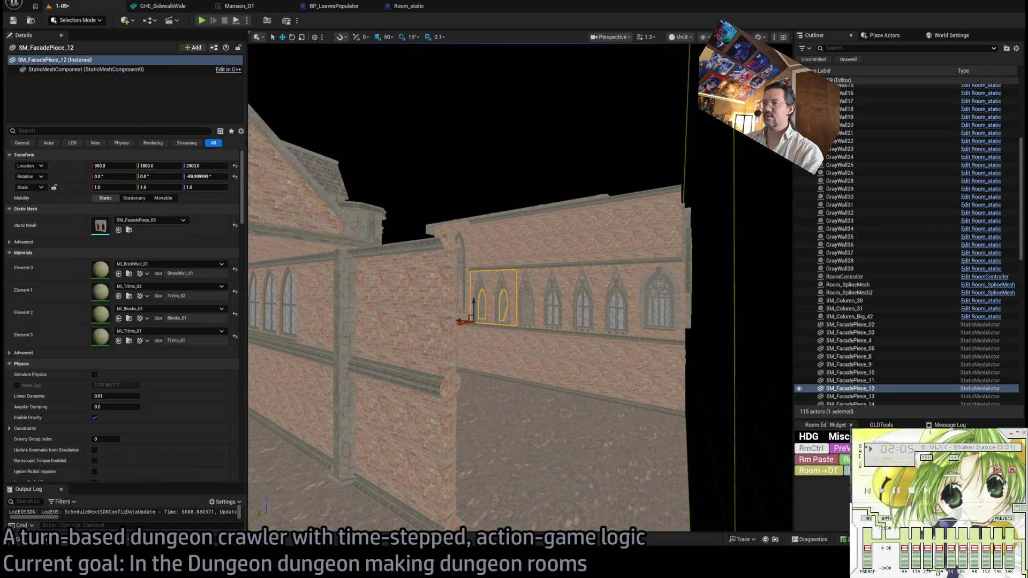
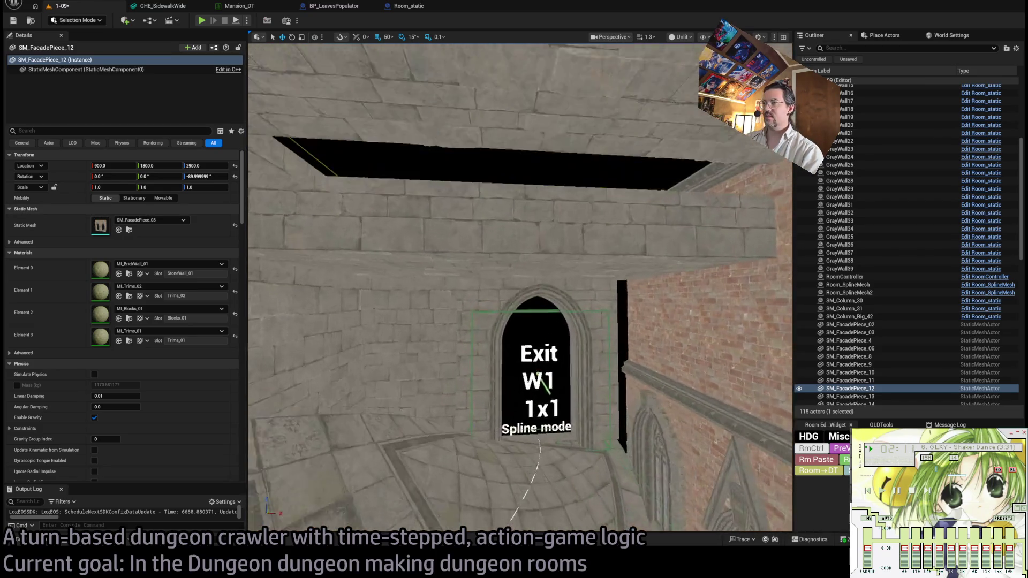
Place SM_Column_05 above the Exit arch, rotated -90° to lie horizontal and raised to Z 3800.
mouse_move(523, 273)
mouse_down()
mouse_move(524, 322)
mouse_move(523, 273)
mouse_move(523, 311)
mouse_move(523, 297)
mouse_up()
click(524, 273)
click(33, 526)
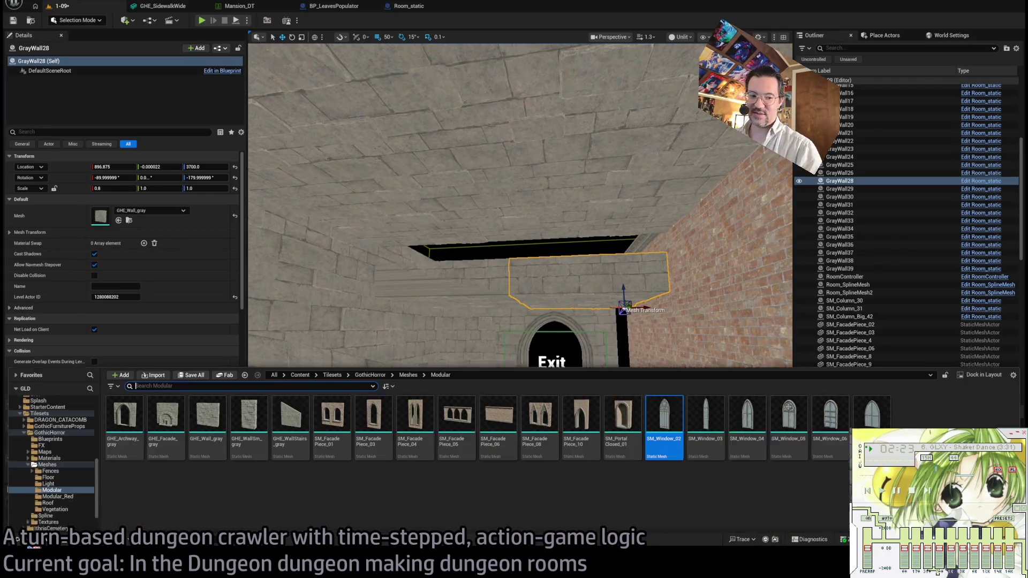
click(84, 450)
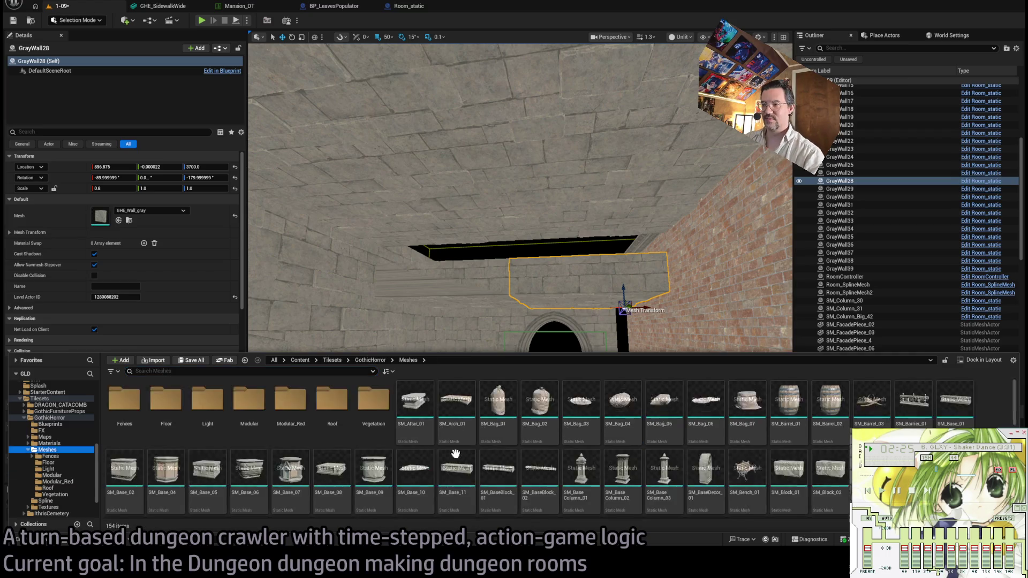
scroll(525, 468, down, 3)
mouse_move(498, 455)
mouse_down()
mouse_move(436, 339)
mouse_move(360, 298)
mouse_move(394, 324)
mouse_move(364, 276)
mouse_move(345, 324)
mouse_up()
key(e)
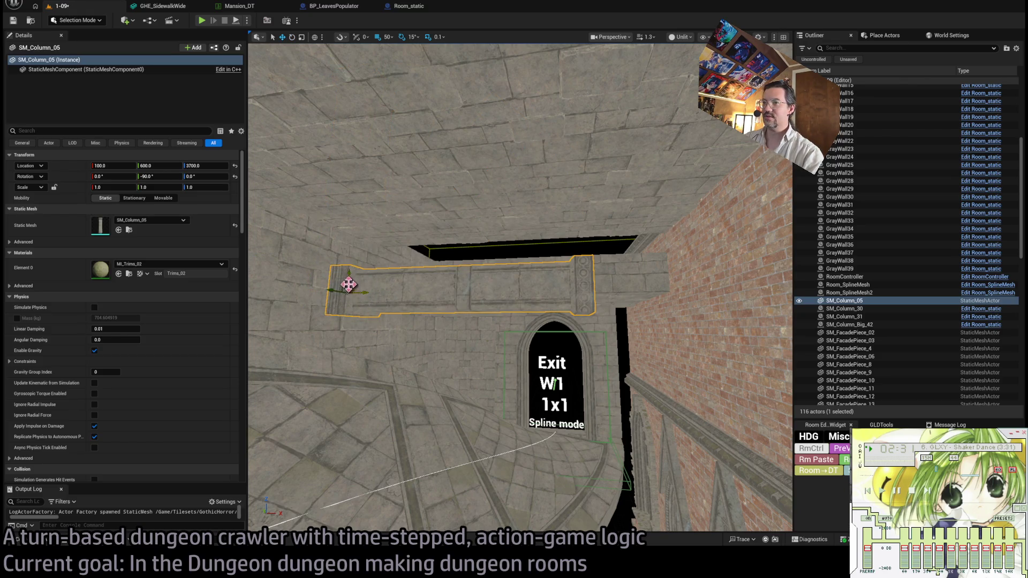
drag(348, 285, 354, 246)
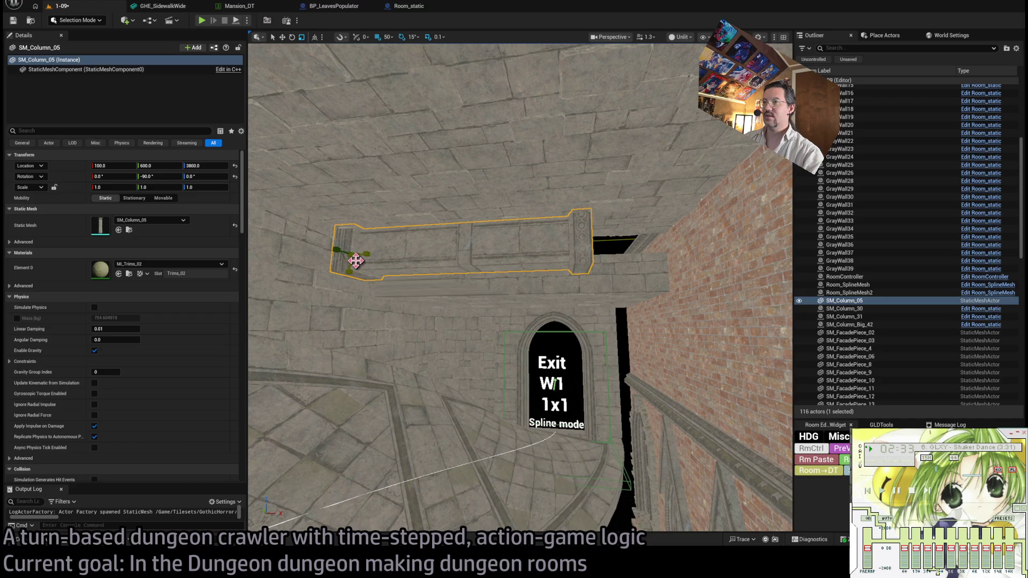
Enlarge the horizontal column with the scale gizmo to roughly 1.4–1.5.
key(r)
drag(351, 255, 381, 240)
drag(482, 322, 449, 225)
drag(340, 223, 324, 219)
key(r)
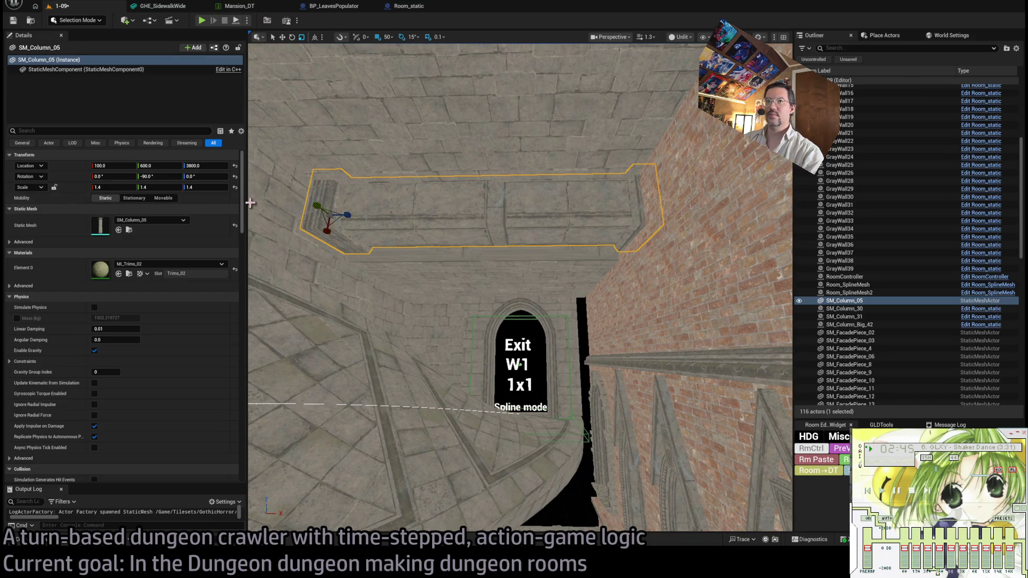
click(418, 246)
click(404, 224)
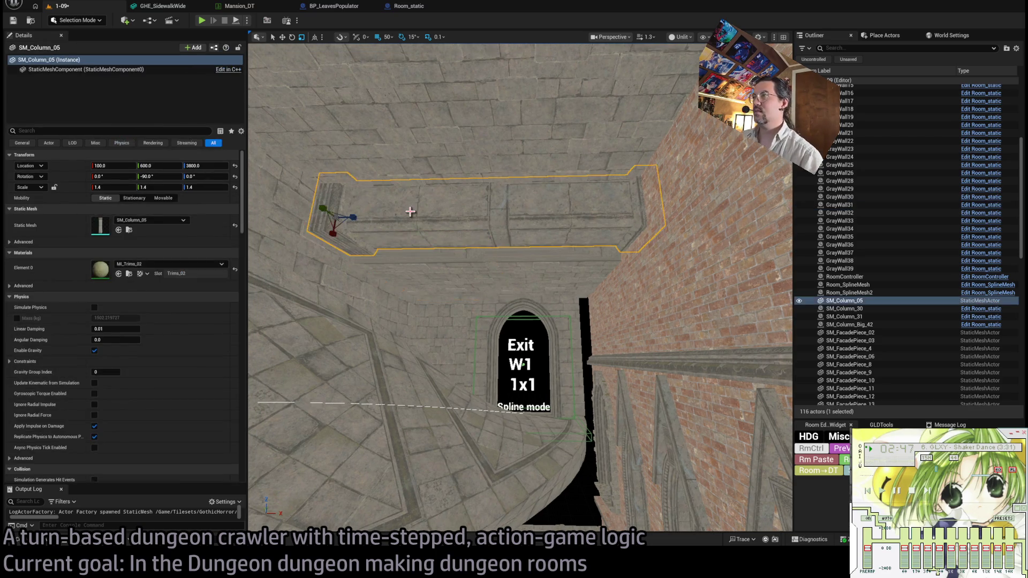
Set the column's scale to exactly 1.35 in Details, then select the gothic-window facade piece.
click(130, 187)
key(Tab)
text(1.35)
key(Tab)
text(.35)
key(Return)
mouse_move(432, 329)
mouse_down()
mouse_move(569, 421)
mouse_move(556, 392)
mouse_up()
click(556, 392)
Inspect SM_FacadePiece_08's window-sill collision shapes in the Static Mesh Editor, then close it.
double_click(100, 225)
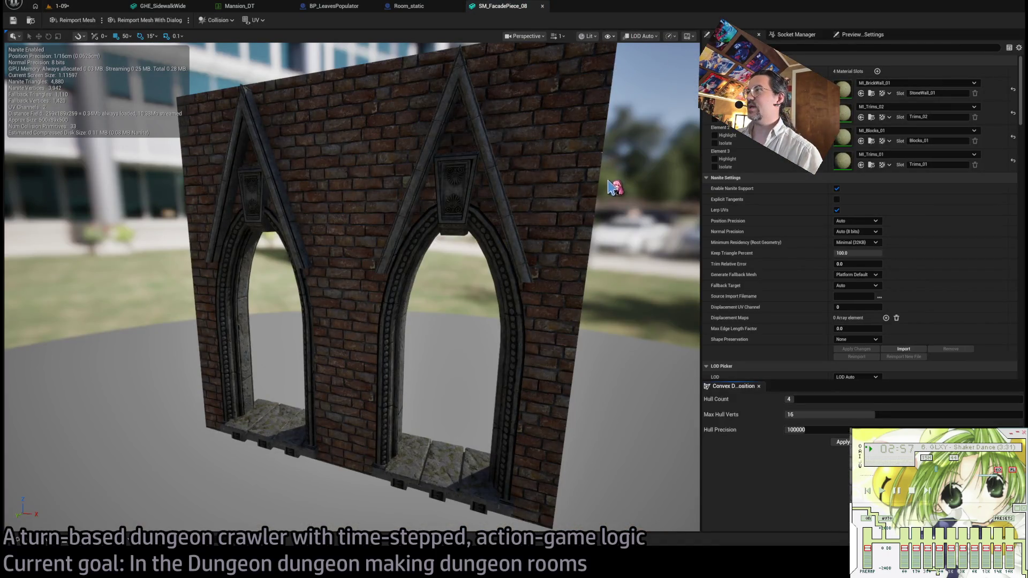
mouse_move(523, 243)
mouse_down()
mouse_move(482, 251)
mouse_move(379, 161)
mouse_up()
drag(464, 76, 439, 85)
mouse_move(500, 135)
mouse_down()
mouse_move(538, 137)
mouse_move(501, 136)
mouse_up()
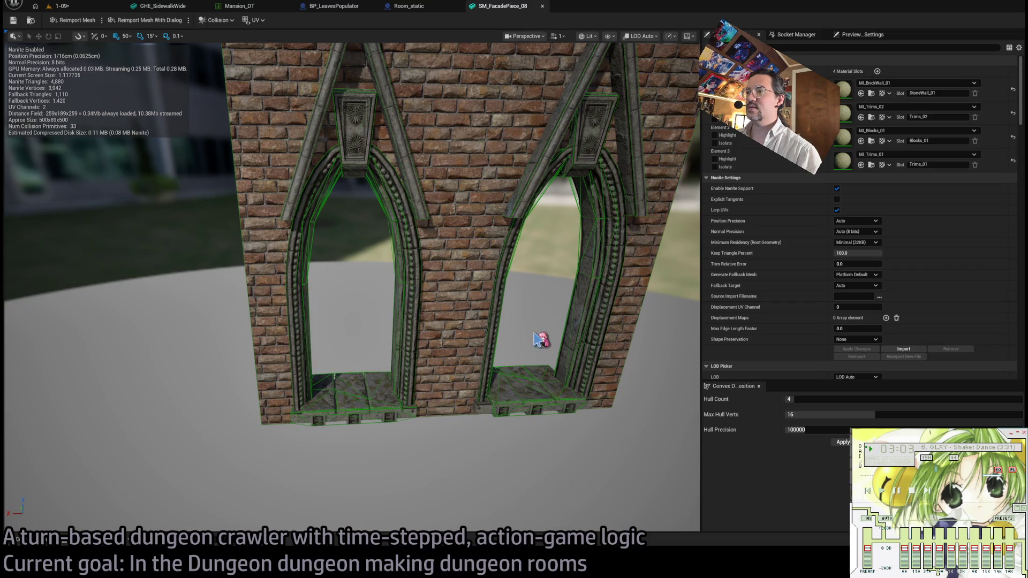
click(530, 381)
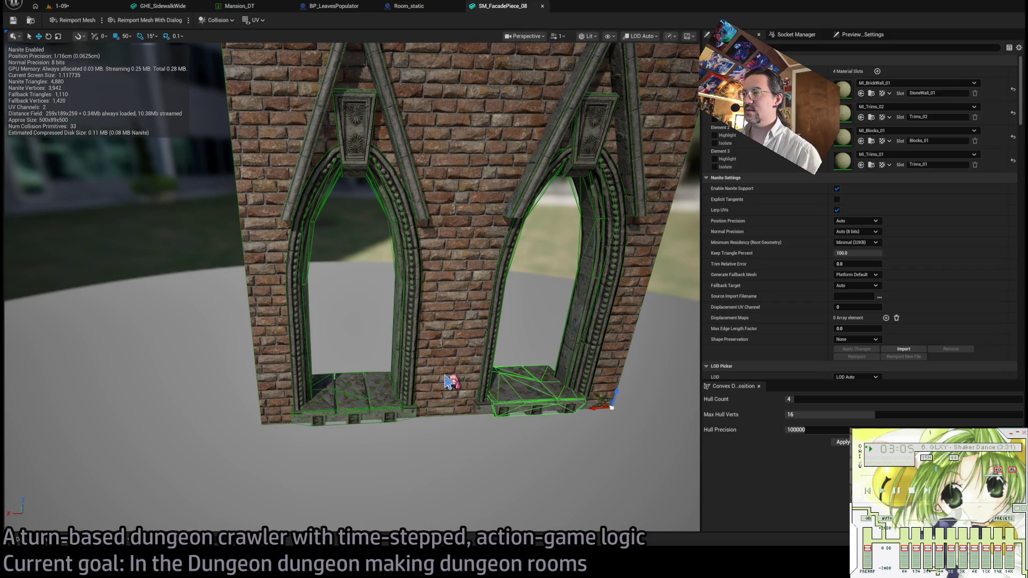
scroll(418, 311, up, 1)
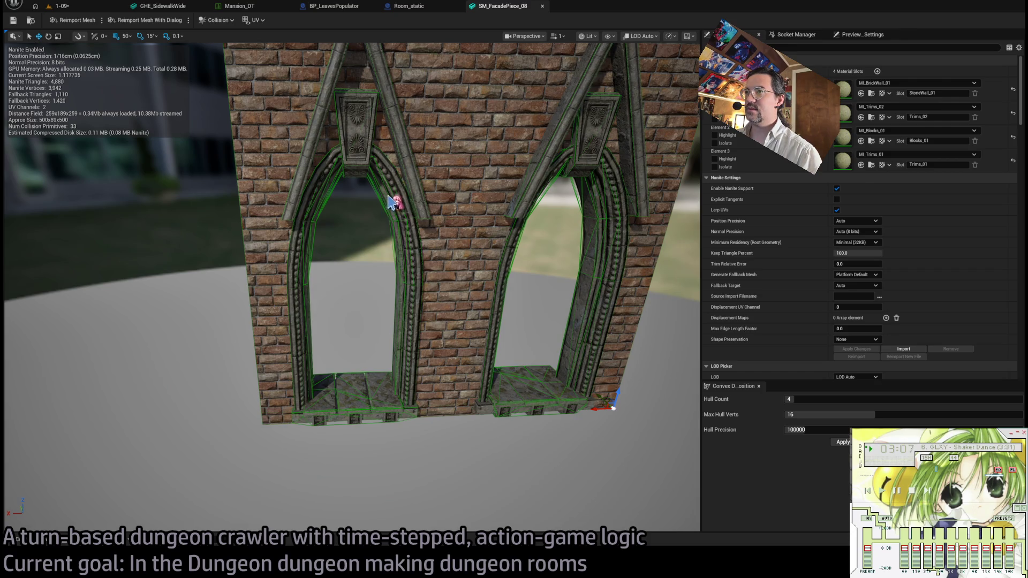
drag(370, 99, 273, 103)
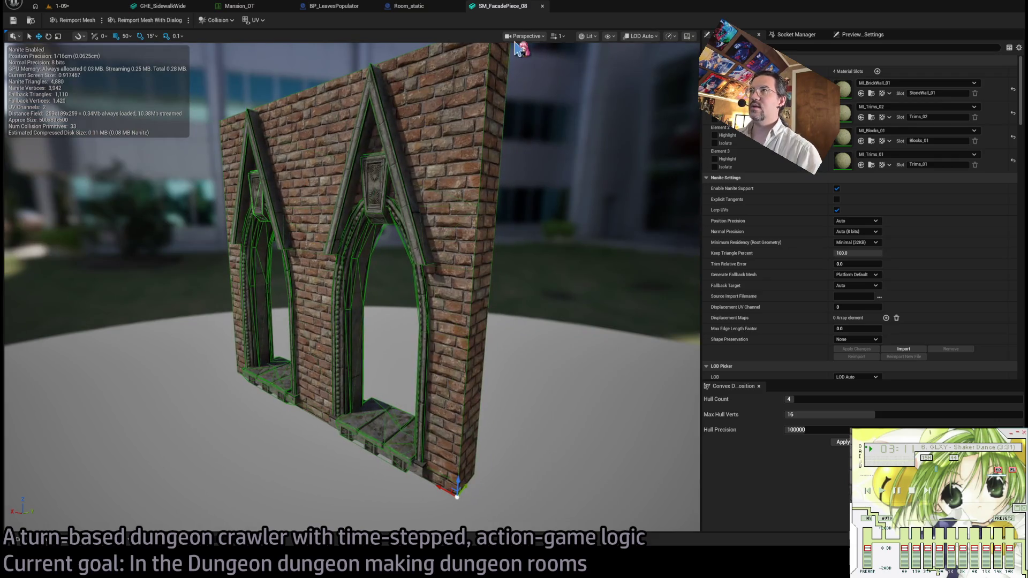
middle_click(522, 5)
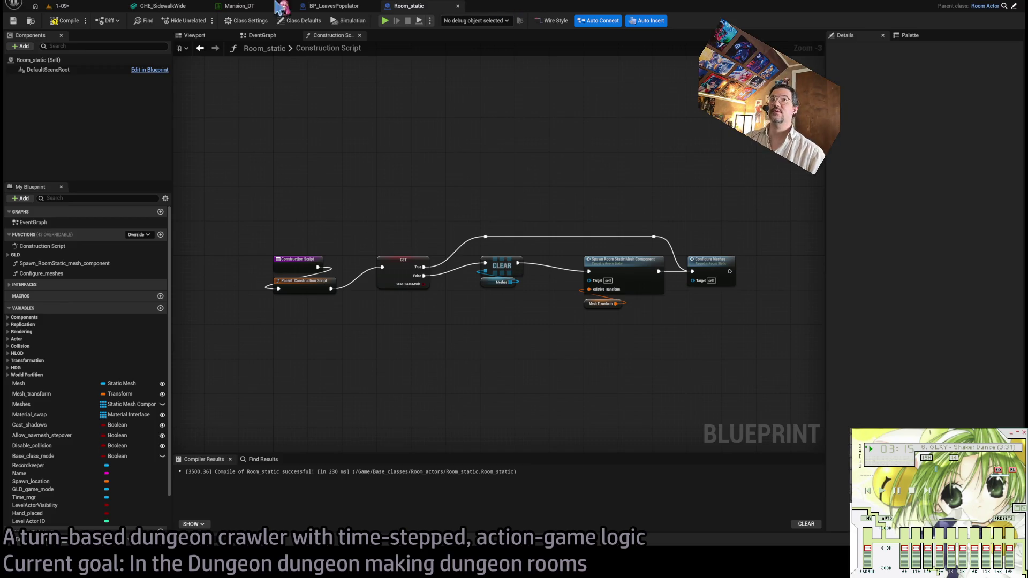
Return to level 1-09 and save it.
click(59, 6)
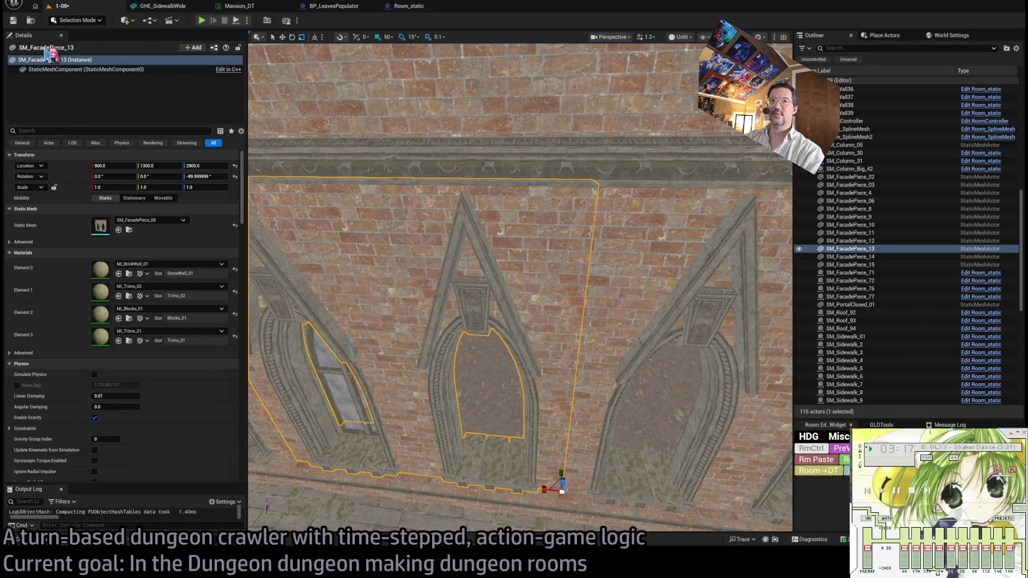
key(ctrl+s)
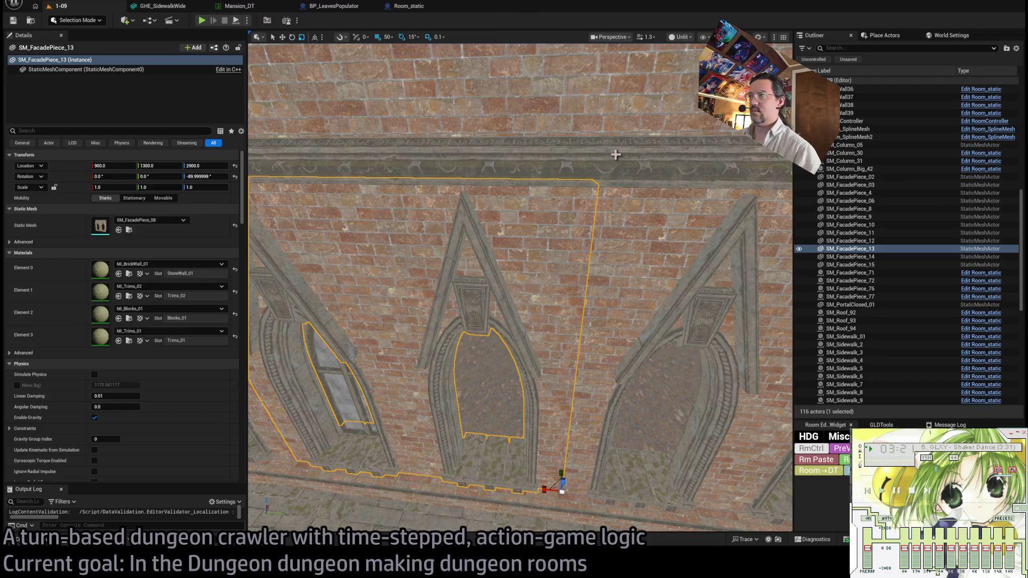
mouse_move(648, 233)
mouse_down()
mouse_move(536, 246)
mouse_move(600, 243)
mouse_move(573, 248)
mouse_up()
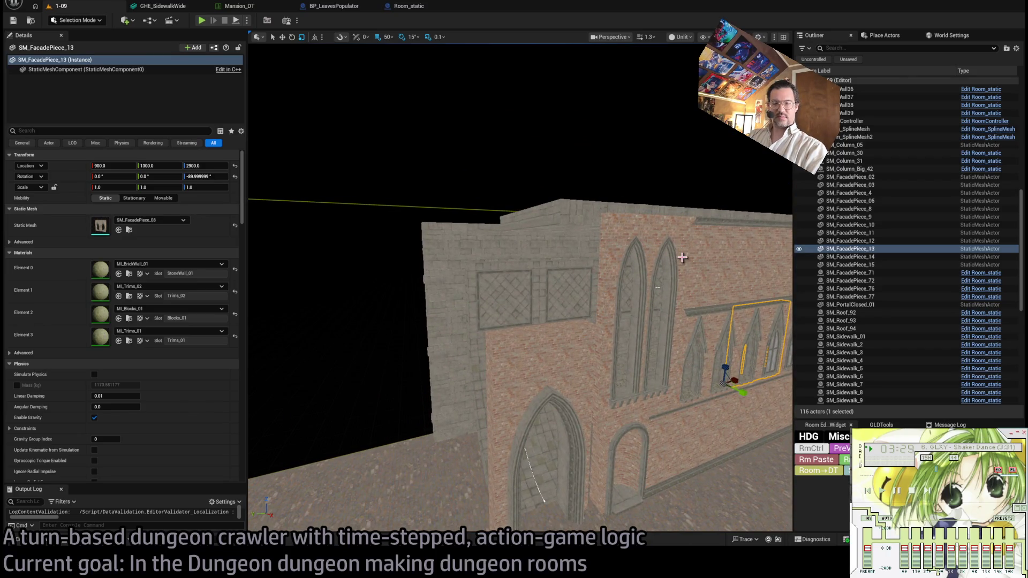
Select tall window facade SM_FacadePiece_10 and browse to its mesh SM_FacadePiece_04 in Modular.
click(682, 258)
mouse_move(683, 258)
mouse_down()
mouse_move(669, 259)
mouse_move(669, 249)
mouse_up()
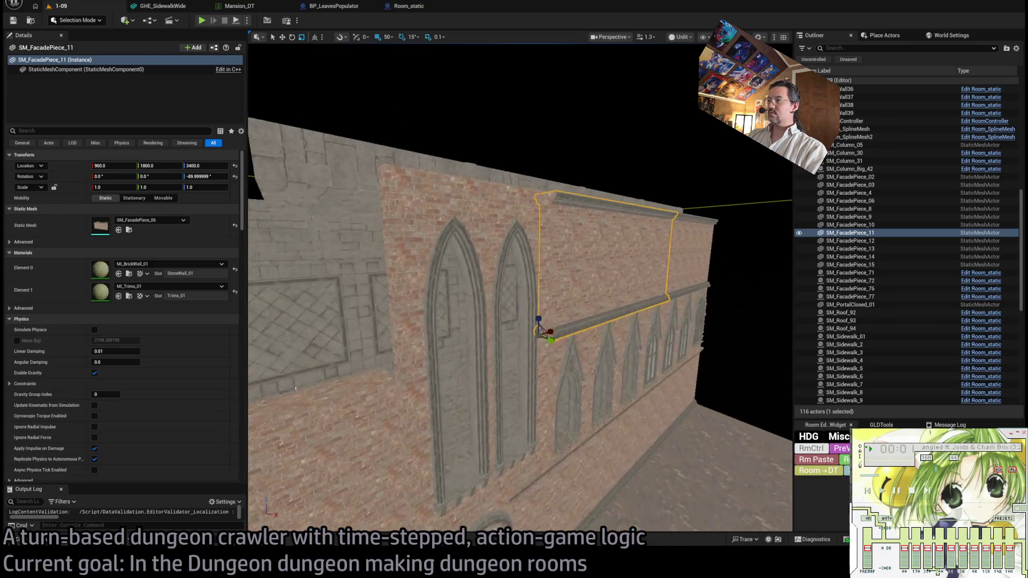
mouse_move(669, 249)
mouse_down()
mouse_move(382, 397)
mouse_move(295, 397)
mouse_up()
drag(753, 267, 704, 264)
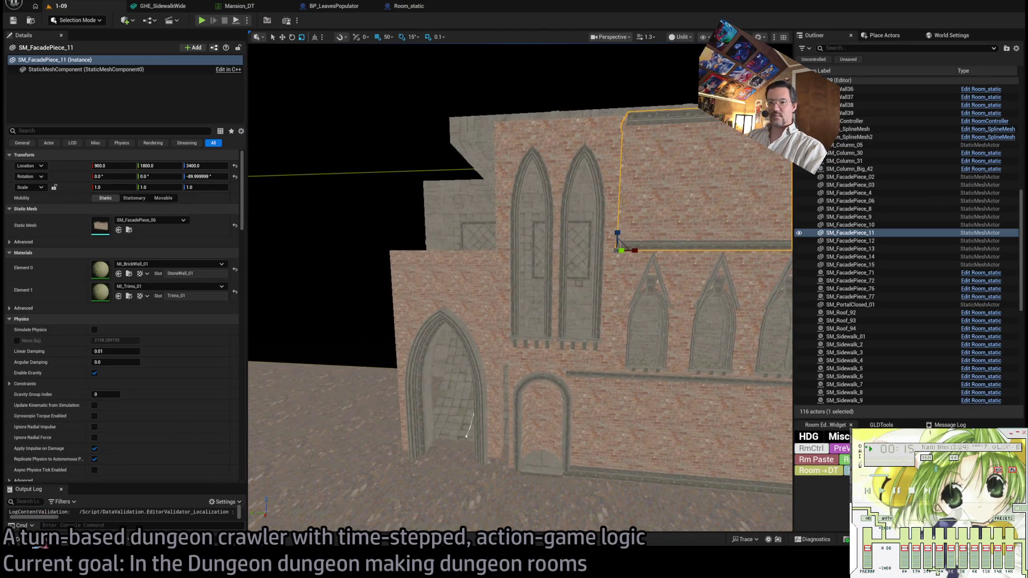
key(ctrl+space)
click(535, 241)
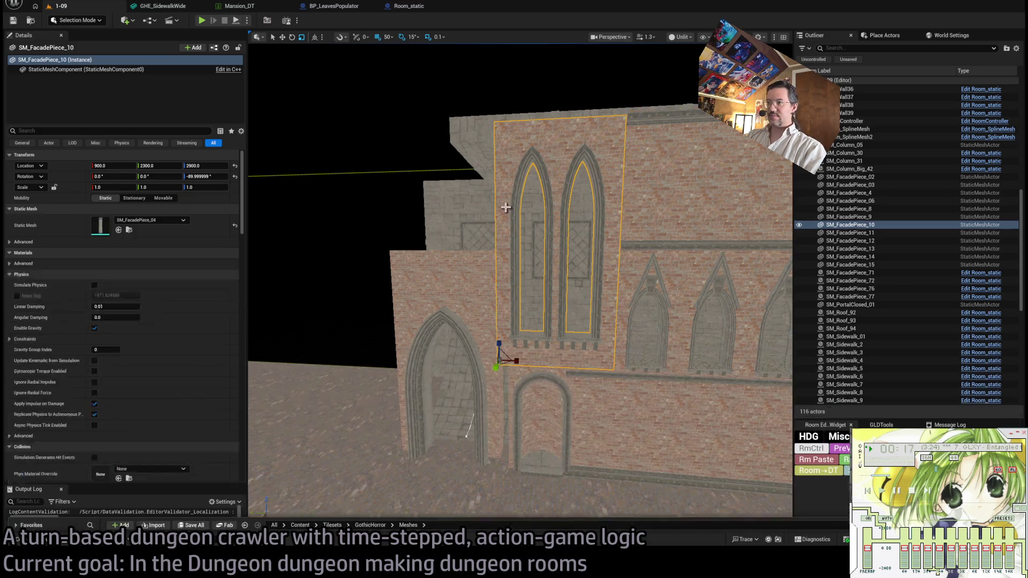
click(128, 231)
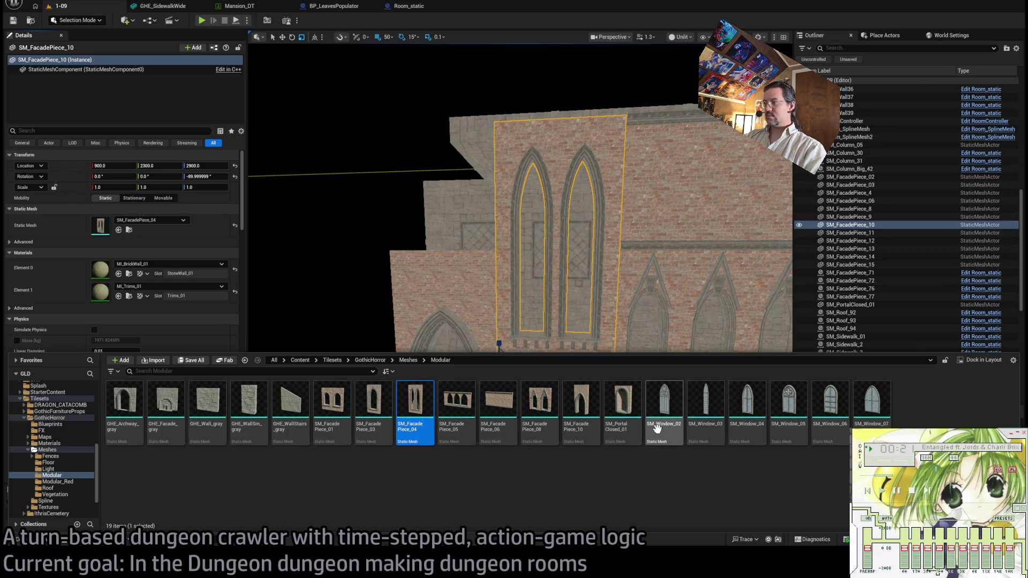
Try SM_Window_02 in the tall facade arch, rotate it, then delete it.
drag(659, 428, 528, 329)
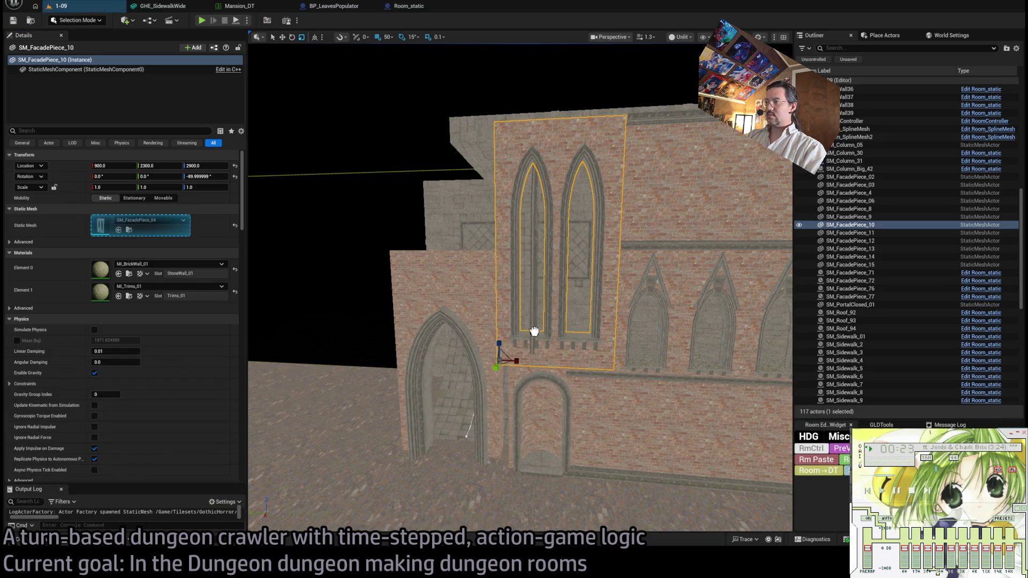
scroll(444, 428, up, 3)
scroll(443, 429, up, 5)
key(e)
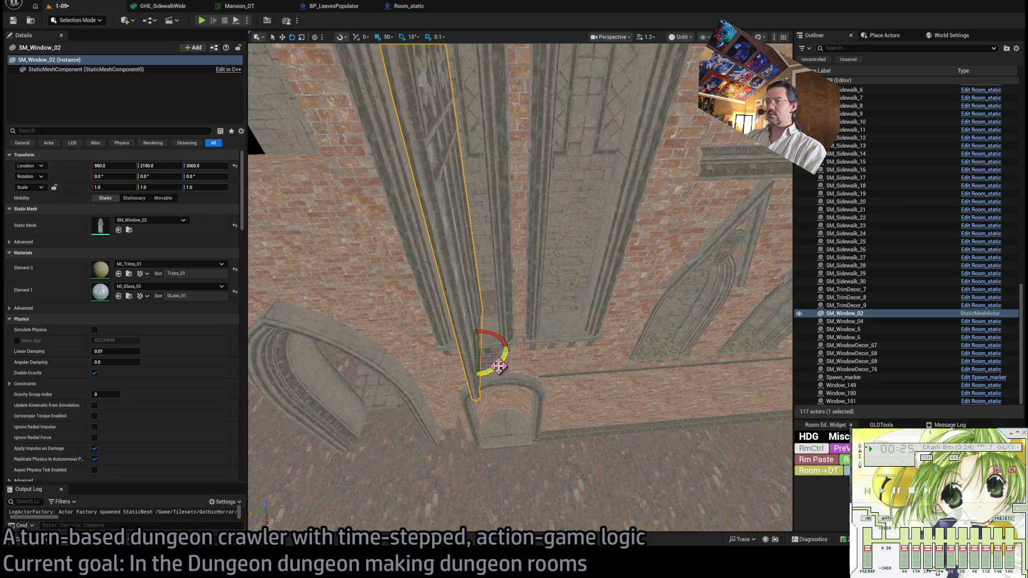
drag(500, 363, 507, 341)
scroll(507, 342, down, 5)
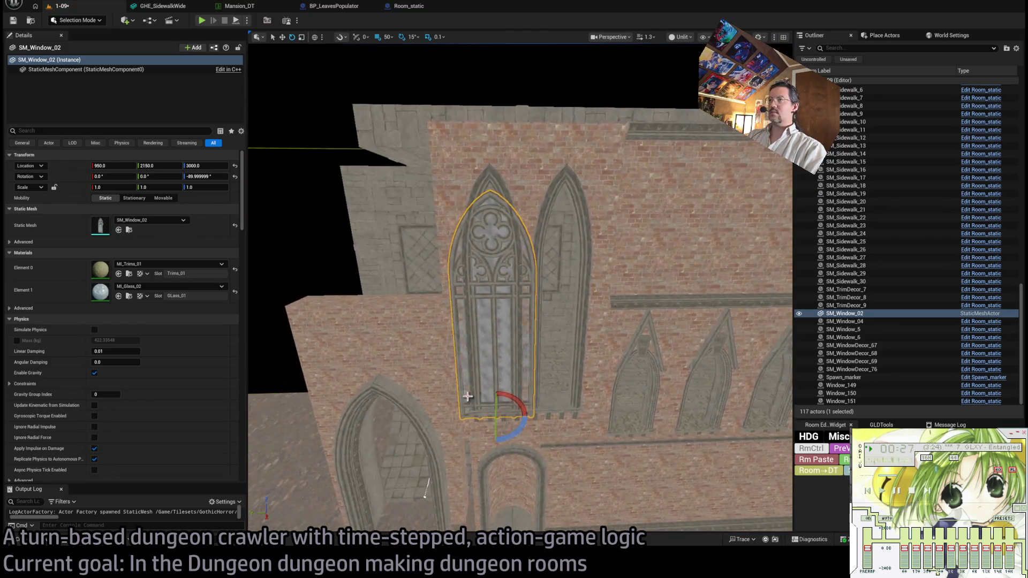
key(Delete)
Place SM_Window_03 in the tall arch and duplicate it into the neighbouring arch.
key(ctrl+space)
mouse_move(704, 413)
mouse_down()
mouse_move(498, 403)
mouse_move(527, 419)
mouse_up()
scroll(498, 407, up, 5)
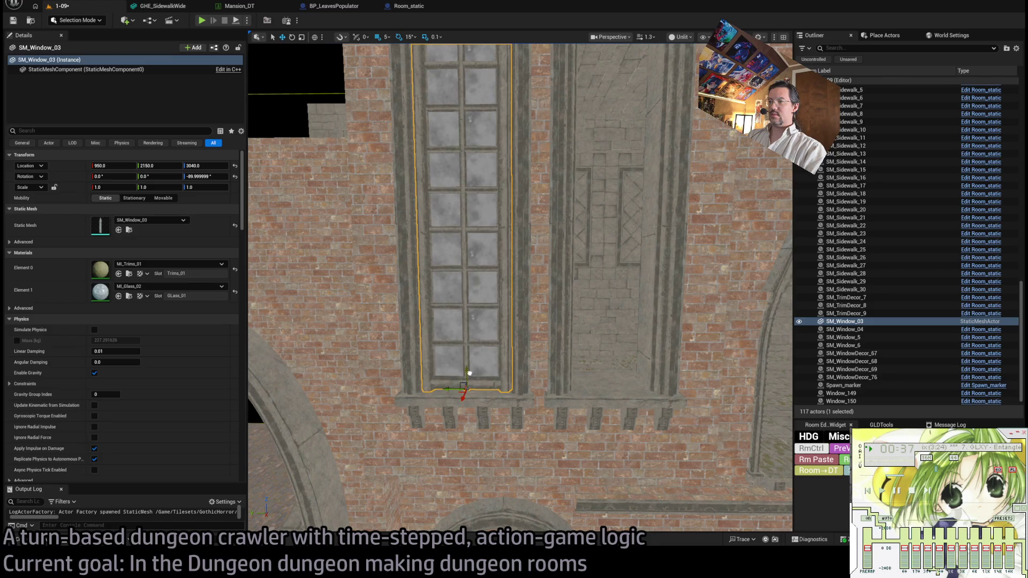
drag(469, 376, 461, 359)
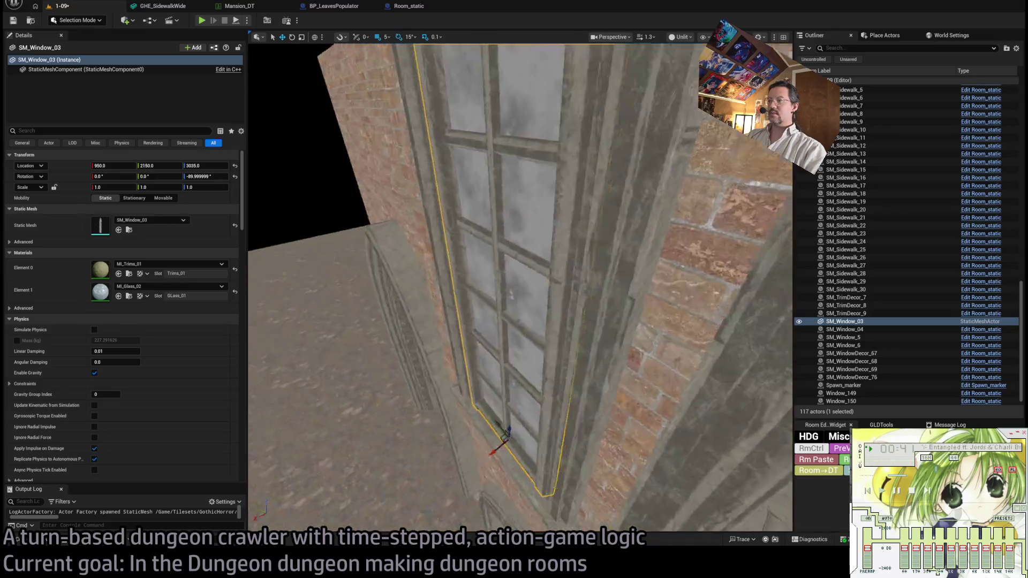
drag(451, 352, 489, 353)
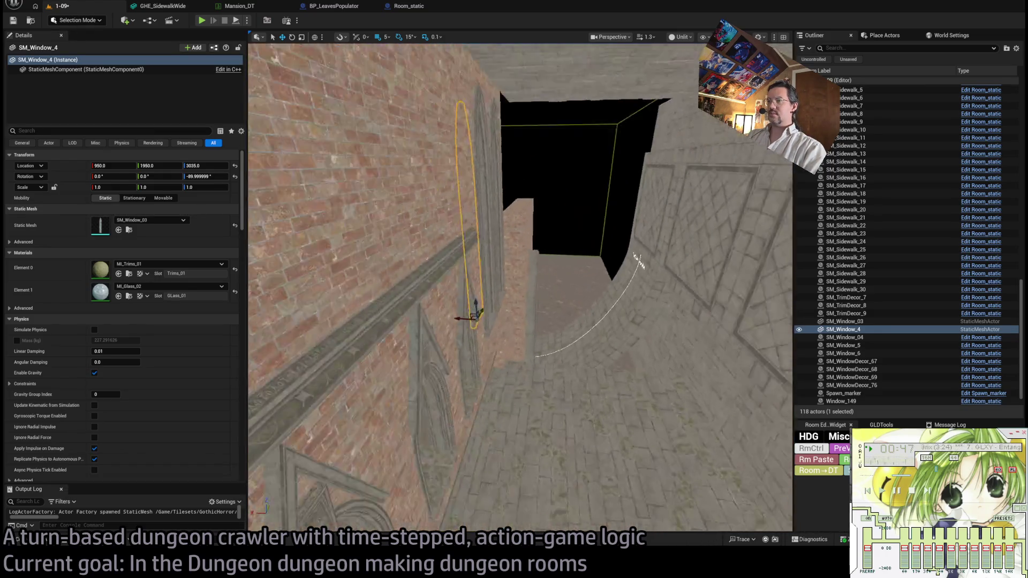
drag(519, 289, 514, 321)
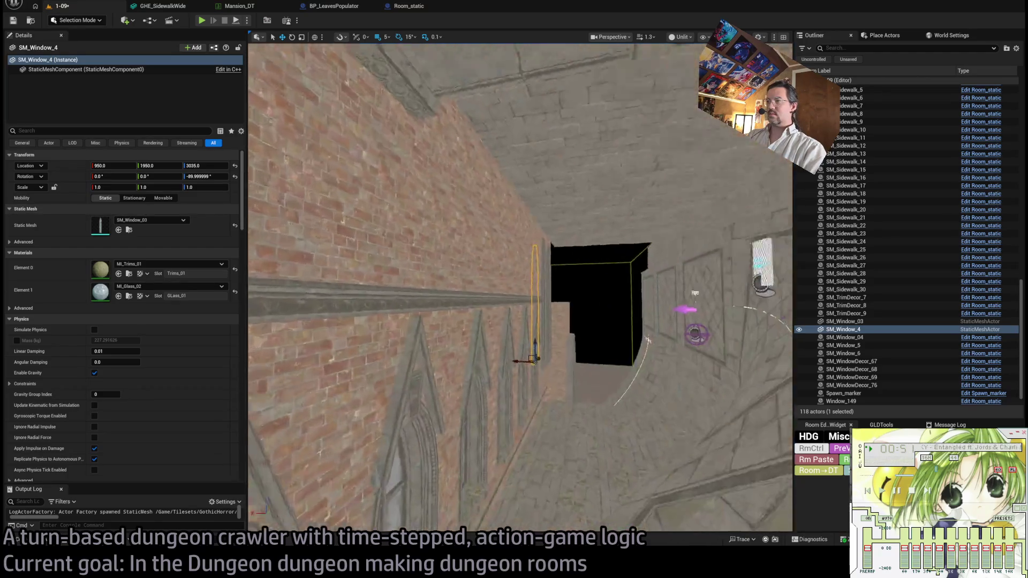
mouse_move(519, 289)
mouse_down()
mouse_move(514, 332)
mouse_move(514, 278)
mouse_move(504, 289)
mouse_move(535, 284)
mouse_move(525, 284)
mouse_up()
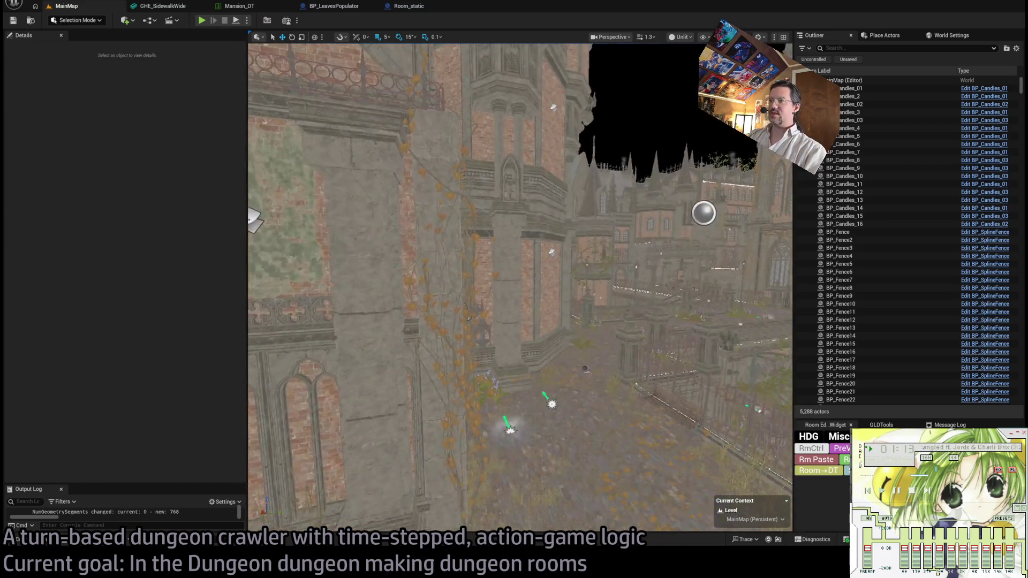
Select and frame the big stone columns on the MainMap mansion facade.
click(496, 236)
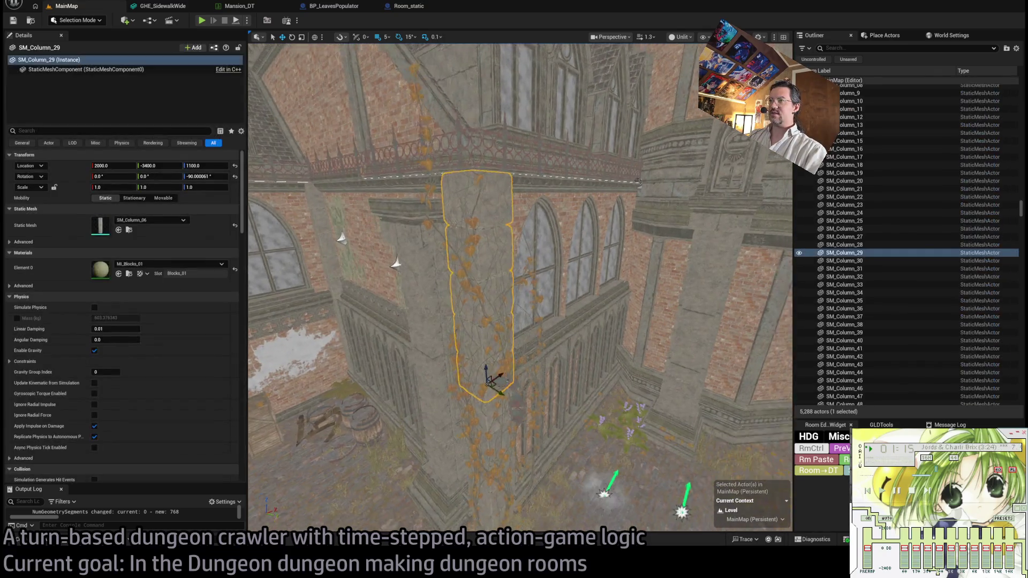
click(584, 352)
mouse_move(488, 376)
mouse_down()
mouse_move(482, 369)
mouse_move(489, 377)
mouse_up()
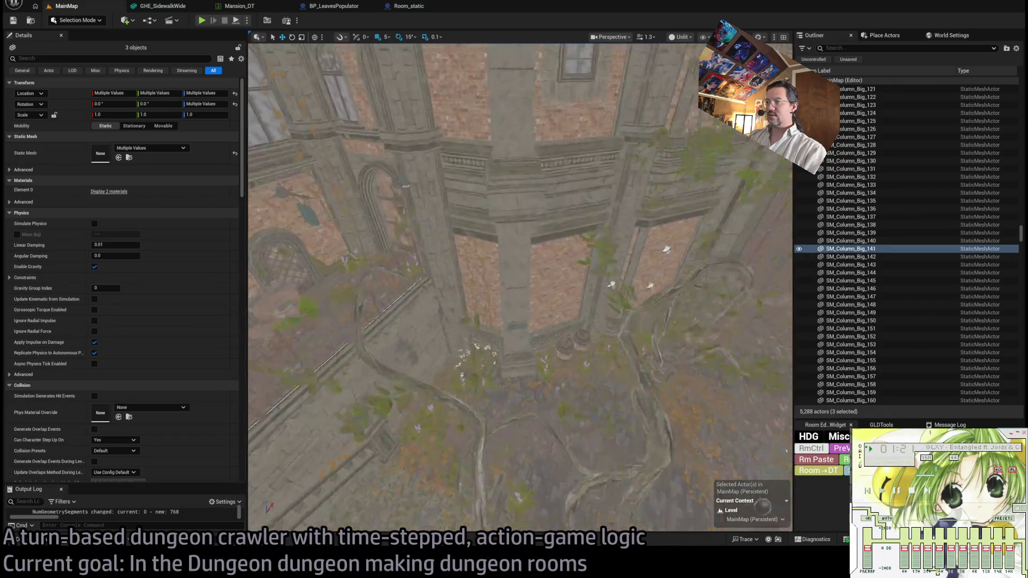
click(509, 239)
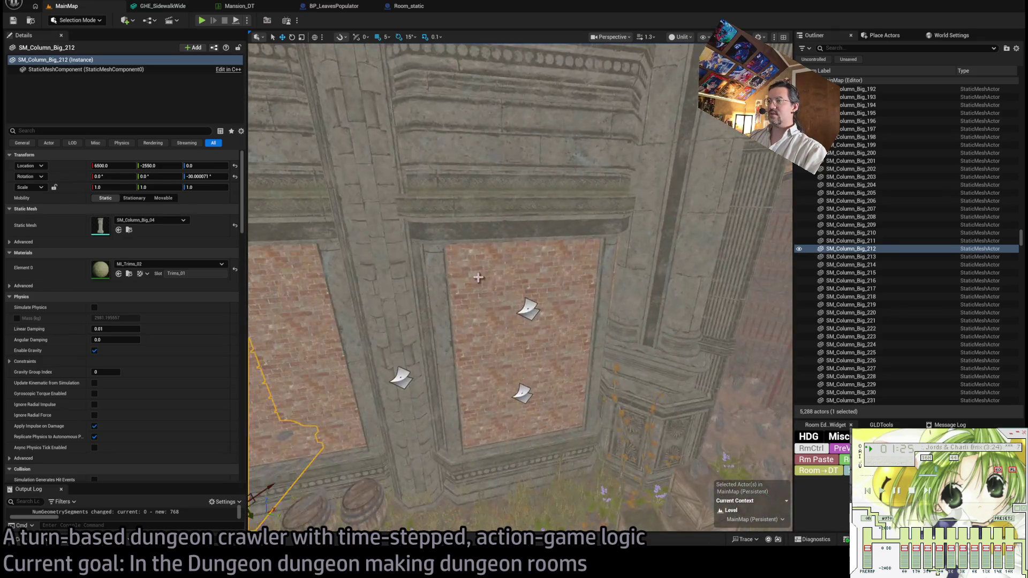
click(488, 368)
click(377, 406)
key(f)
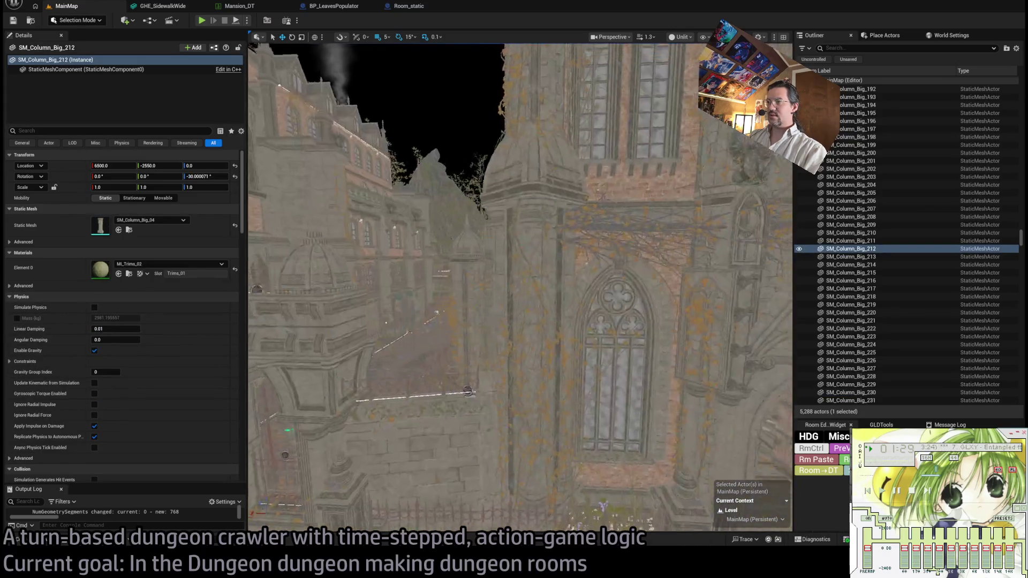
click(490, 445)
key(f)
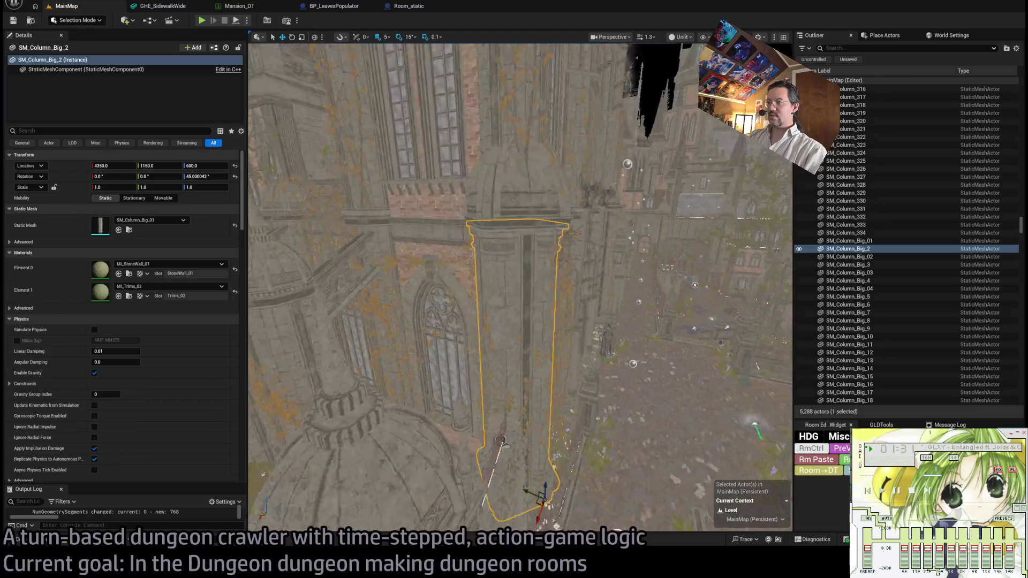
click(567, 272)
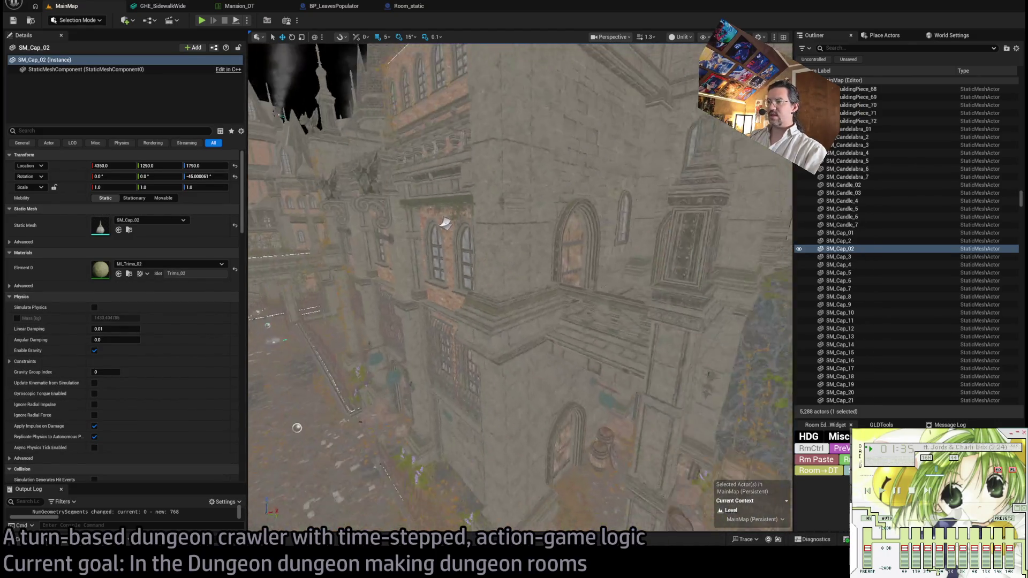
click(489, 309)
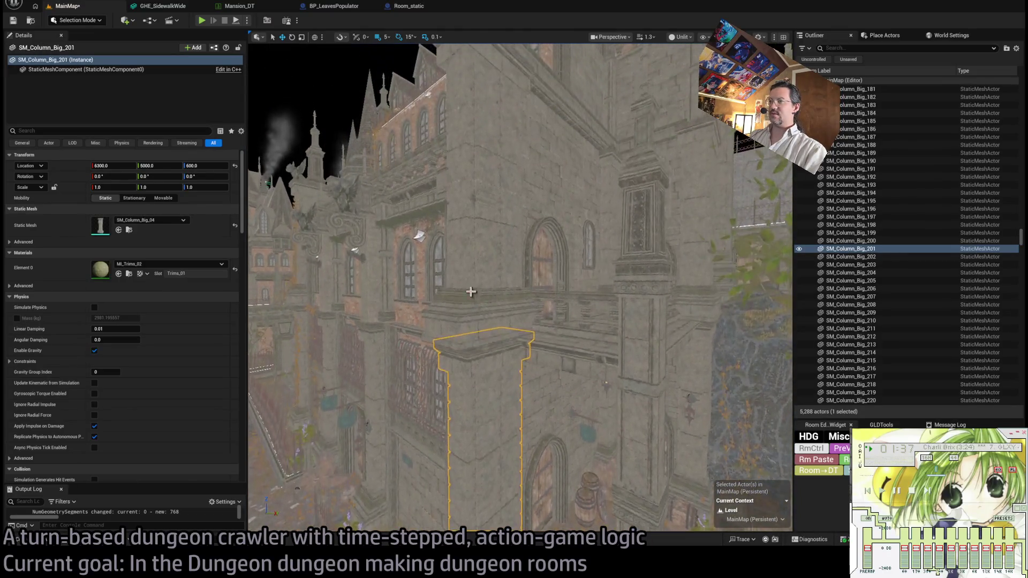
click(472, 293)
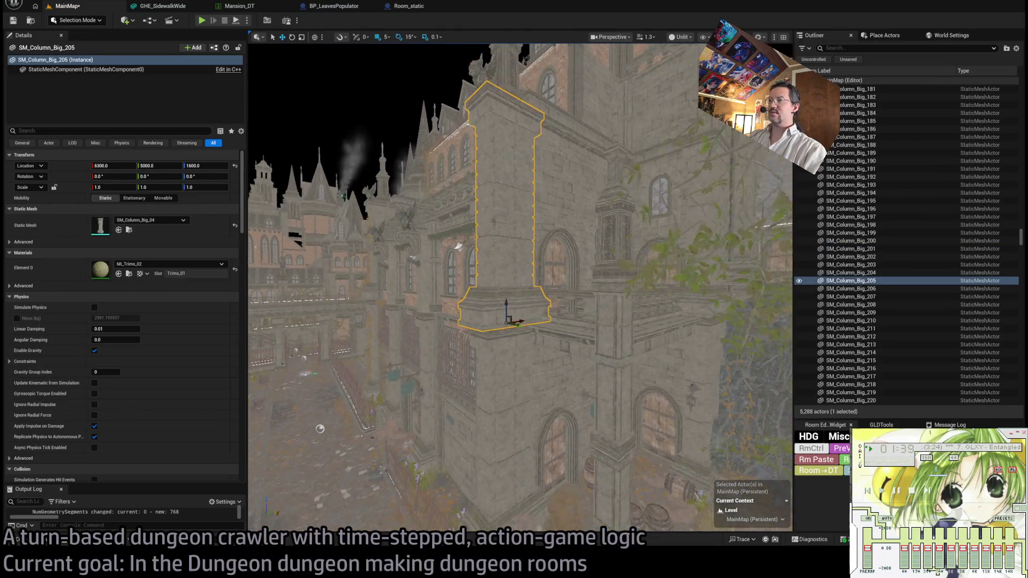
ctrl+click(509, 431)
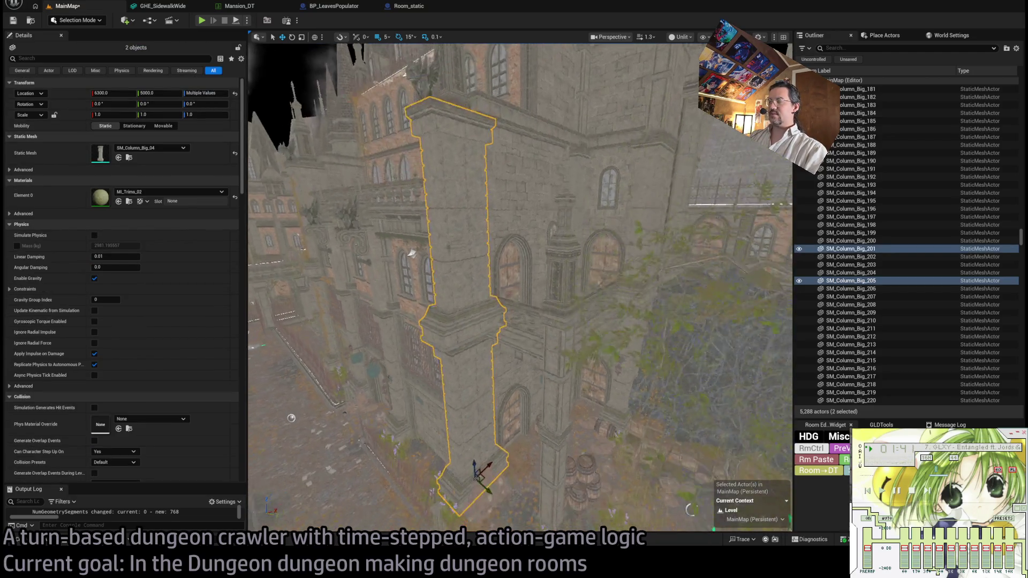
click(476, 327)
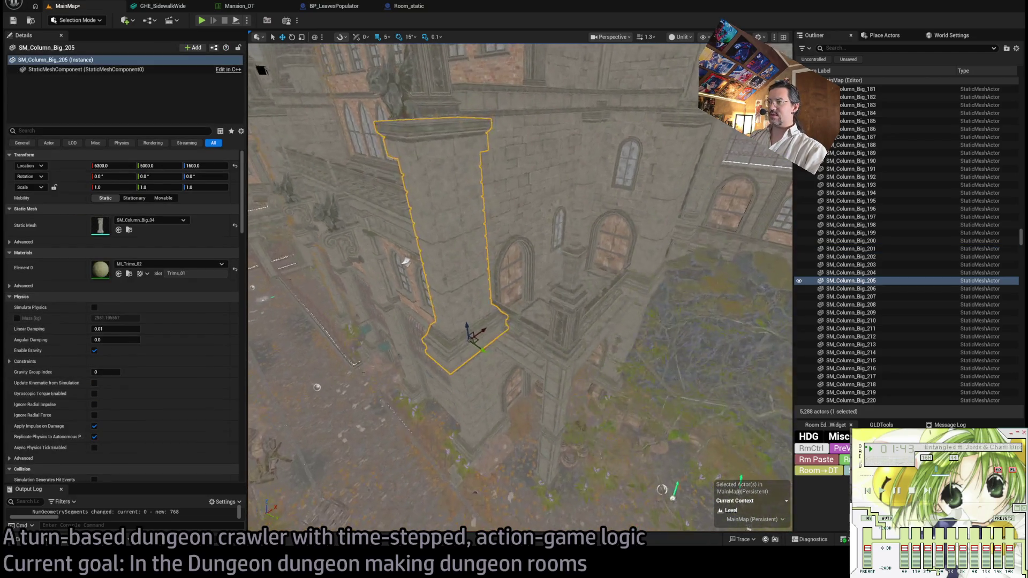
Add the corner column, ledge barrier, left and upper wall pieces, and upper window decor.
click(610, 305)
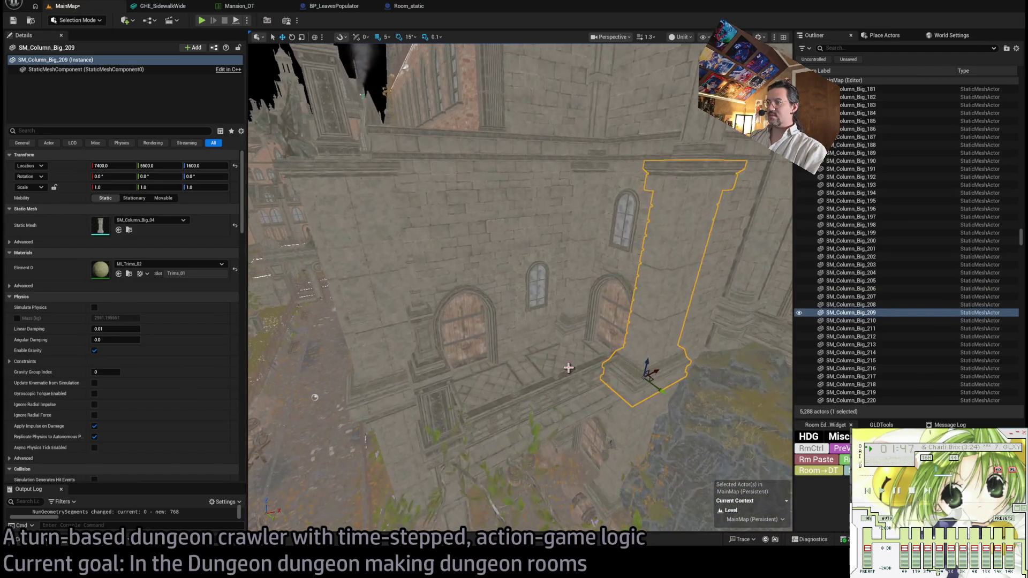
ctrl+click(564, 387)
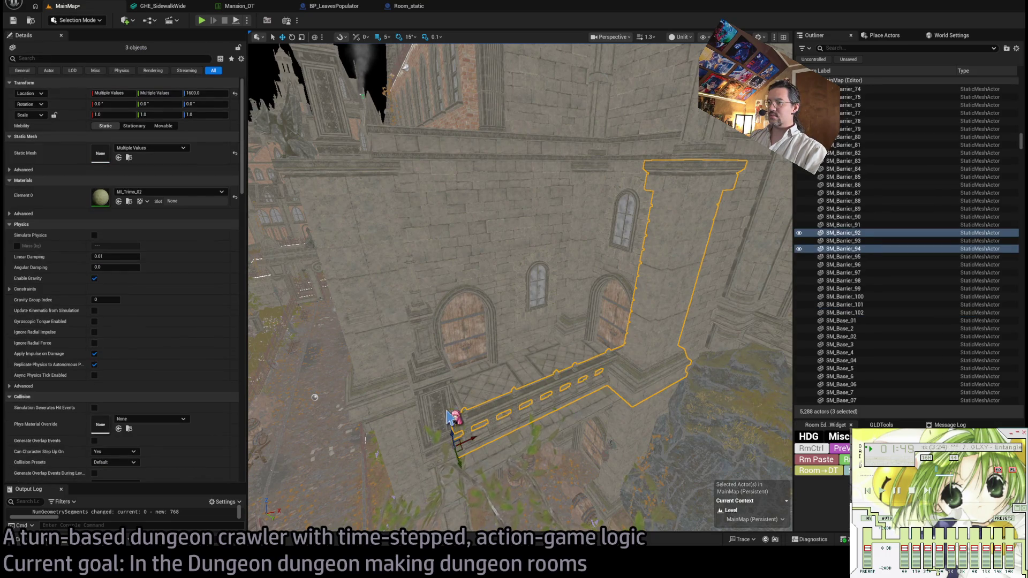
ctrl+click(449, 416)
ctrl+click(455, 421)
ctrl+click(509, 442)
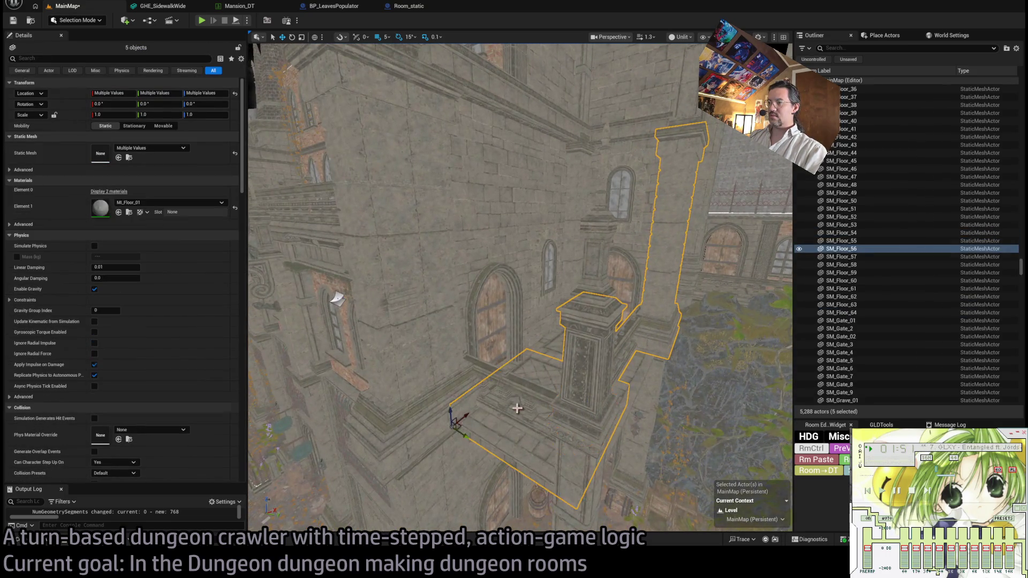
ctrl+click(480, 344)
ctrl+click(469, 301)
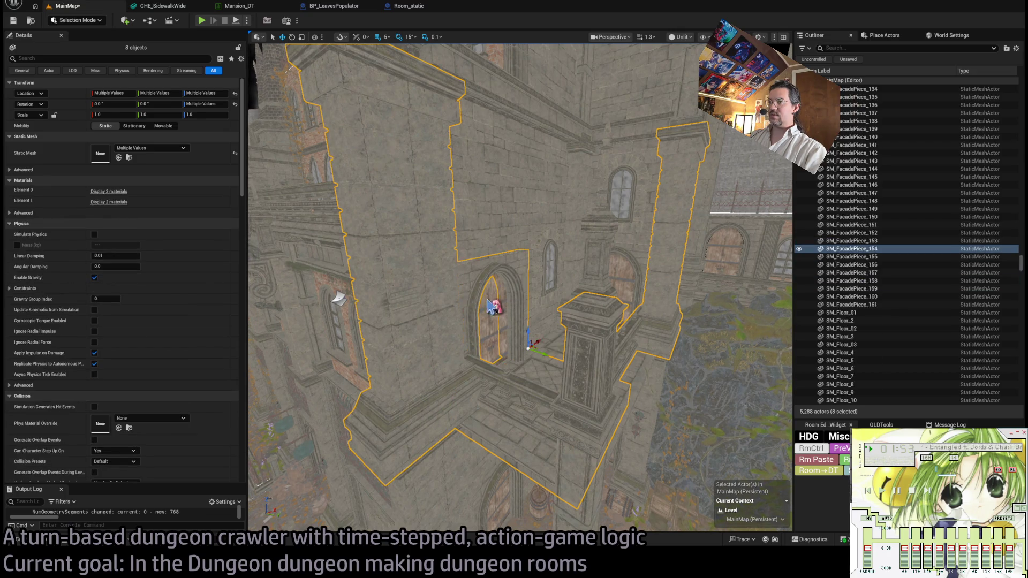
ctrl+click(531, 269)
ctrl+click(556, 203)
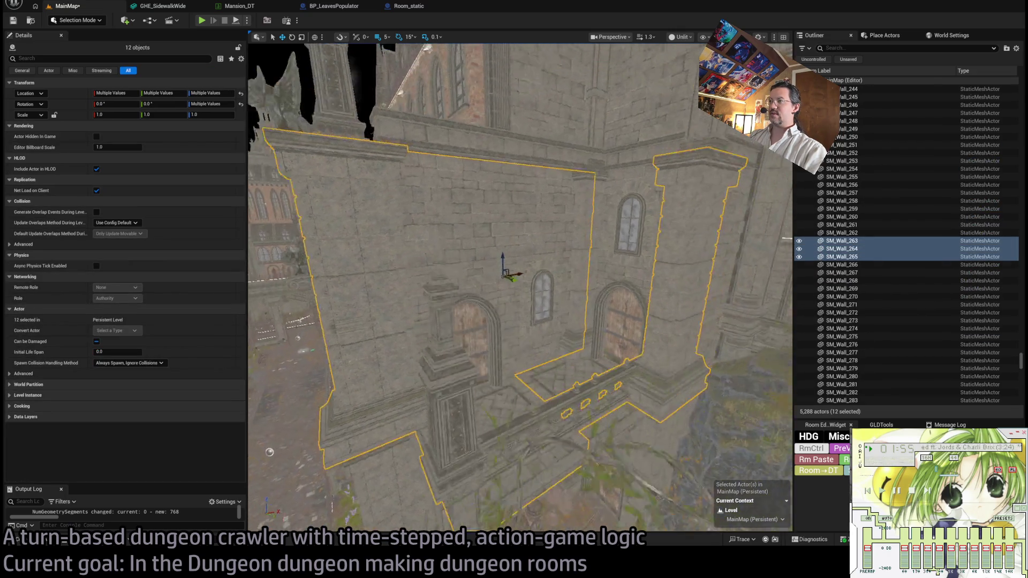
ctrl+click(603, 226)
Add the door-arch facade pieces, middle window and floor pieces, undoing an accidental move.
ctrl+click(581, 276)
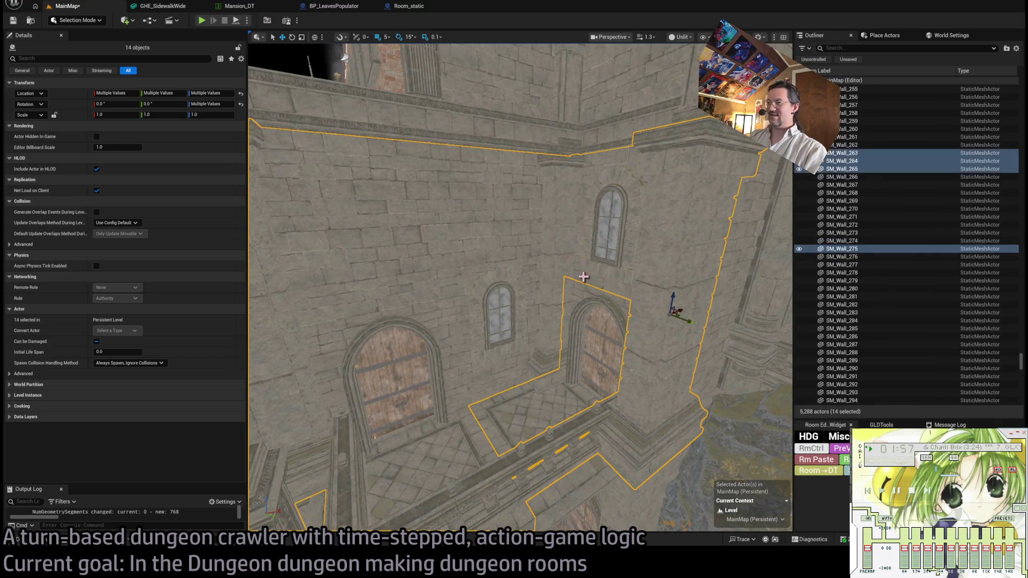
ctrl+click(588, 308)
ctrl+click(544, 329)
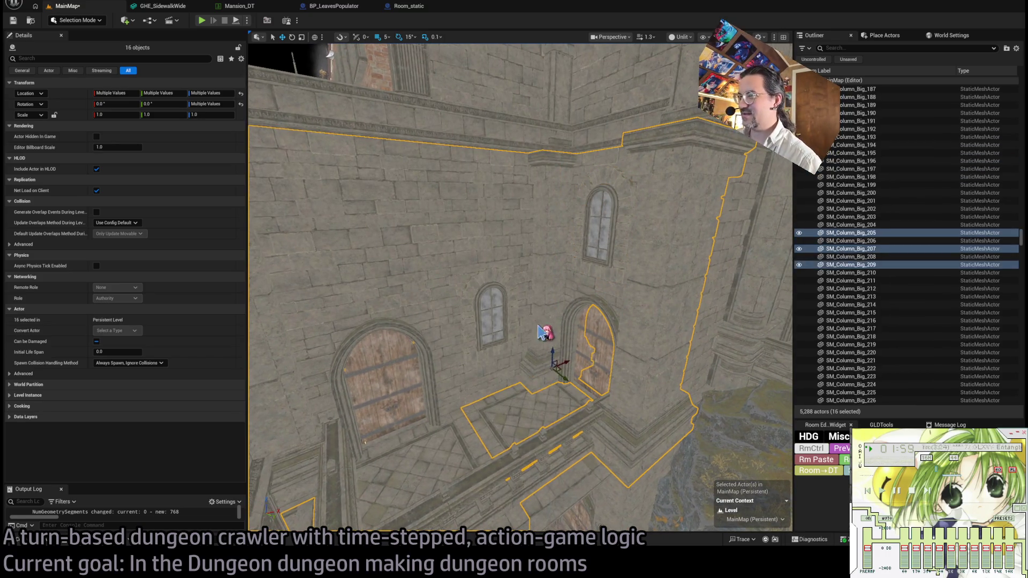
ctrl+click(481, 314)
ctrl+click(503, 425)
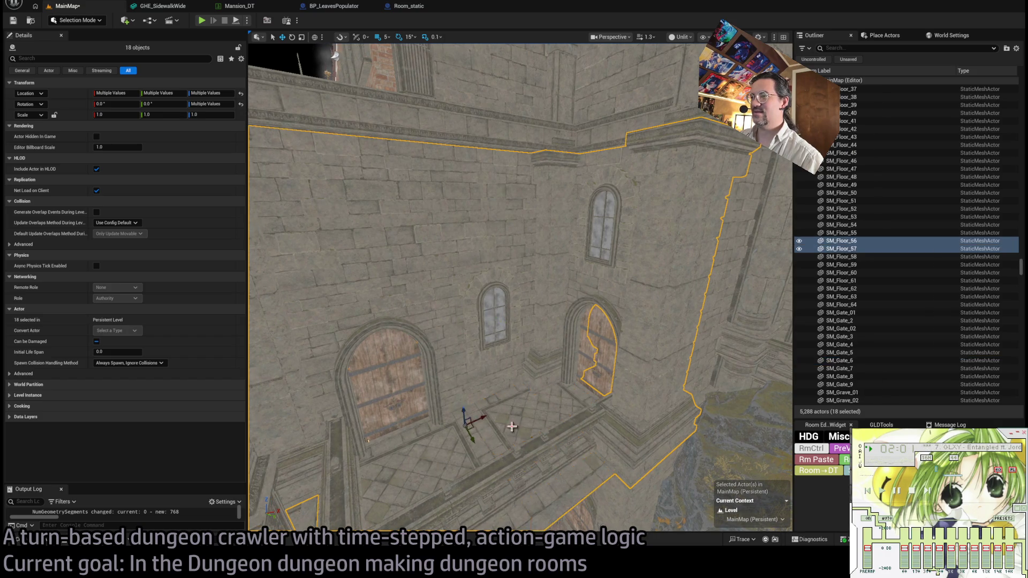
scroll(606, 446, down, 10)
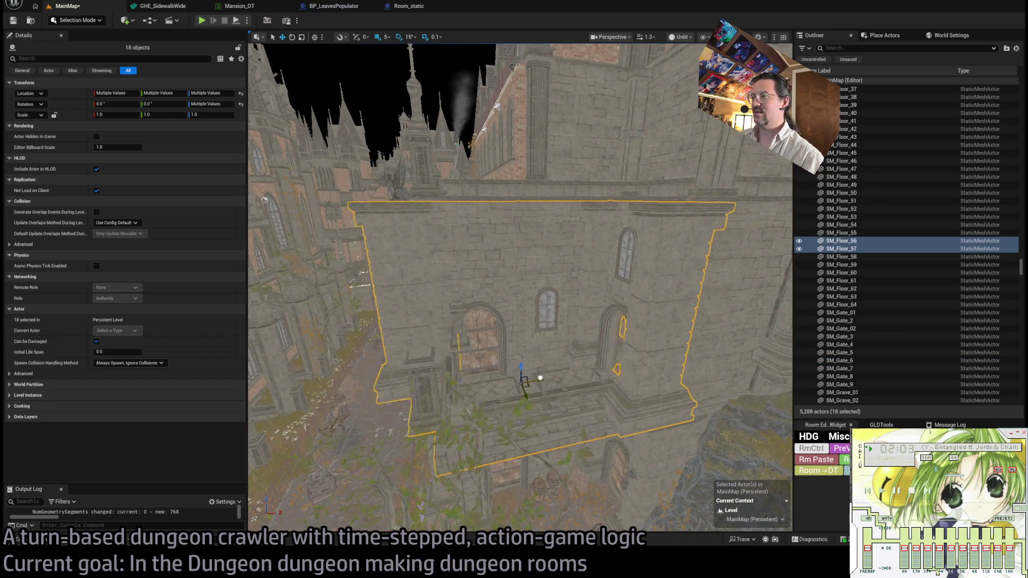
scroll(525, 450, up, 5)
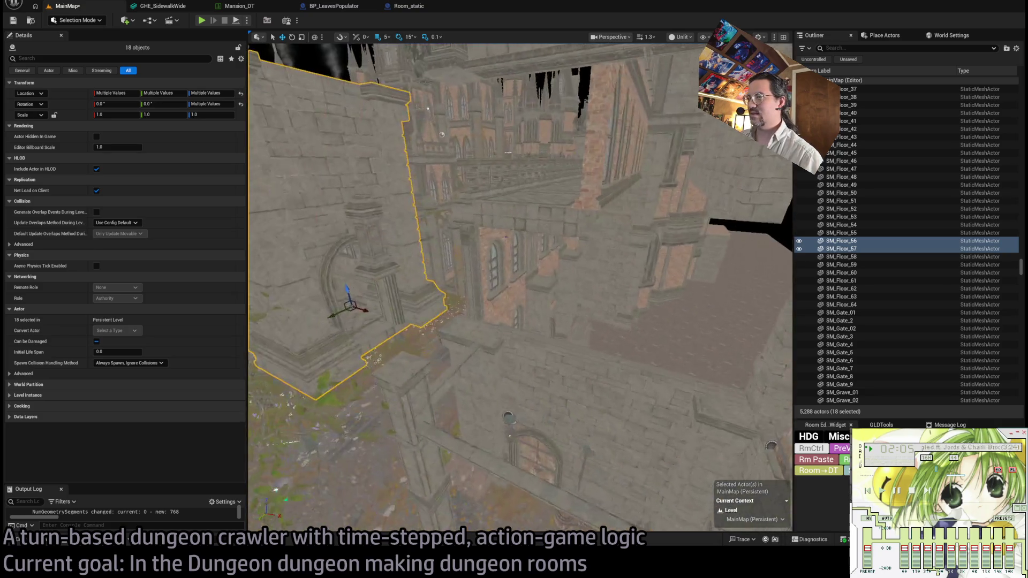
key(ctrl+z)
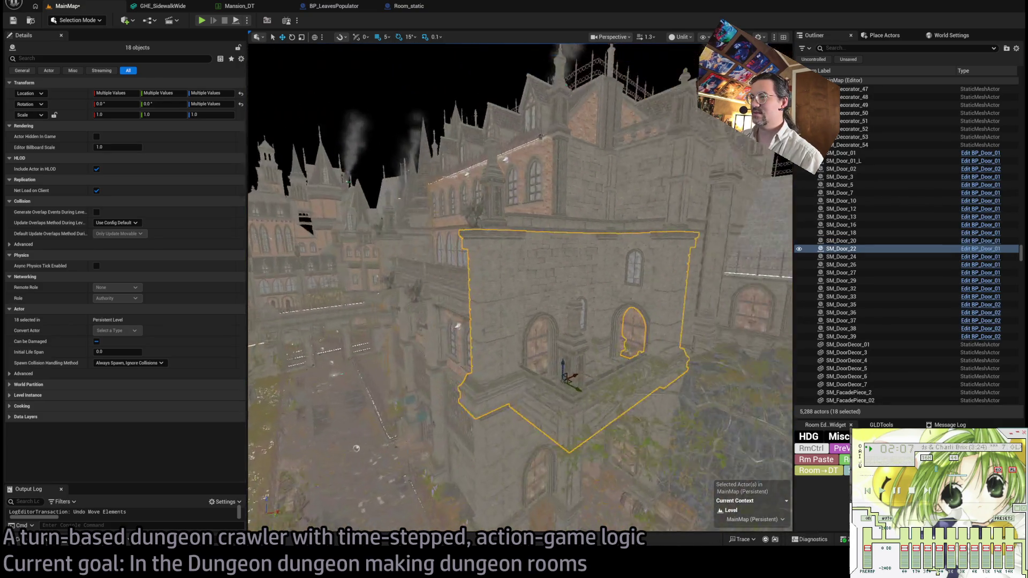
scroll(555, 387, up, 5)
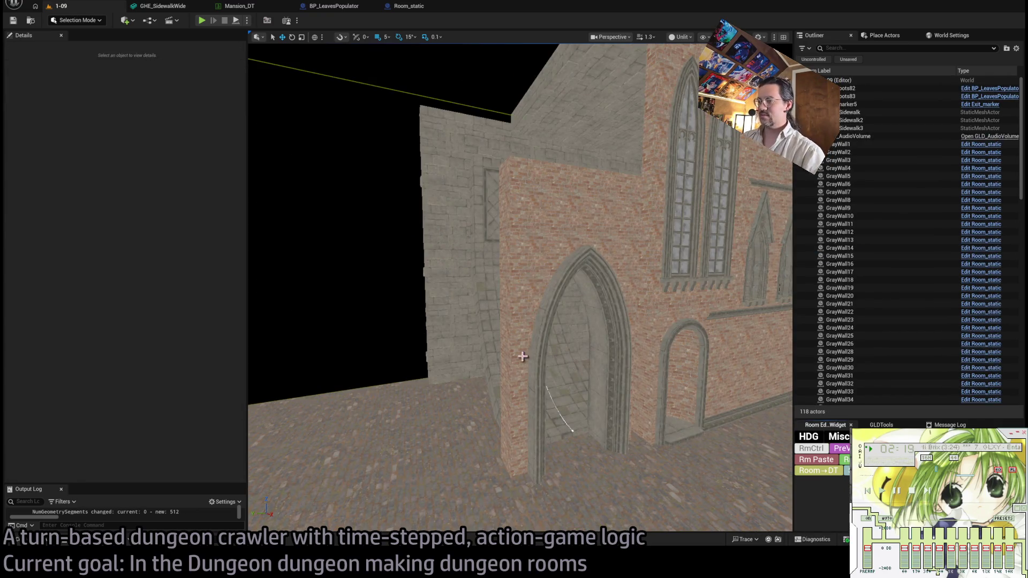
Paste the copied section into level 1-09 and set grid snapping to 100.
key(ctrl+v)
drag(562, 349, 562, 348)
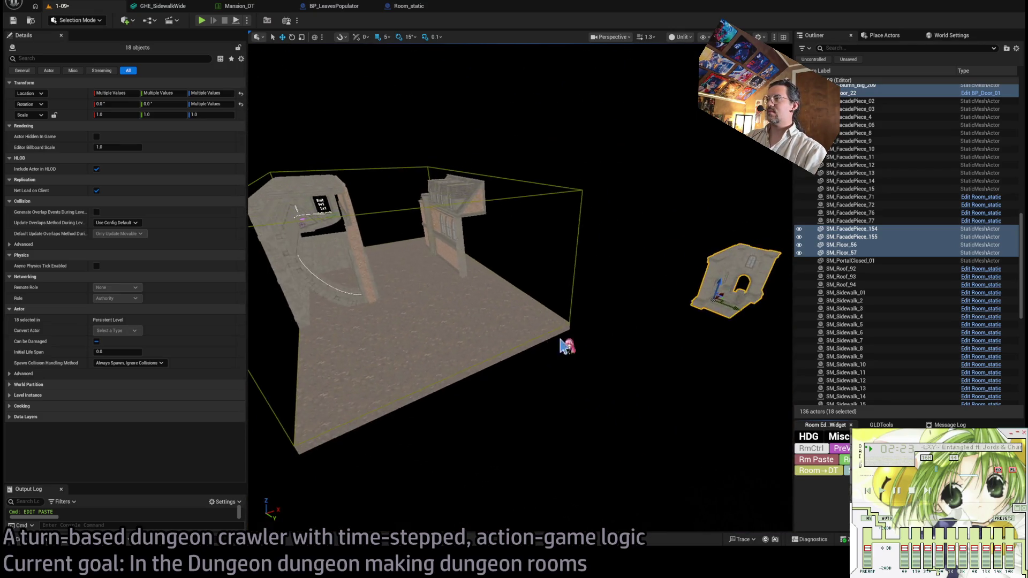
key(bracketright)
key(bracketright)
key(bracketright)
Move the pasted walls against the room's corner and select upper wall SM_Wall_275.
mouse_move(719, 294)
mouse_down()
mouse_move(413, 367)
mouse_move(448, 356)
mouse_up()
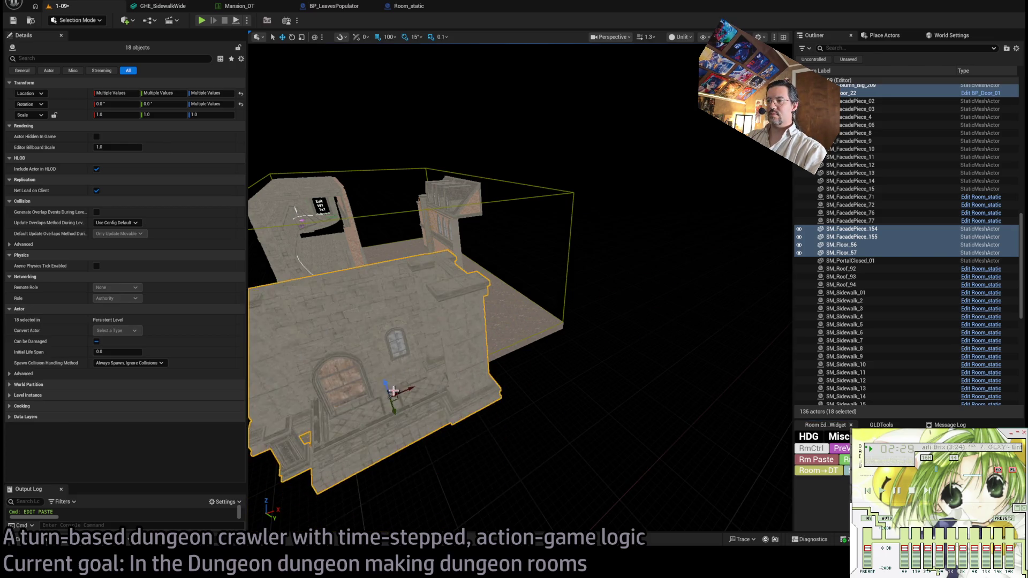
scroll(420, 413, down, 5)
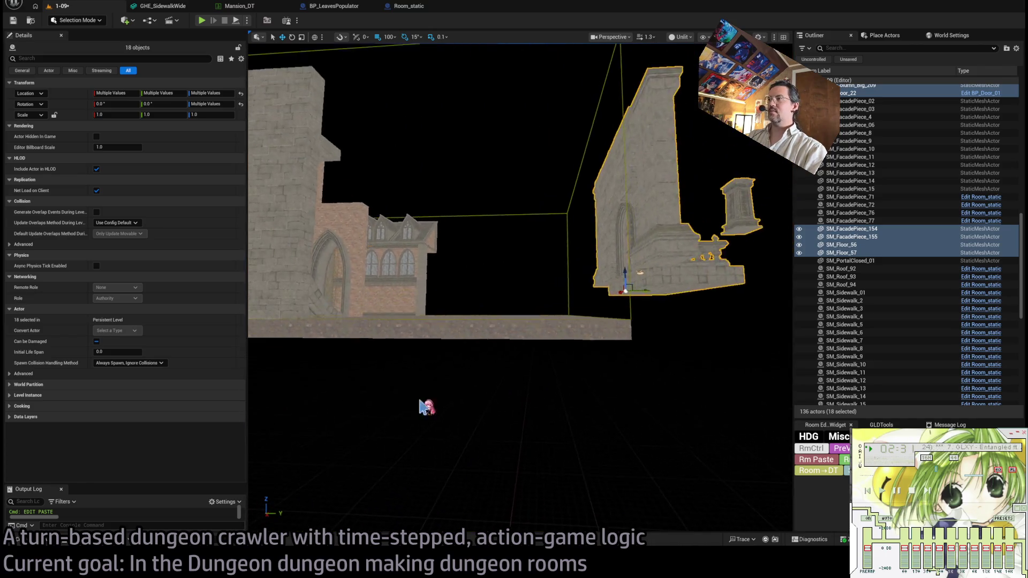
mouse_move(629, 295)
mouse_down()
mouse_move(472, 325)
mouse_move(434, 250)
mouse_up()
key(f)
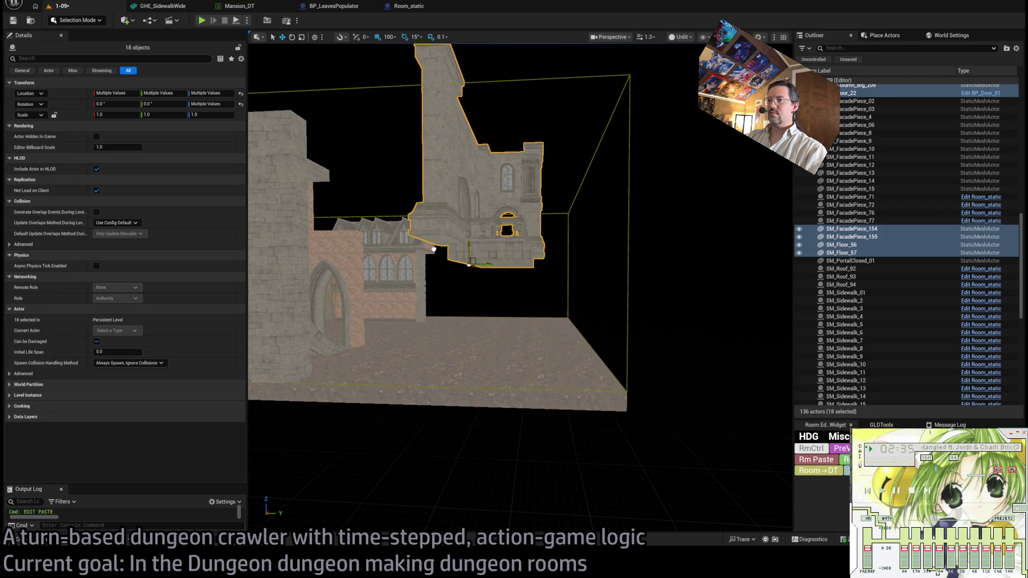
key(f)
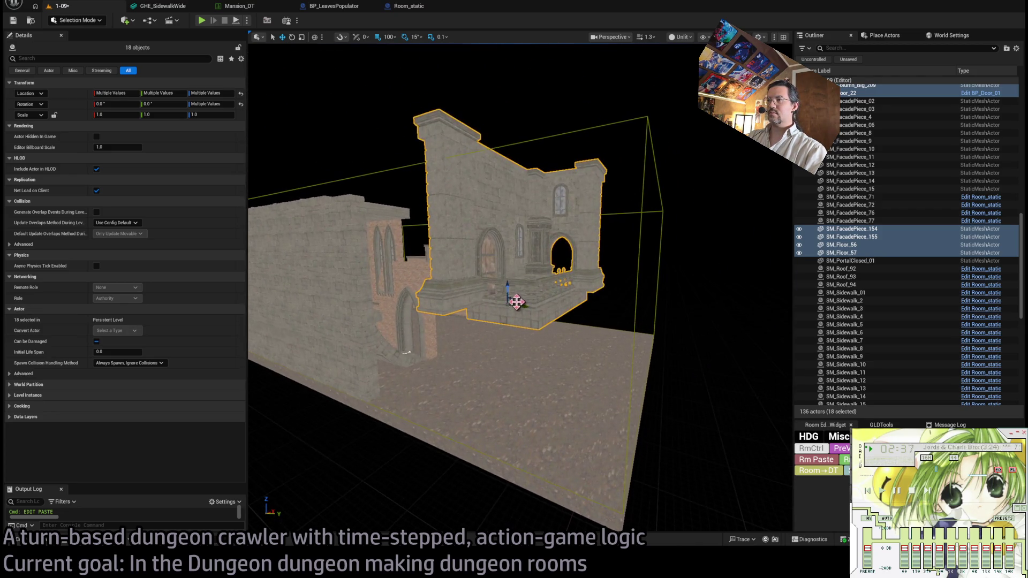
mouse_move(504, 302)
mouse_down()
mouse_move(517, 290)
mouse_move(498, 302)
mouse_move(413, 293)
mouse_move(365, 311)
mouse_move(529, 314)
mouse_move(634, 422)
mouse_move(535, 294)
mouse_move(556, 230)
mouse_up()
click(503, 245)
Delete the surplus column and leftover wall pieces, restoring one wrongly deleted wall.
key(Delete)
click(524, 287)
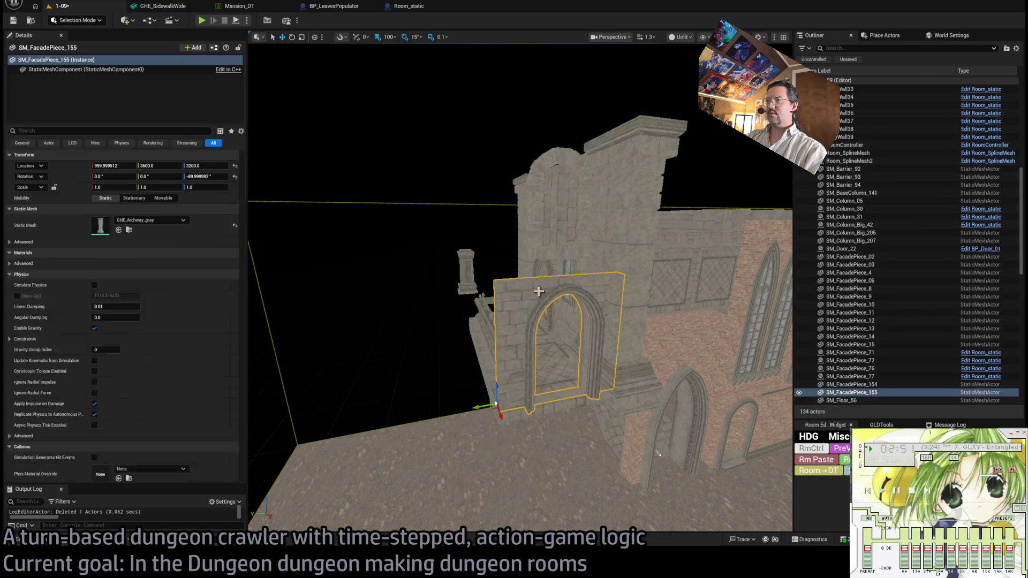
key(Delete)
key(ctrl+z)
key(Delete)
click(544, 294)
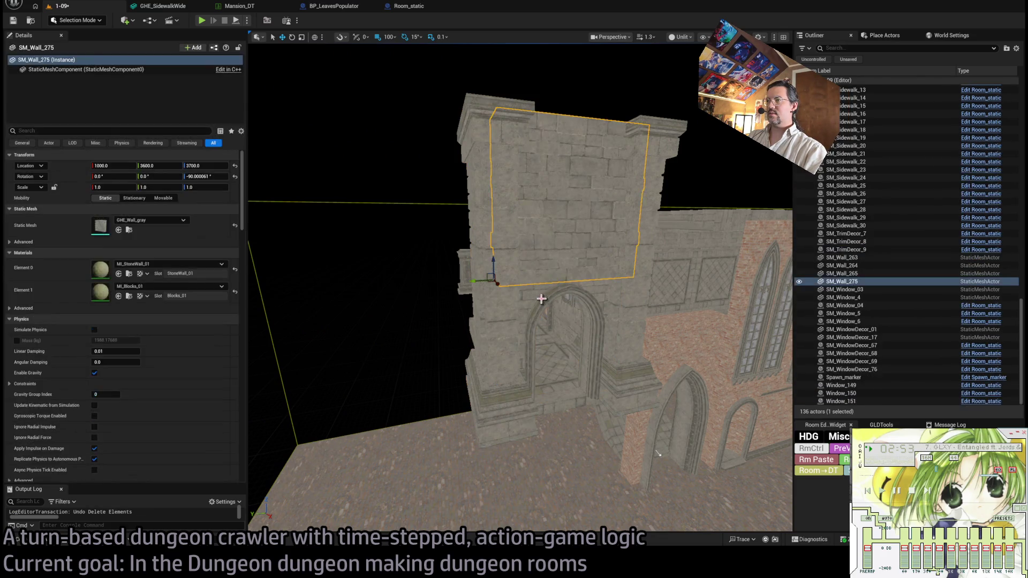
key(Delete)
mouse_move(579, 316)
mouse_down()
mouse_move(578, 343)
mouse_move(498, 305)
mouse_up()
Delete the wall piece SM_Wall_263.
click(605, 358)
mouse_move(591, 378)
mouse_down()
mouse_move(552, 356)
mouse_move(591, 343)
mouse_up()
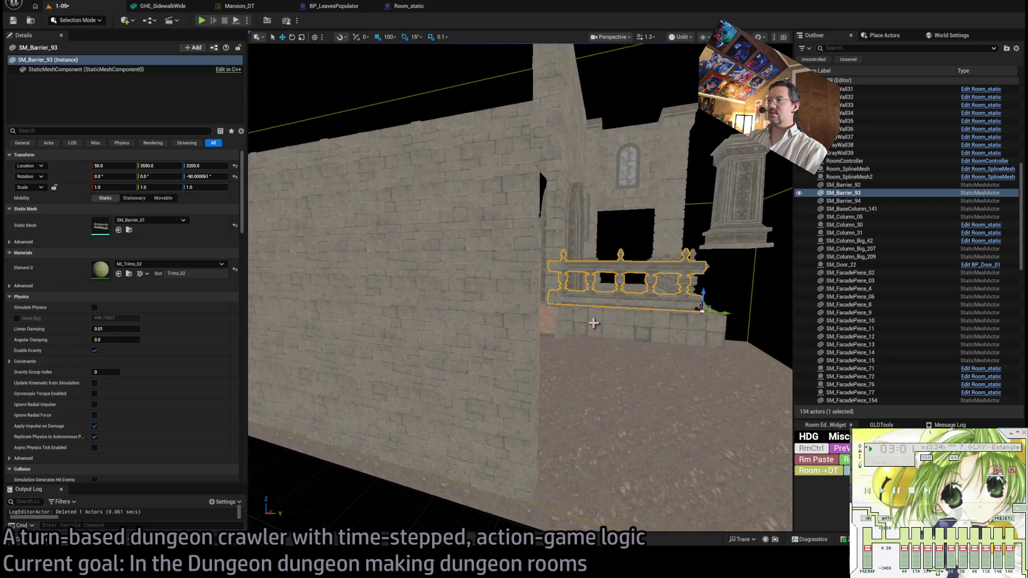
click(563, 135)
mouse_move(541, 160)
mouse_down()
mouse_move(461, 156)
mouse_move(459, 287)
mouse_move(586, 163)
mouse_move(580, 206)
mouse_move(592, 237)
mouse_move(555, 263)
mouse_move(560, 271)
mouse_up()
key(Delete)
Delete window decoration SM_WindowDecor_17 from the tower's stone wall panel.
click(554, 263)
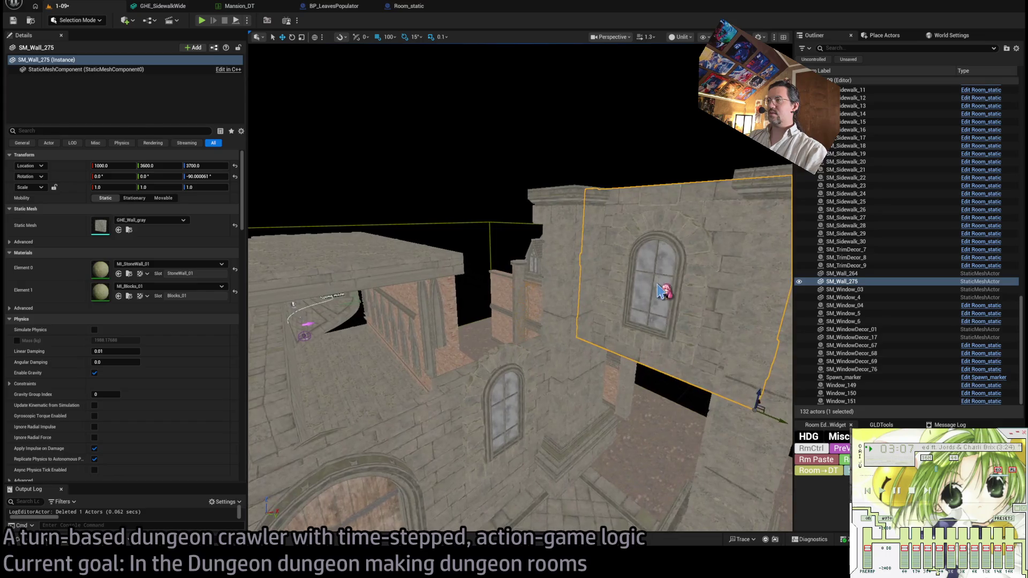
ctrl+click(666, 289)
mouse_move(696, 312)
mouse_down()
mouse_move(725, 287)
mouse_move(584, 276)
mouse_move(496, 213)
mouse_up()
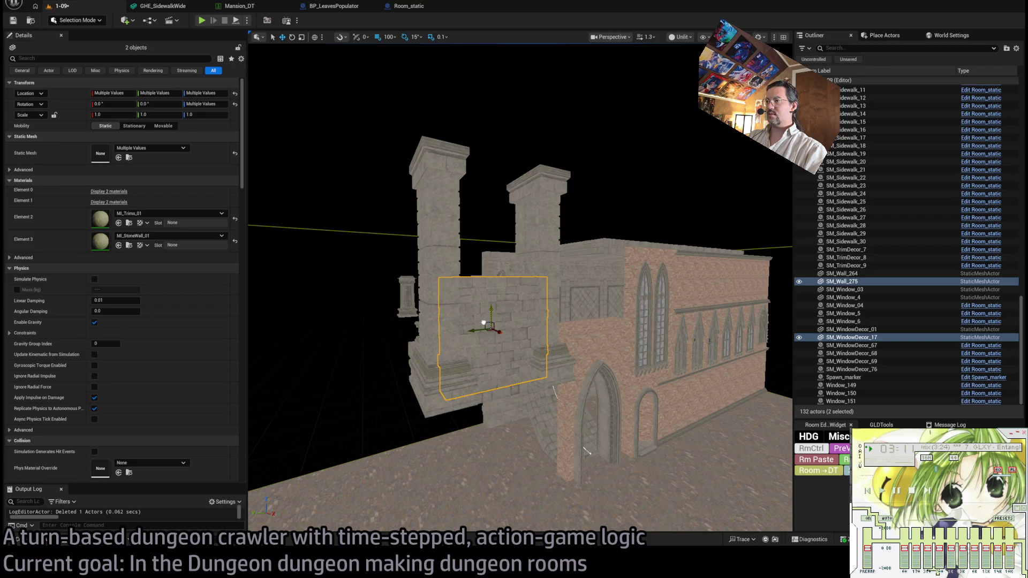
mouse_move(585, 449)
mouse_down()
mouse_move(551, 344)
mouse_move(494, 357)
mouse_move(483, 341)
mouse_move(440, 389)
mouse_up()
click(551, 345)
key(Delete)
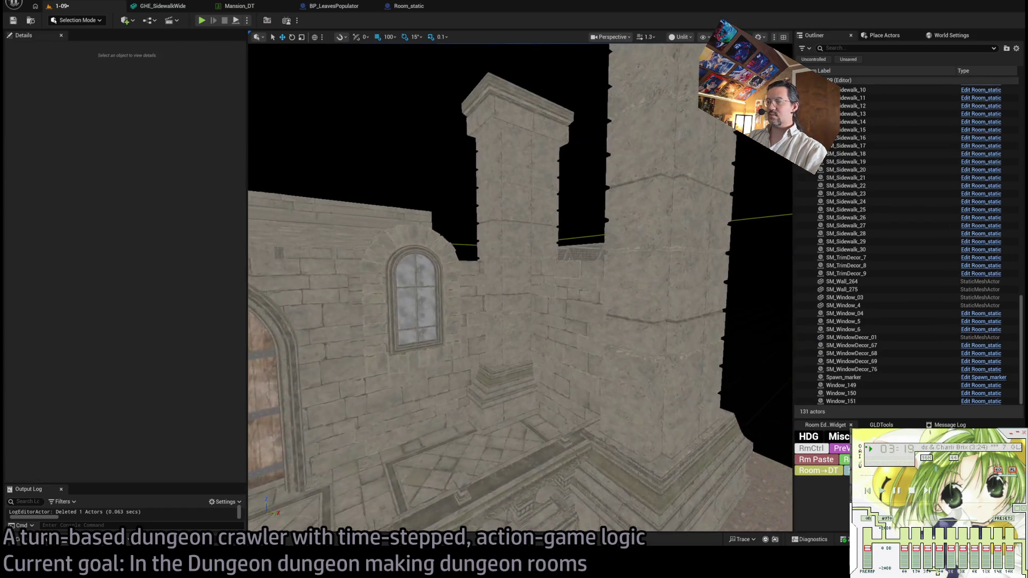
Swap the stone wall panel's mesh to GHE_Archway_gray, inspect it, then delete it.
click(440, 389)
click(131, 230)
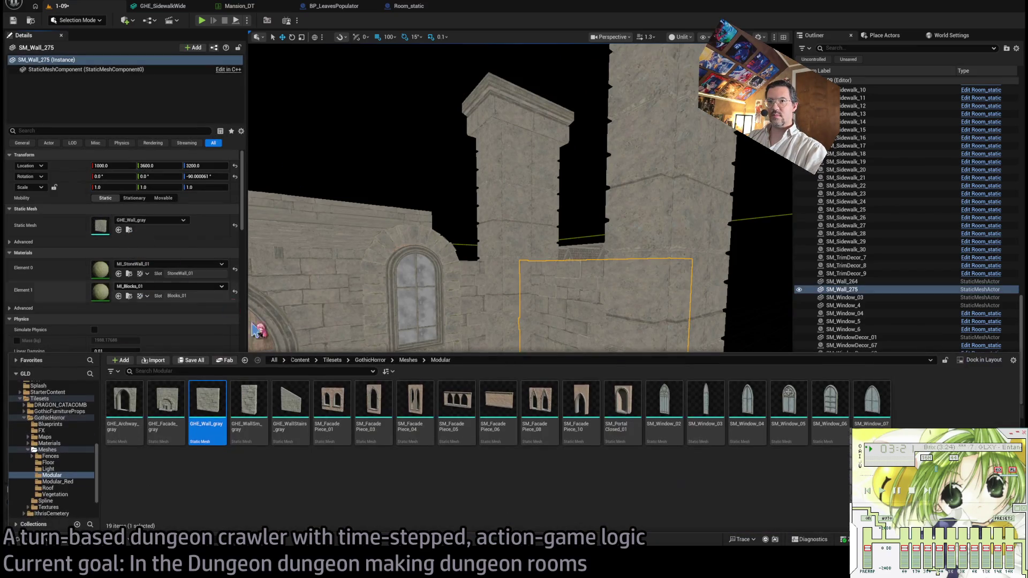
click(124, 398)
click(119, 229)
key(f)
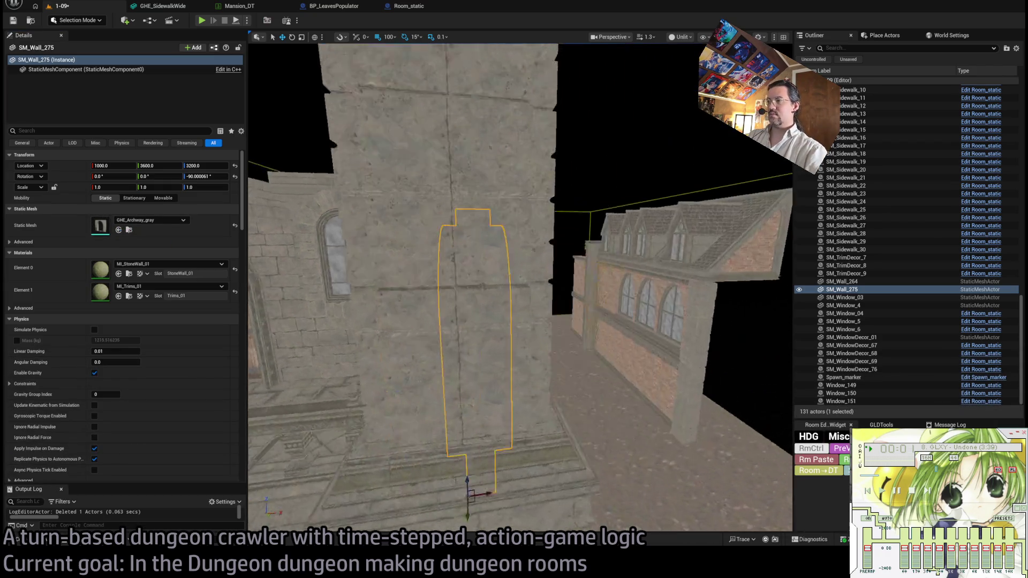
scroll(644, 297, down, 5)
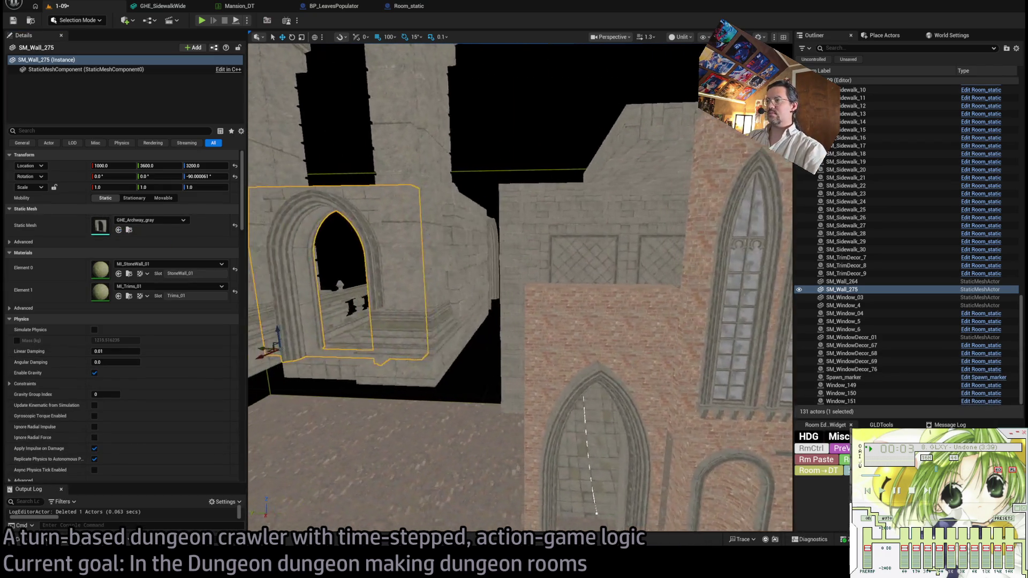
mouse_move(634, 302)
mouse_down()
mouse_move(594, 297)
mouse_move(582, 317)
mouse_up()
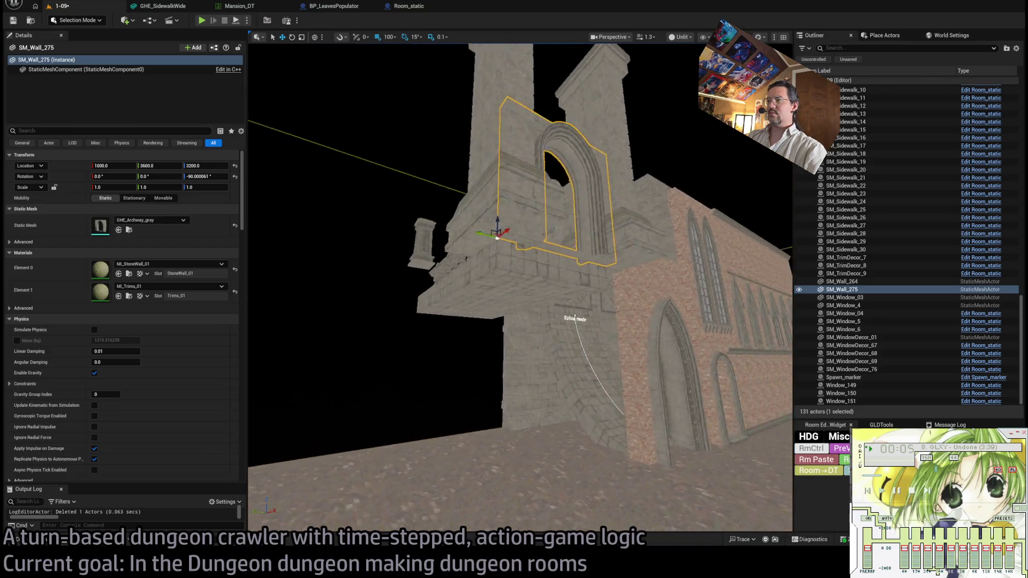
drag(483, 268, 589, 417)
key(Delete)
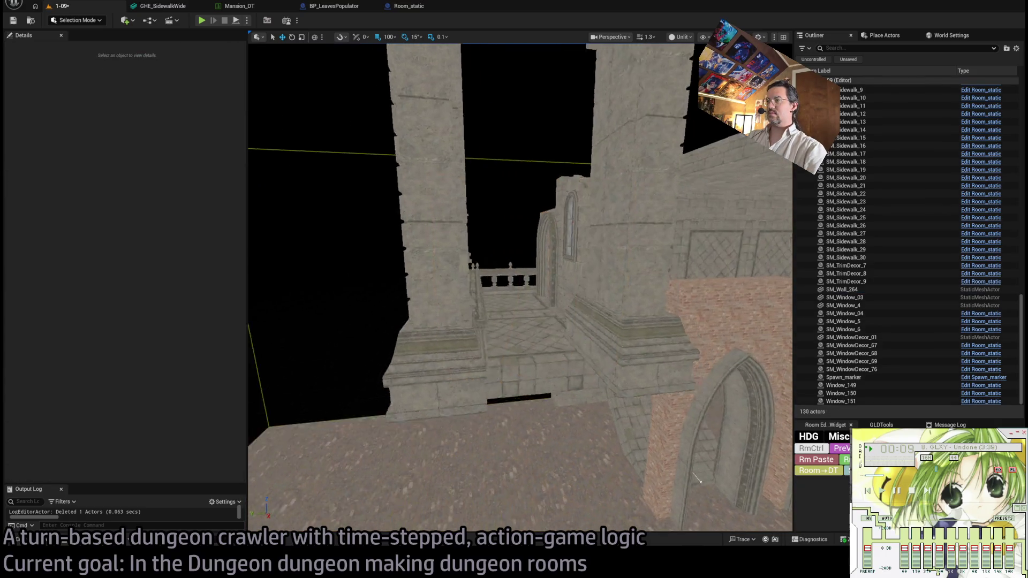
Select the balcony's stone balustrade and then the big stone column.
drag(519, 289, 535, 279)
click(482, 316)
mouse_move(482, 316)
mouse_down()
mouse_move(628, 379)
mouse_move(621, 359)
mouse_move(531, 322)
mouse_move(522, 224)
mouse_up()
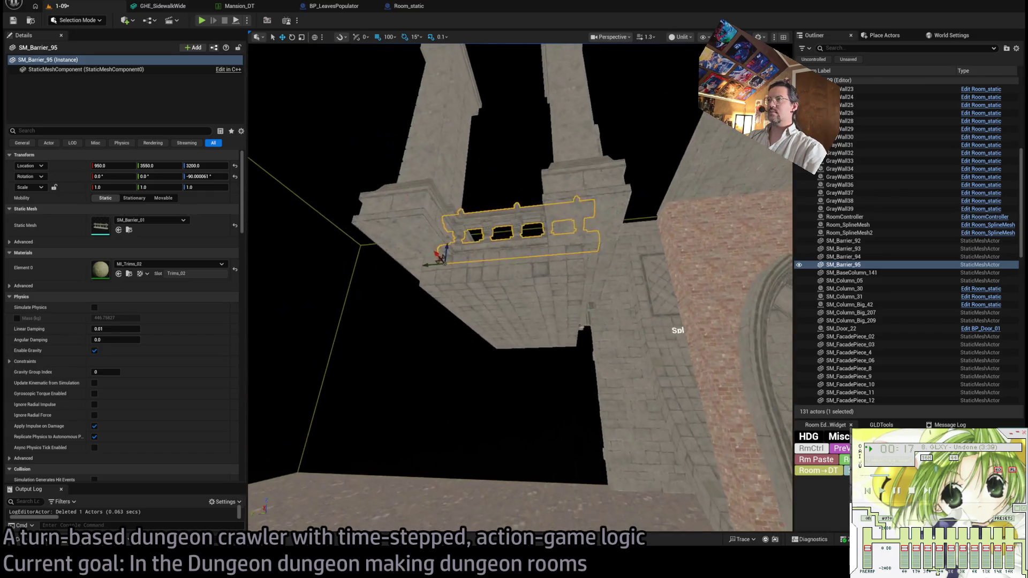
click(650, 322)
drag(619, 299, 482, 310)
ctrl+click(493, 310)
key(f)
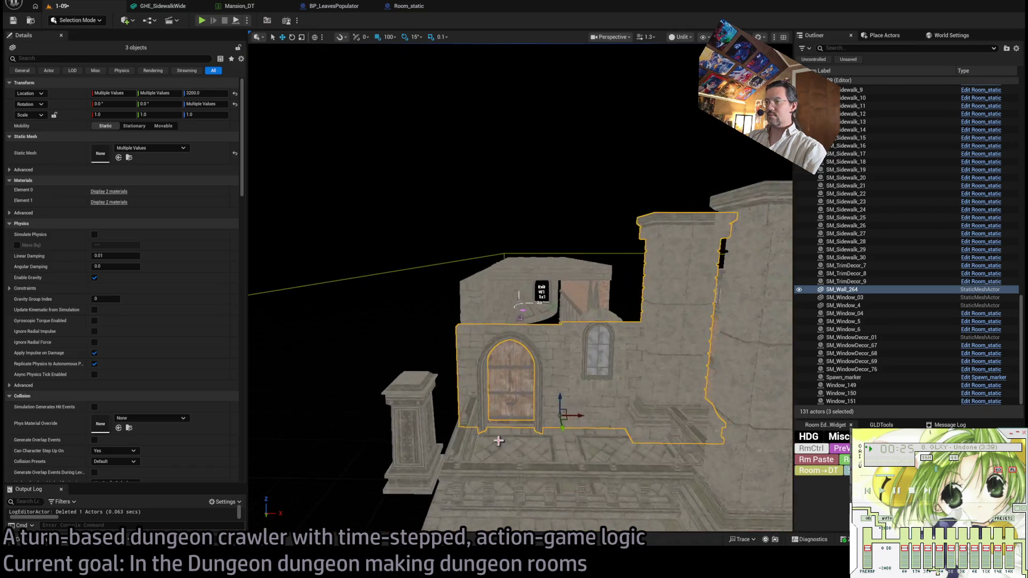
ctrl+click(469, 452)
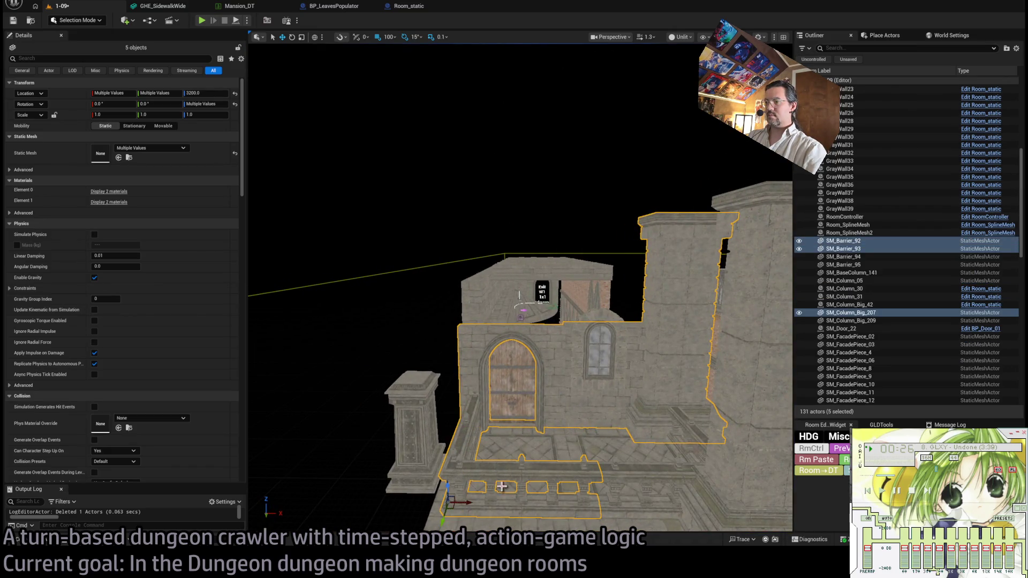
ctrl+click(603, 362)
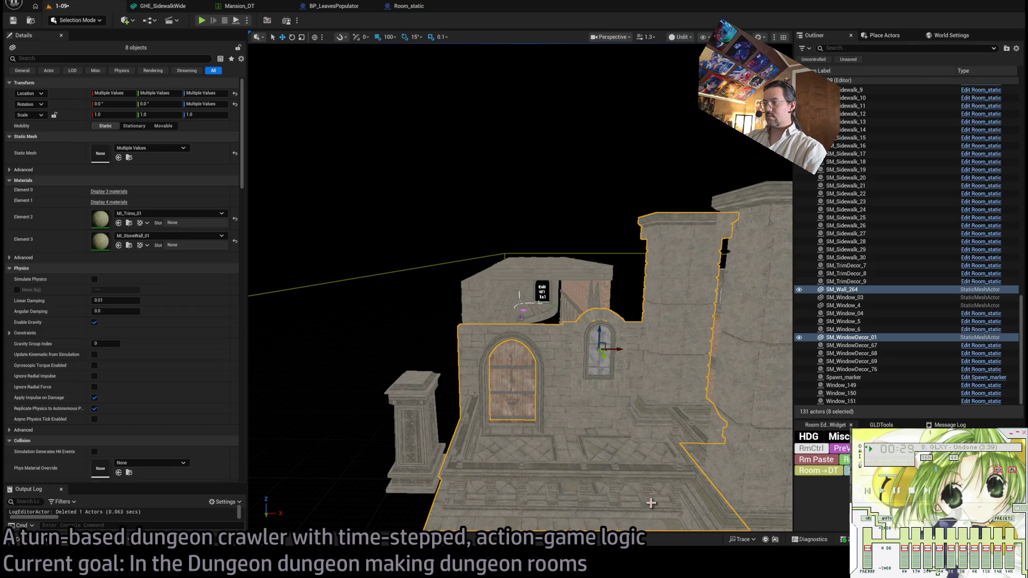
ctrl+click(652, 504)
key(f)
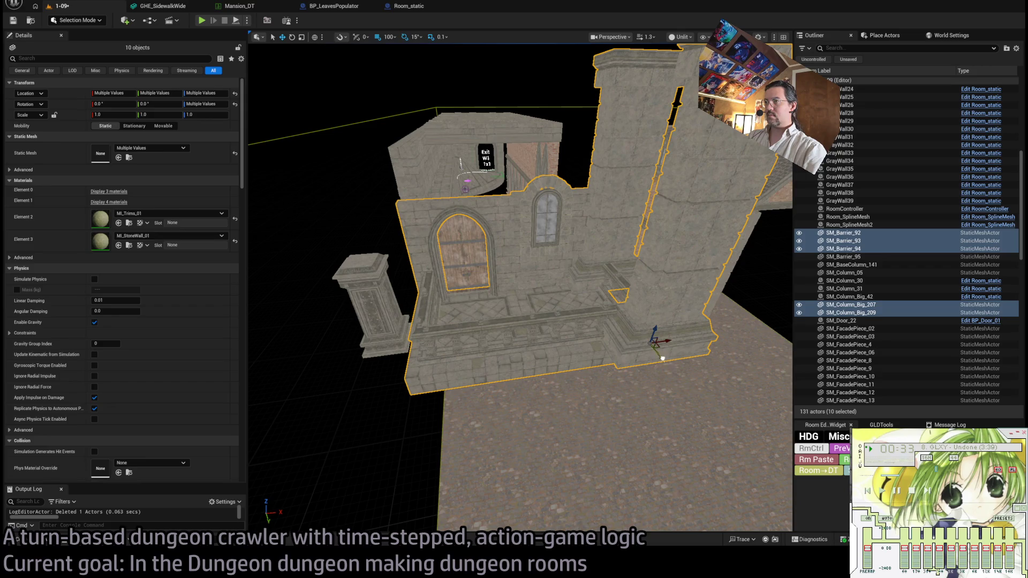
scroll(652, 347, up, 10)
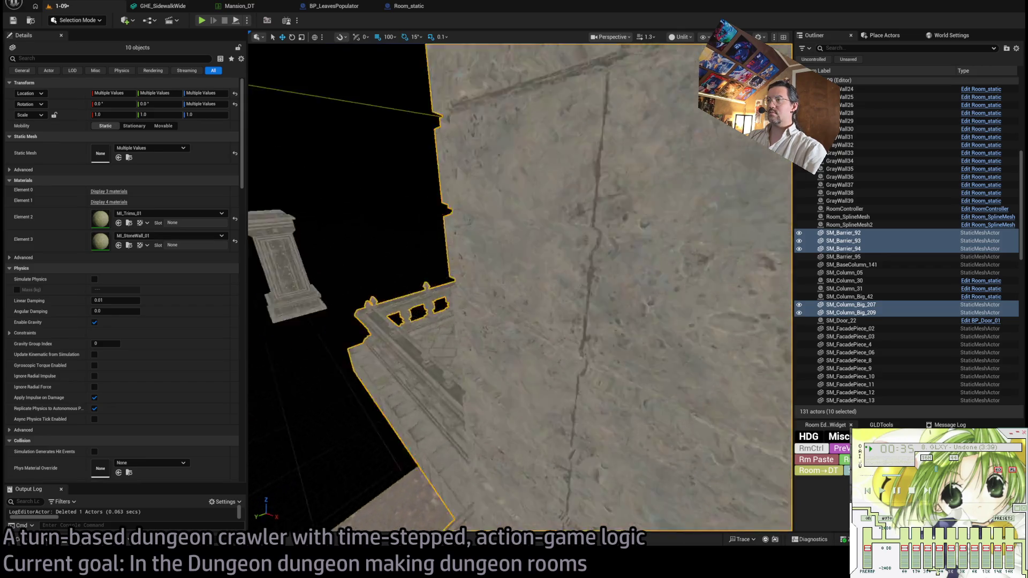
scroll(604, 305, up, 10)
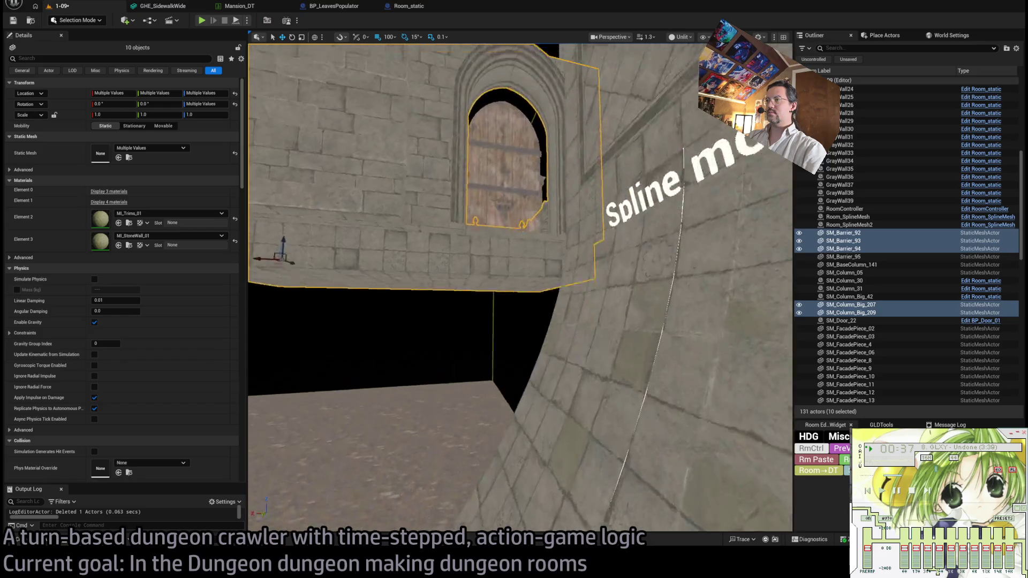
ctrl+click(587, 278)
scroll(580, 346, down, 5)
scroll(665, 524, up, 2)
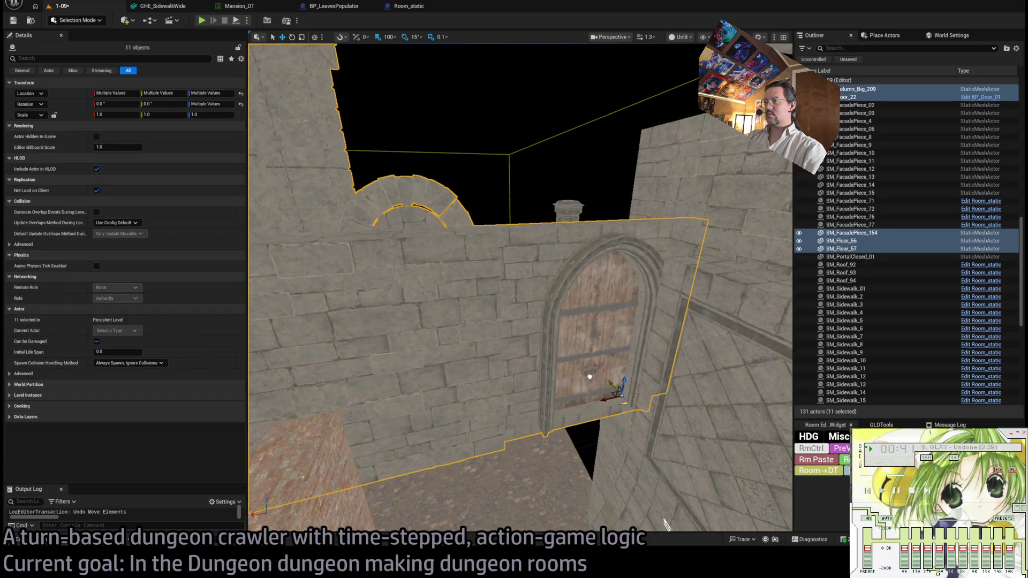
mouse_move(665, 524)
mouse_down()
mouse_move(696, 508)
mouse_move(637, 517)
mouse_up()
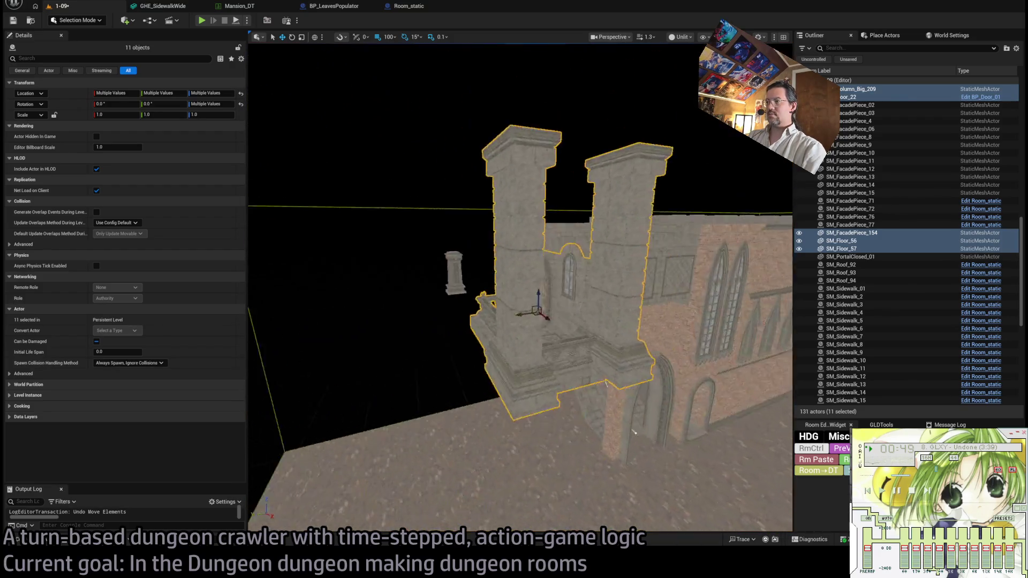
click(516, 394)
mouse_move(515, 394)
mouse_down()
mouse_move(492, 399)
mouse_move(504, 379)
mouse_up()
key(Delete)
Delete SM_BaseColumn_141 and move SM_Column_Big_207 beside the arched doorway to 600, 2900, 2400.
click(355, 182)
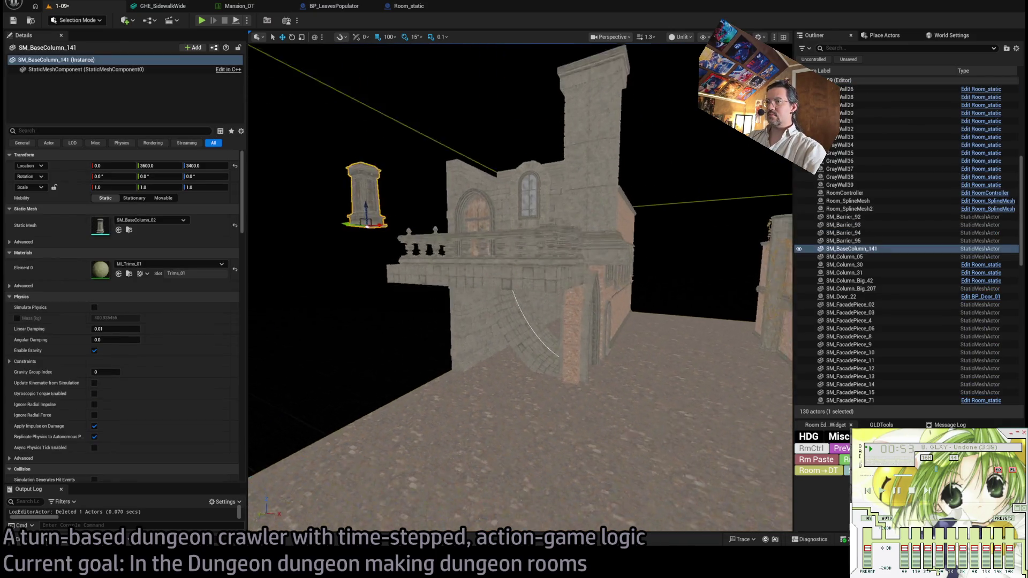
key(Delete)
mouse_move(489, 271)
mouse_down()
mouse_move(532, 321)
mouse_move(565, 239)
mouse_move(523, 255)
mouse_move(514, 296)
mouse_move(503, 279)
mouse_move(515, 257)
mouse_move(473, 392)
mouse_up()
click(523, 255)
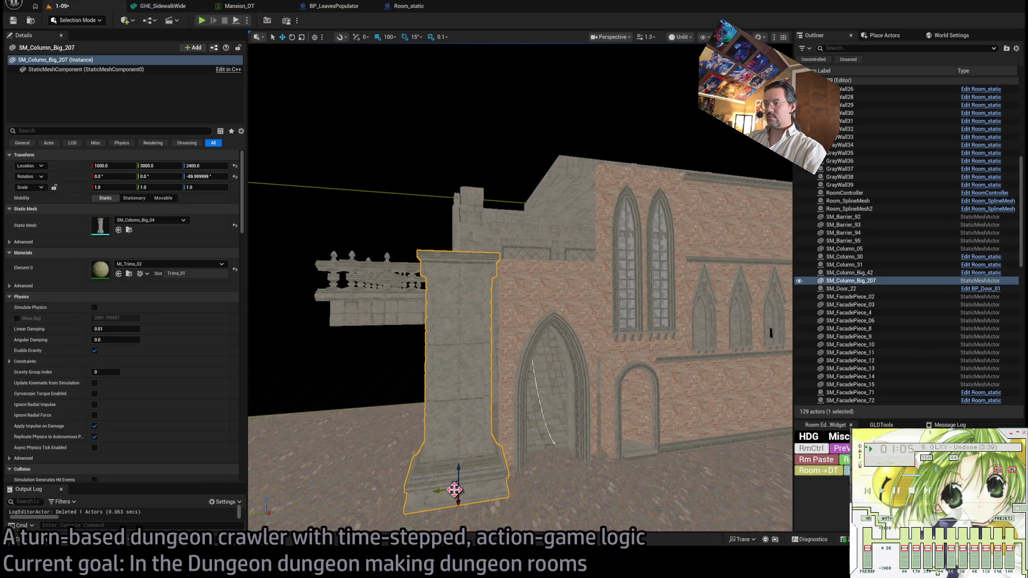
mouse_move(473, 392)
mouse_down()
mouse_move(514, 338)
mouse_move(514, 311)
mouse_move(535, 303)
mouse_up()
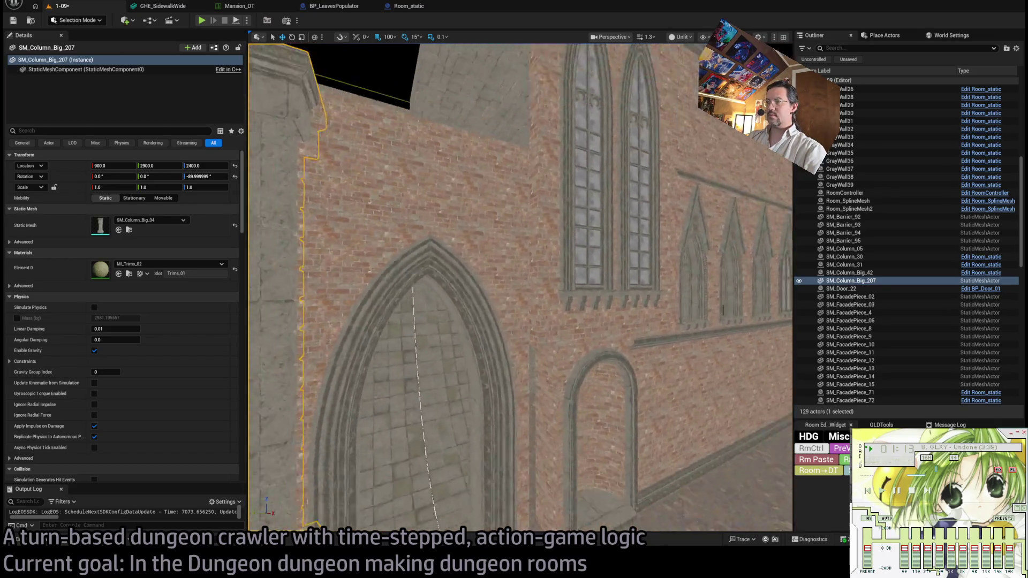
Select the closed arch portal SM_PortalClosed_01 beside the doorway.
click(519, 257)
click(491, 407)
drag(496, 461, 482, 455)
click(40, 543)
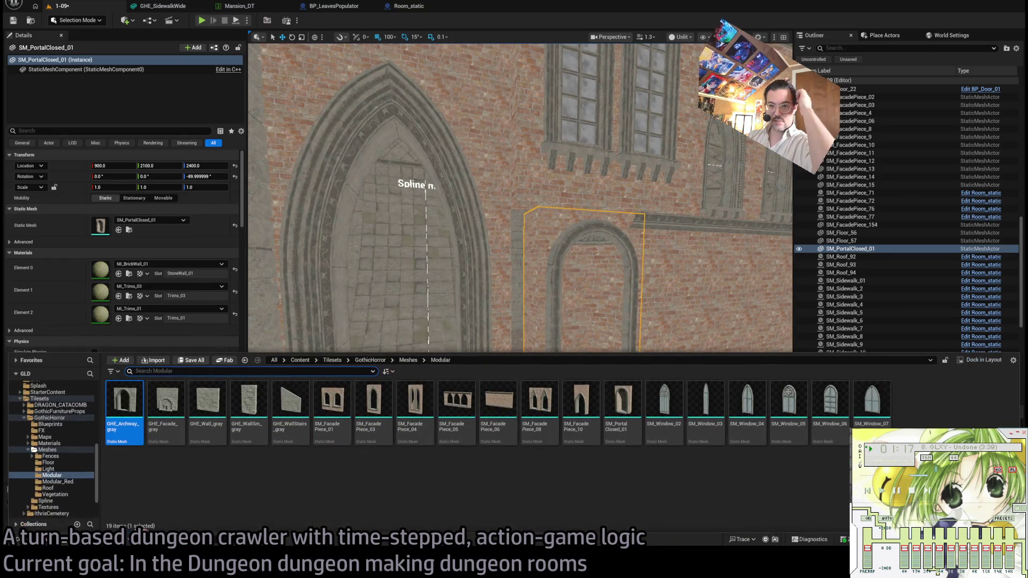
Place a big column from the Meshes folder in front of the facade, then delete it.
click(48, 449)
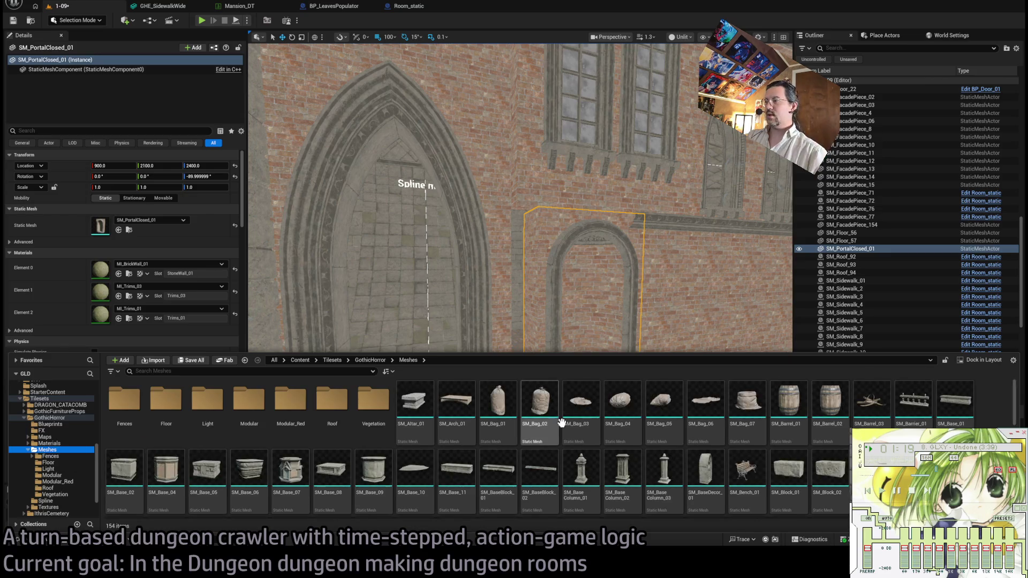
scroll(613, 441, down, 1)
scroll(621, 456, down, 2)
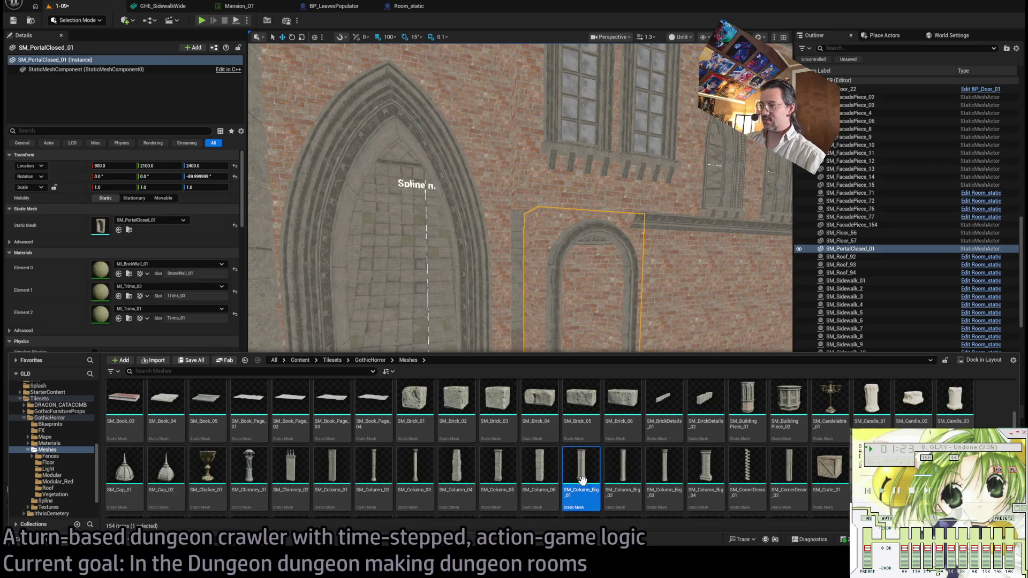
drag(581, 471, 528, 425)
key(f)
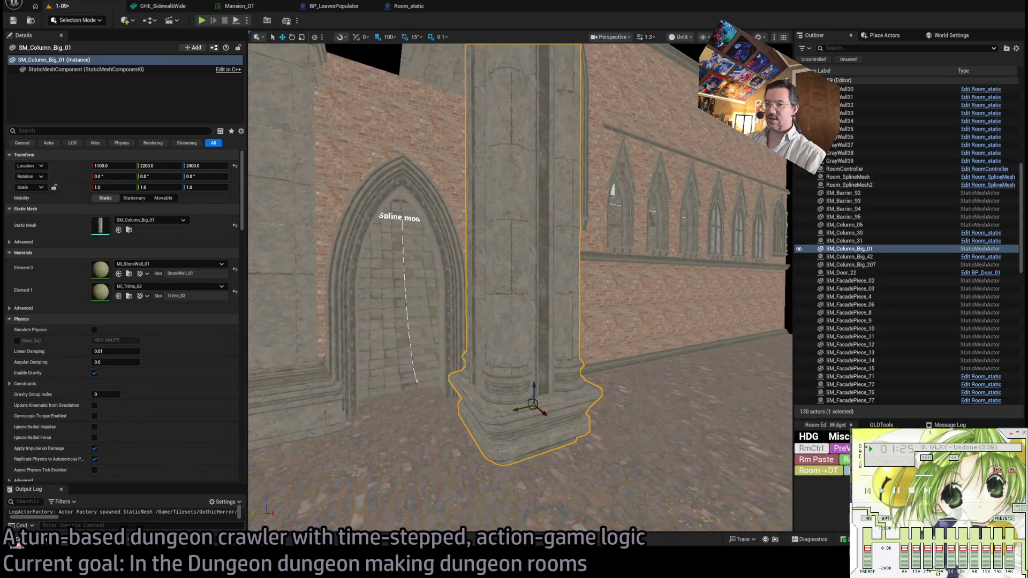
key(Delete)
Place a slim SM_CornerDecor column by the doorway and nudge it against the brick corner.
click(37, 541)
mouse_move(768, 482)
mouse_down()
mouse_move(609, 399)
mouse_move(635, 423)
mouse_move(482, 425)
mouse_move(575, 452)
mouse_up()
drag(563, 384, 485, 386)
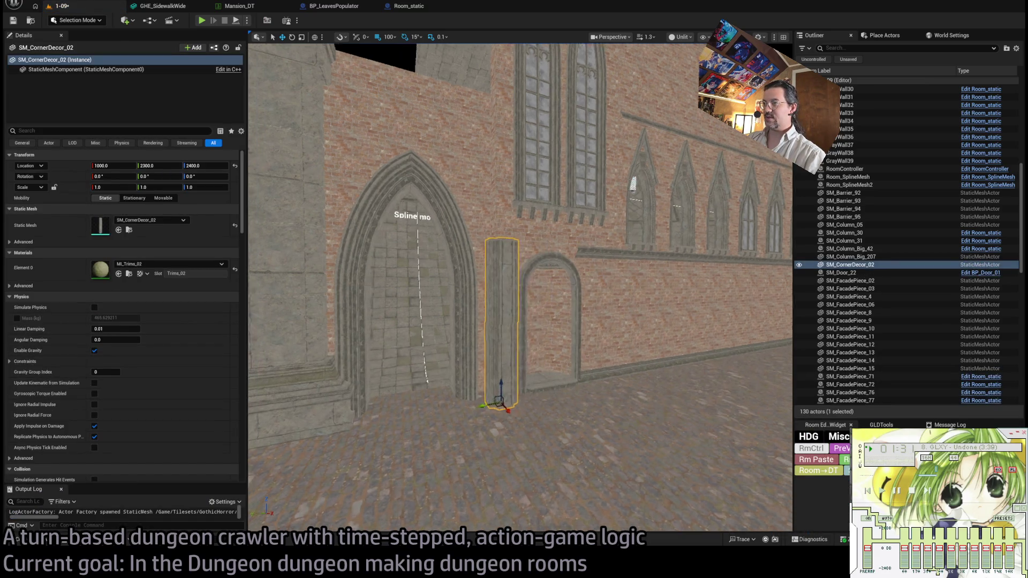
key(f)
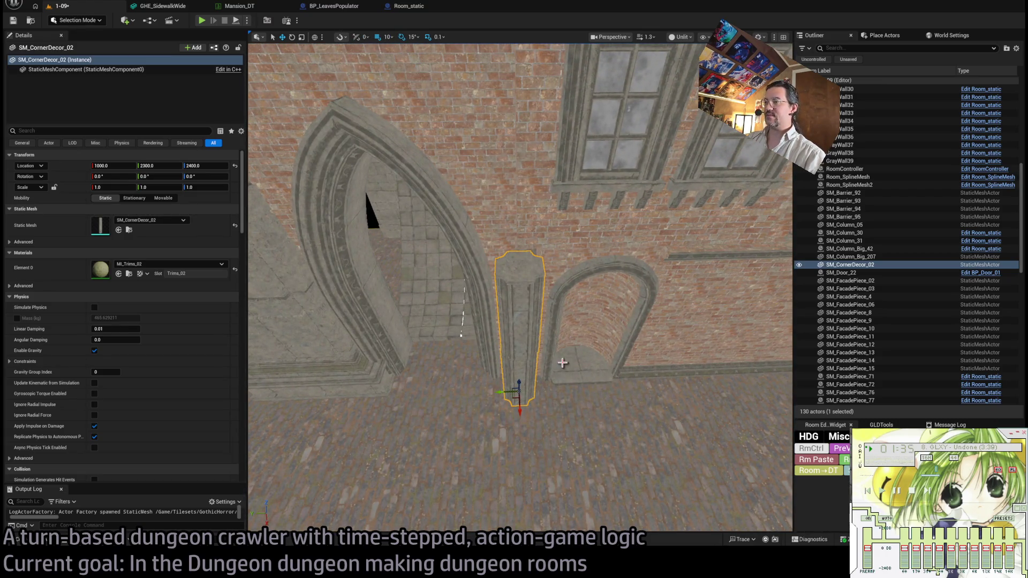
drag(515, 396, 525, 377)
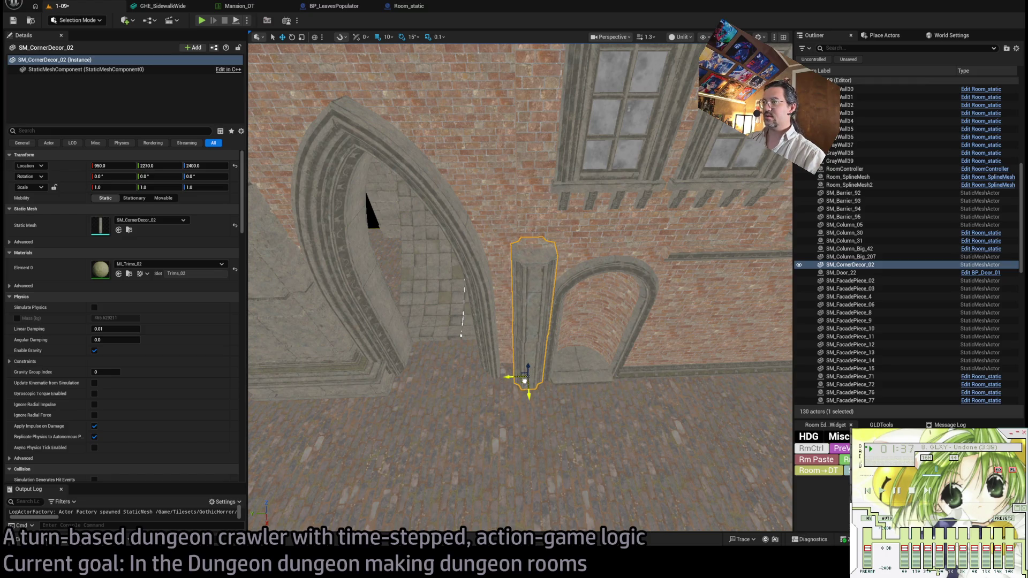
scroll(524, 375, down, 10)
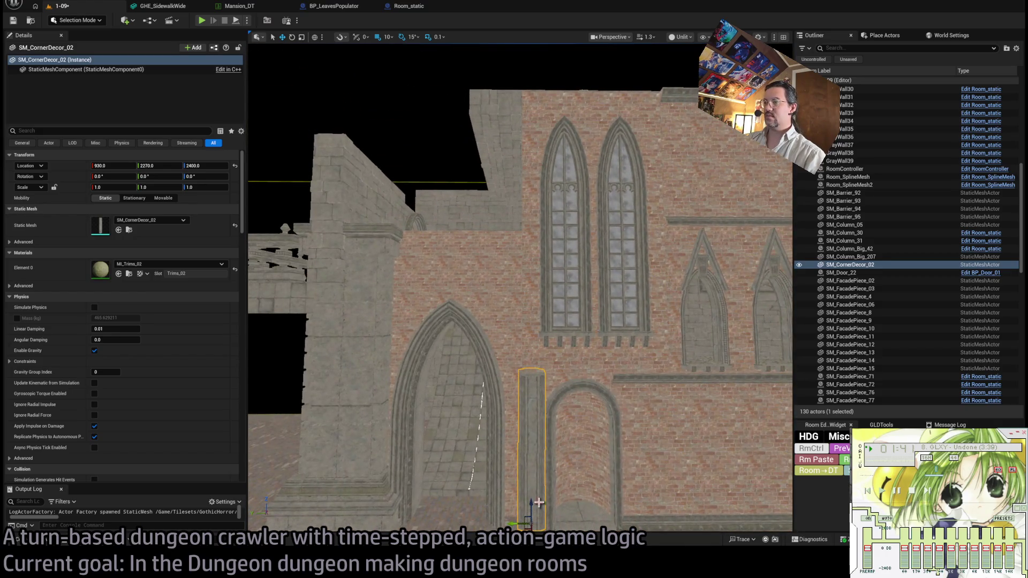
scroll(518, 521, up, 10)
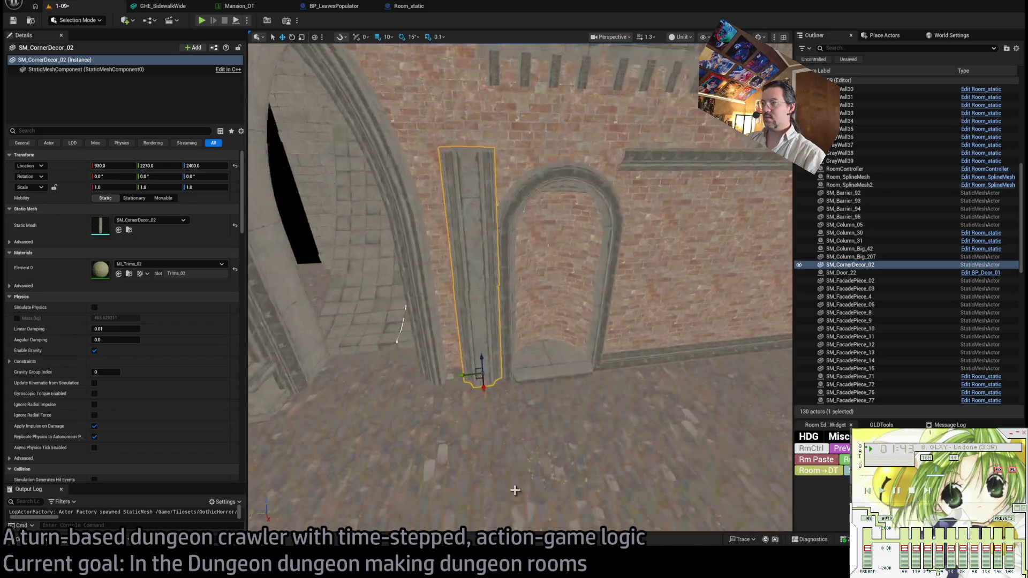
mouse_move(465, 396)
mouse_down()
mouse_move(409, 394)
mouse_move(452, 384)
mouse_up()
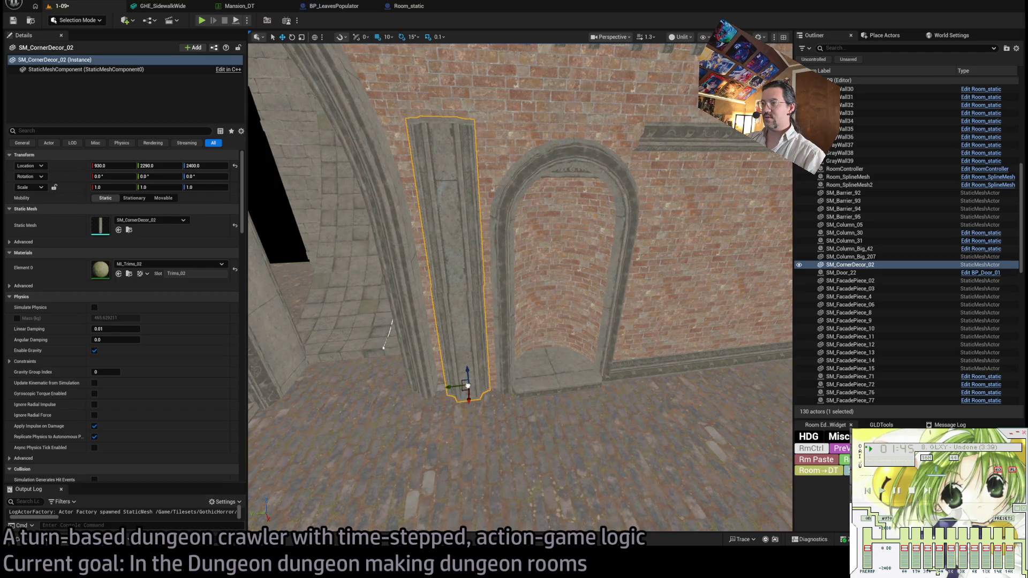
scroll(467, 385, down, 5)
Stack two copies of the corner column above it, at 2920 and 3420.
drag(493, 423, 482, 230)
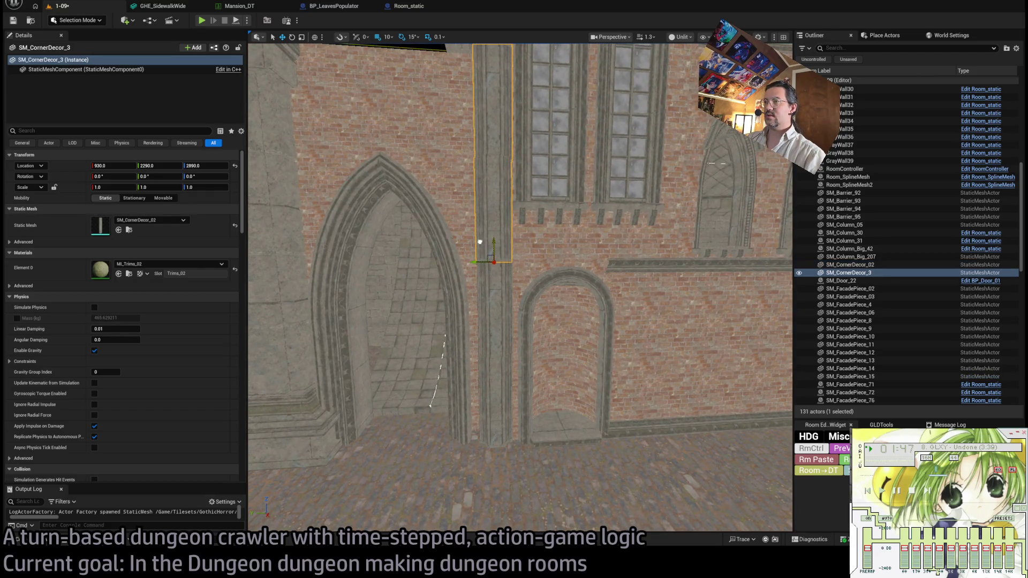
scroll(480, 245, down, 6)
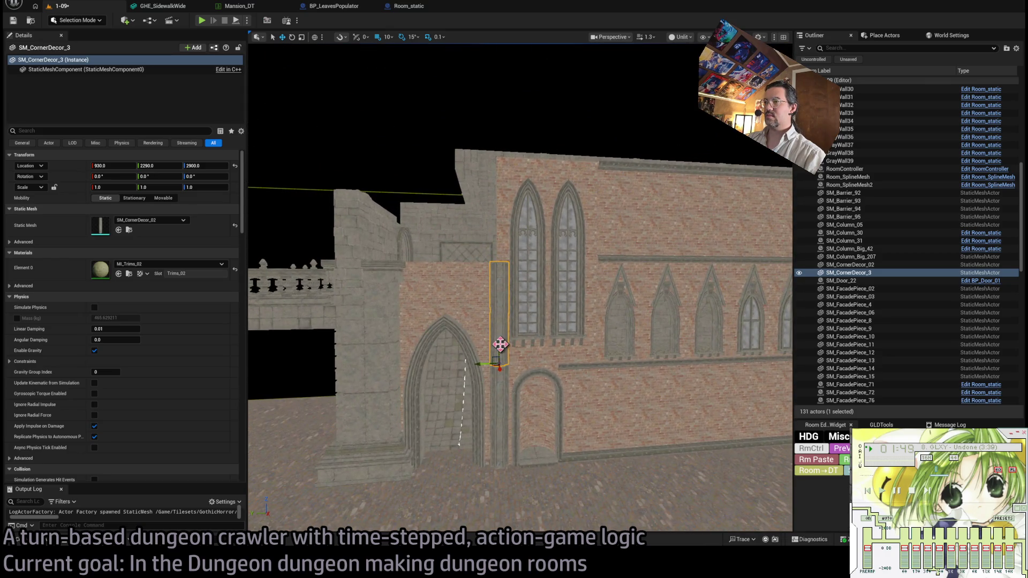
drag(500, 344, 495, 238)
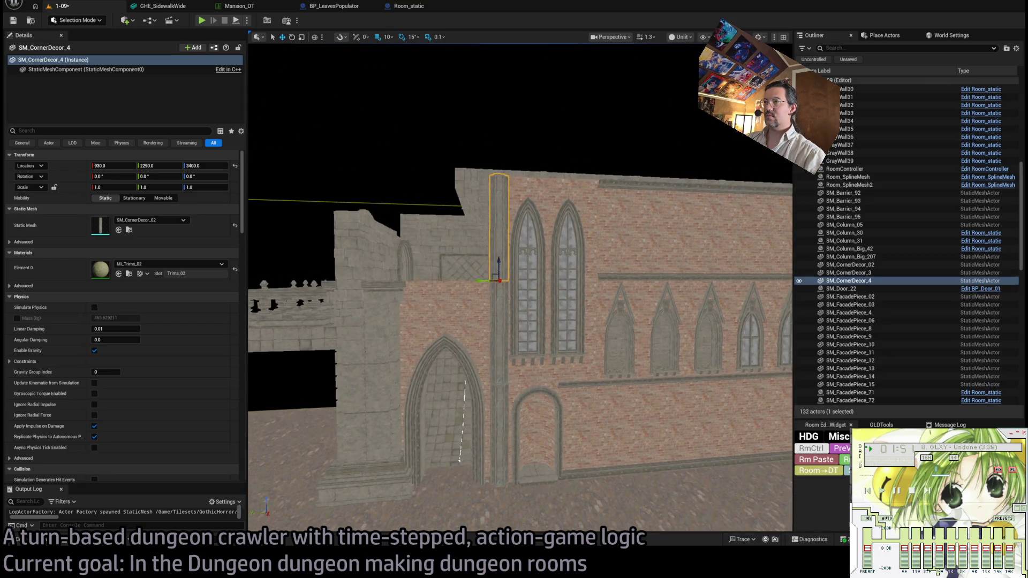
scroll(497, 243, up, 3)
mouse_move(482, 322)
mouse_down()
mouse_move(610, 327)
mouse_move(562, 294)
mouse_move(496, 319)
mouse_up()
click(606, 347)
ctrl+click(606, 347)
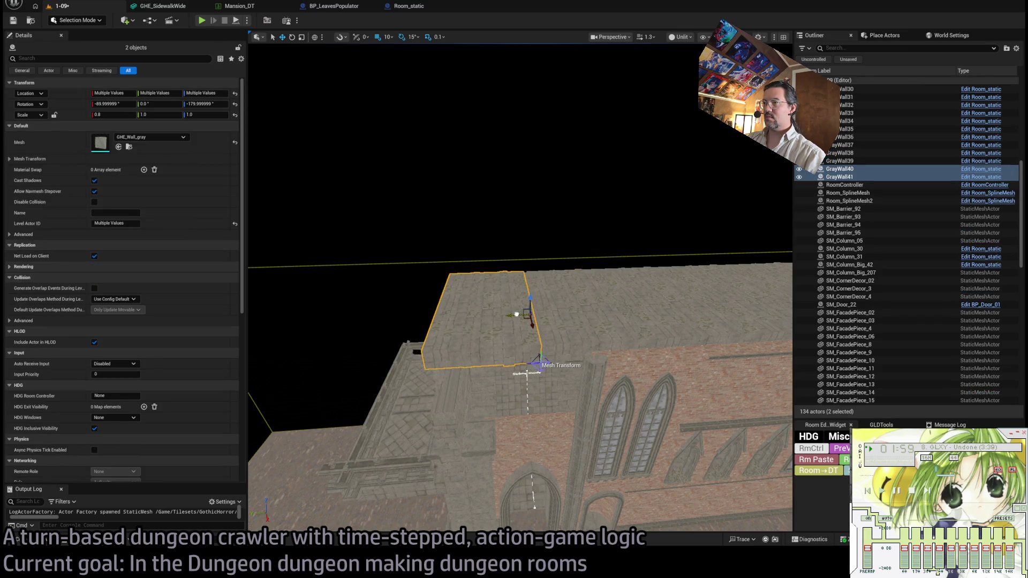
scroll(516, 314, up, 10)
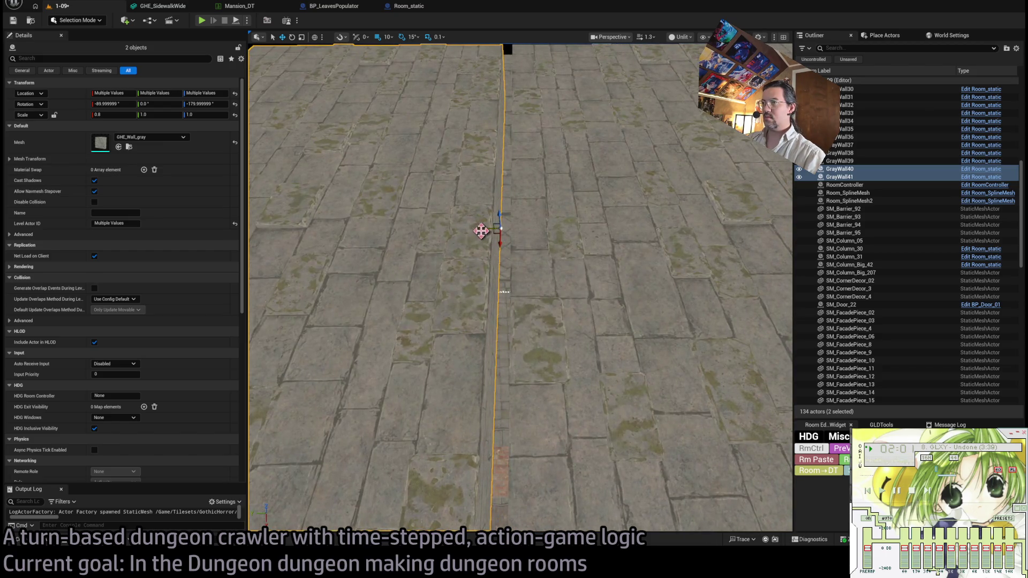
drag(493, 229, 484, 171)
mouse_move(512, 300)
mouse_down()
mouse_move(501, 295)
mouse_move(512, 300)
mouse_up()
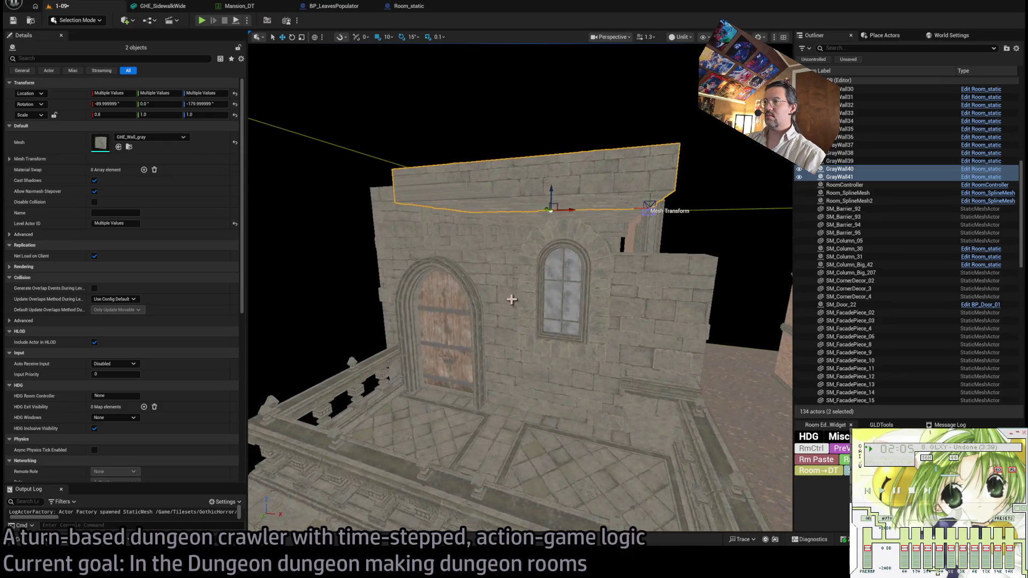
click(513, 300)
click(490, 281)
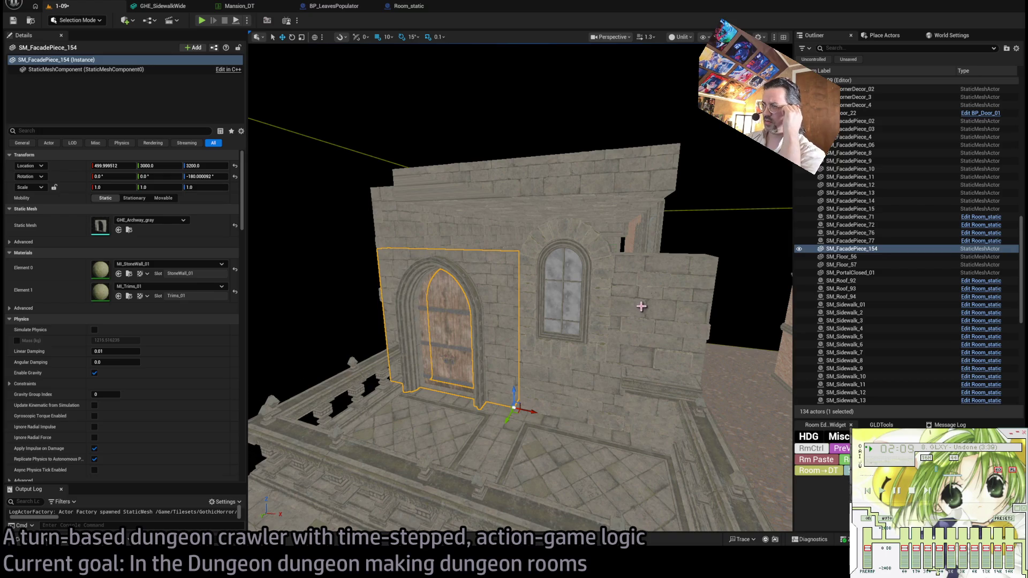
Slide the lower balcony railing SM_Barrier_95 along Y from 3550 to 3440.
mouse_move(617, 325)
mouse_down()
mouse_move(597, 324)
mouse_move(574, 374)
mouse_up()
click(534, 347)
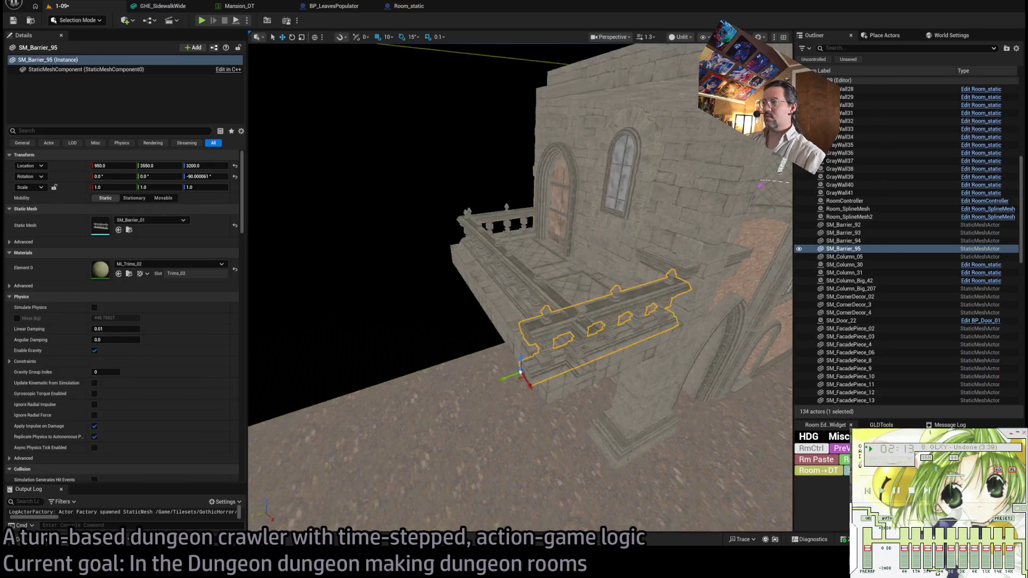
key(r)
click(513, 194)
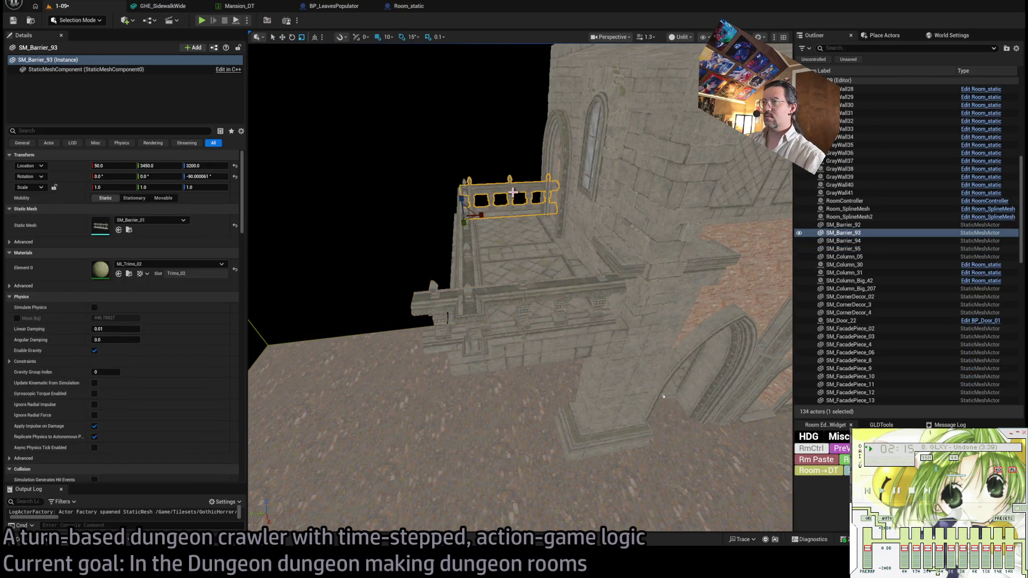
click(422, 329)
mouse_move(412, 342)
mouse_down()
mouse_move(509, 324)
mouse_move(542, 236)
mouse_up()
Inspect the facade, selecting the brick facade, GrayWall9 and GrayWall40 pieces.
drag(563, 396, 522, 353)
click(671, 263)
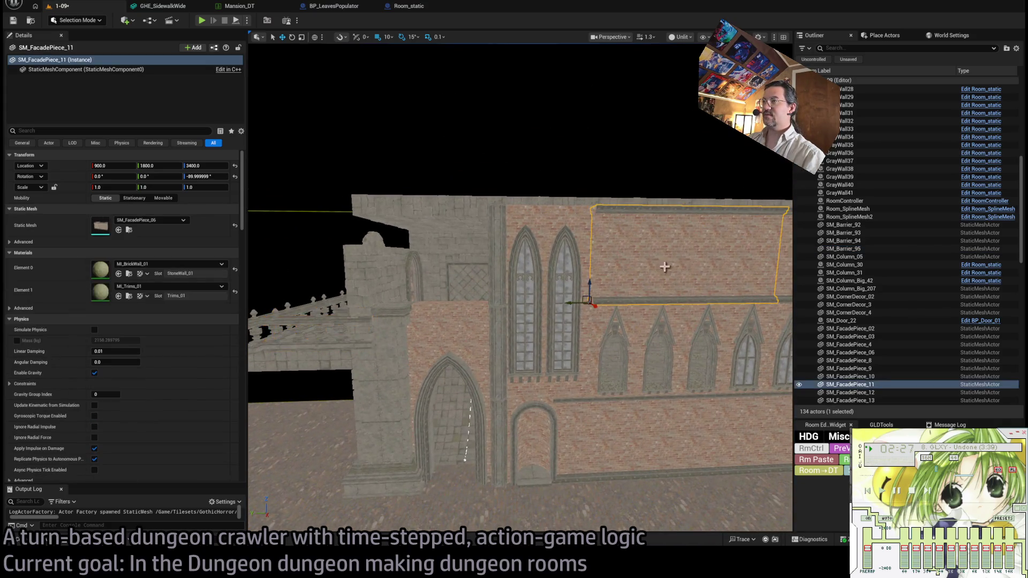
click(388, 278)
mouse_move(388, 279)
mouse_down()
mouse_move(507, 274)
mouse_move(482, 300)
mouse_up()
click(425, 224)
mouse_move(425, 224)
mouse_down()
mouse_move(471, 230)
mouse_move(516, 333)
mouse_move(512, 196)
mouse_move(599, 256)
mouse_up()
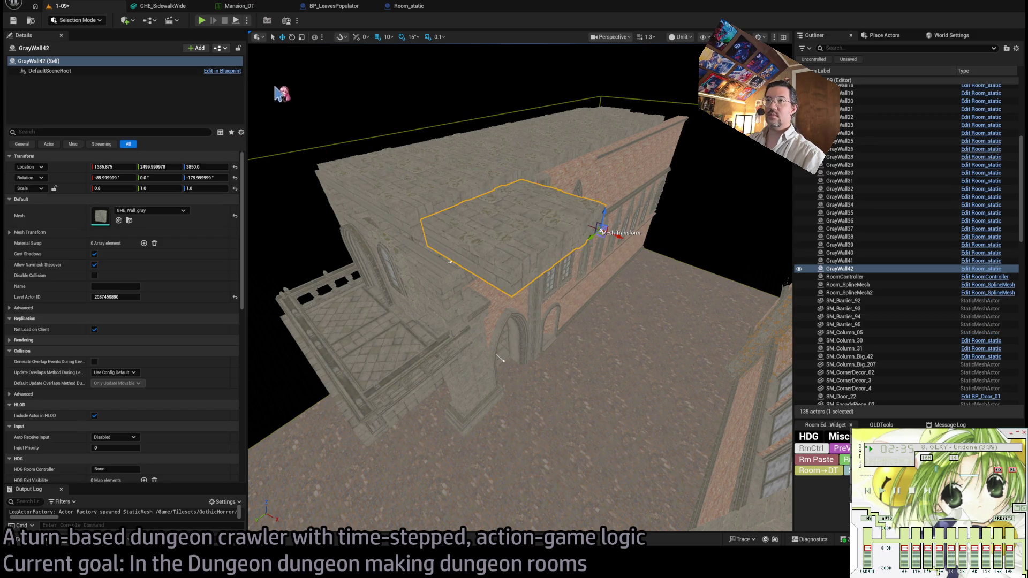
Set GrayWall42 to X 1300 and Z 3800, standing upright with 0 Z rotation.
text(300)
key(Tab)
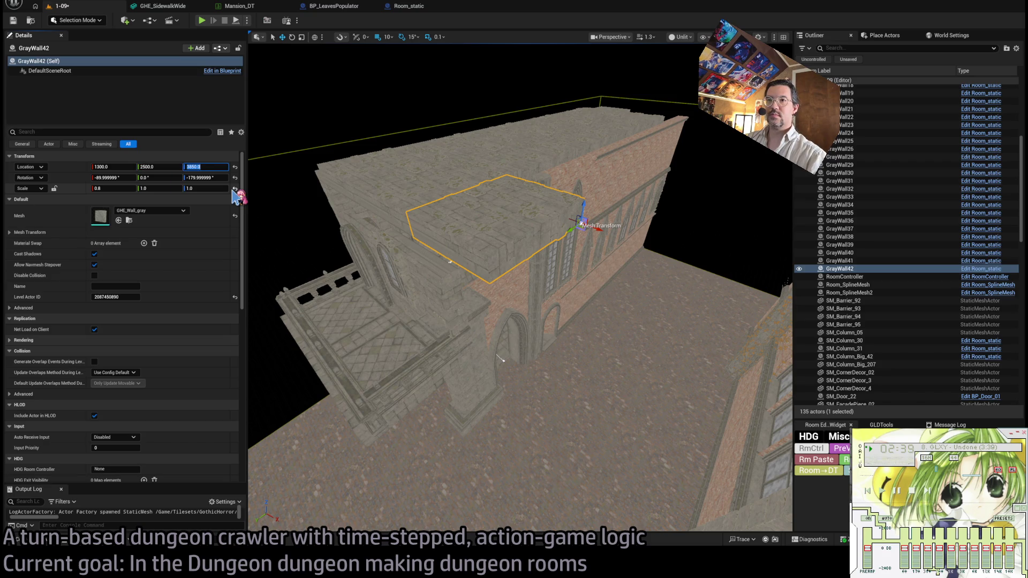
text(00)
key(Tab)
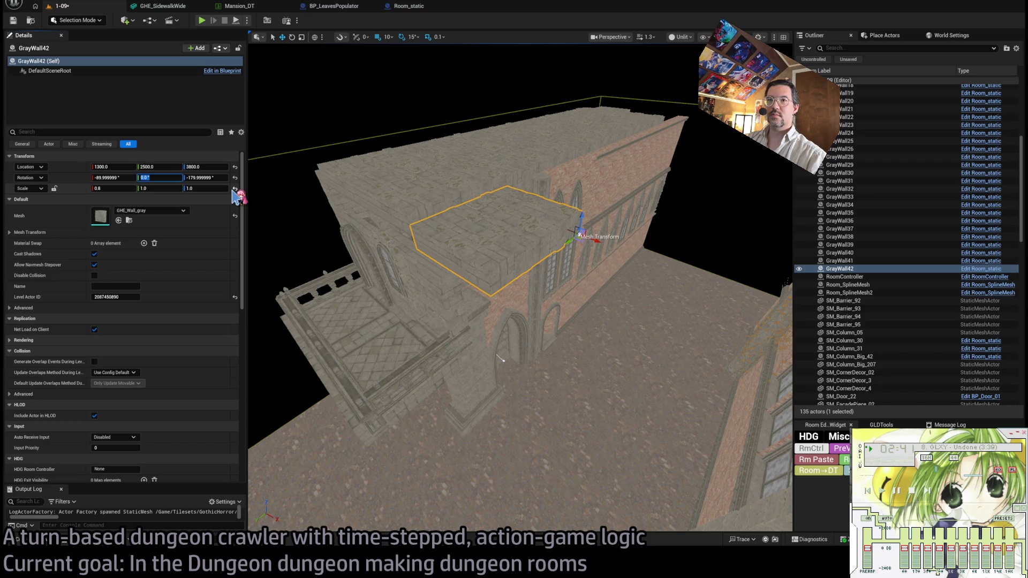
text(0)
key(Tab)
key(Return)
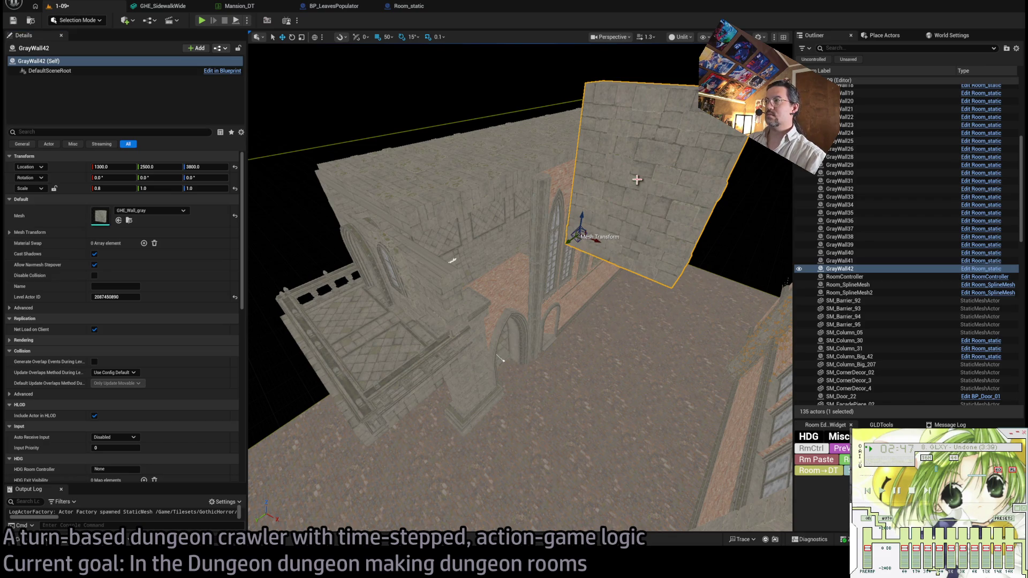
Restore GrayWall42's X scale to 1.0 for full width.
click(658, 329)
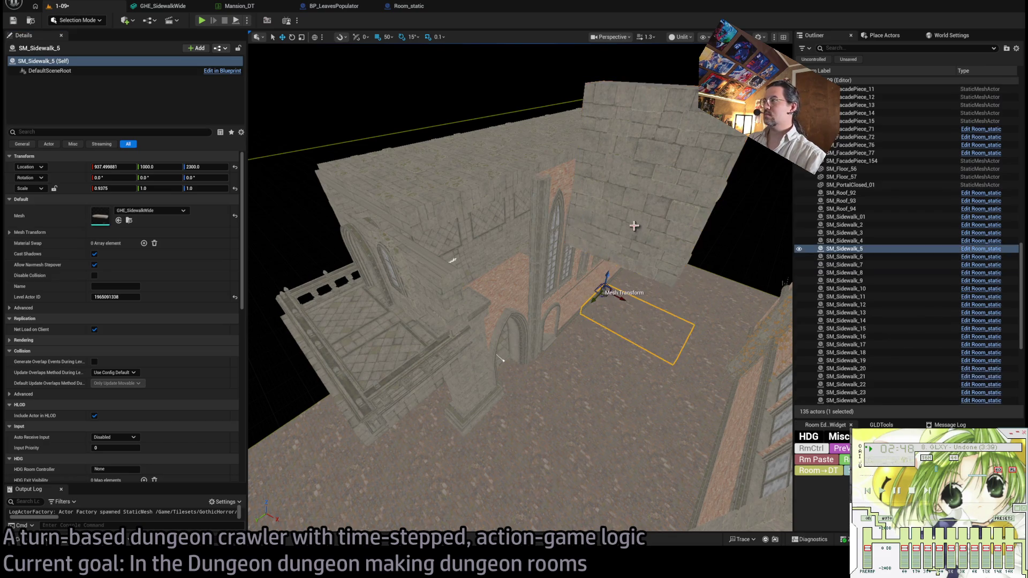
click(606, 190)
click(112, 189)
text(1)
key(Return)
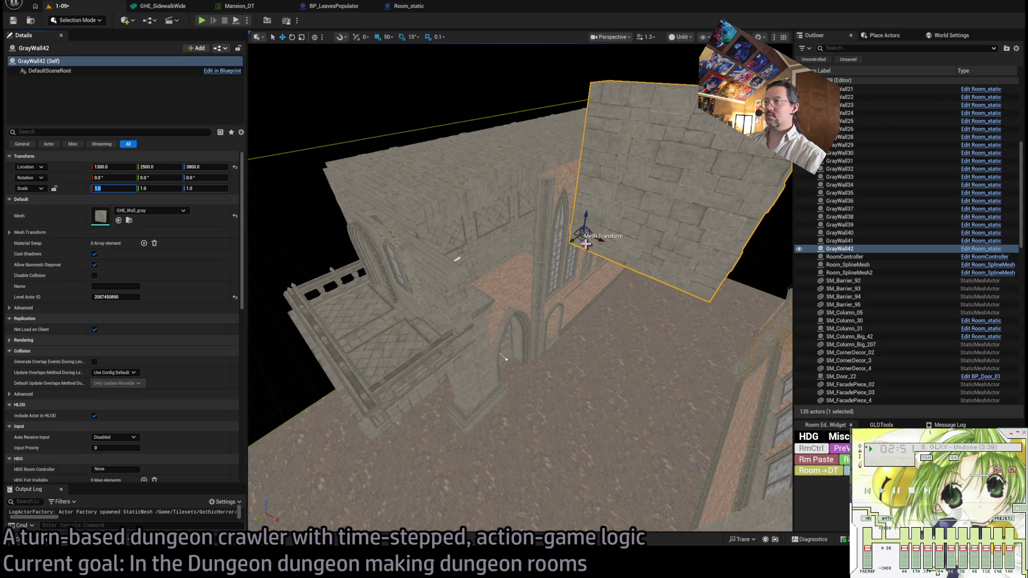
Turn GrayWall42 90° and move it to 800, 2800, 3400 above the facade.
drag(585, 245, 568, 230)
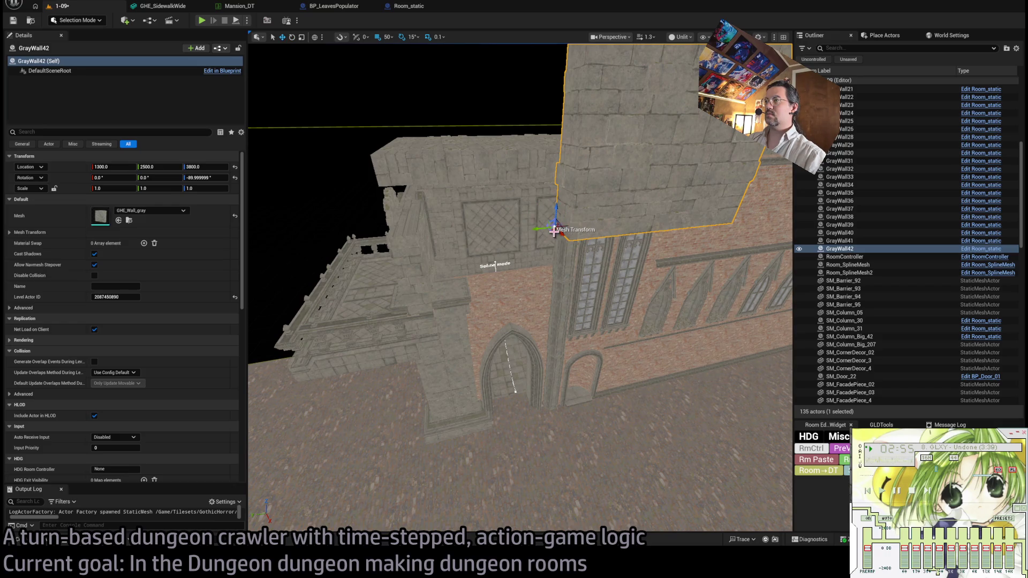
drag(553, 229, 433, 157)
mouse_move(440, 242)
mouse_down()
mouse_move(423, 160)
mouse_move(446, 277)
mouse_up()
scroll(445, 262, up, 10)
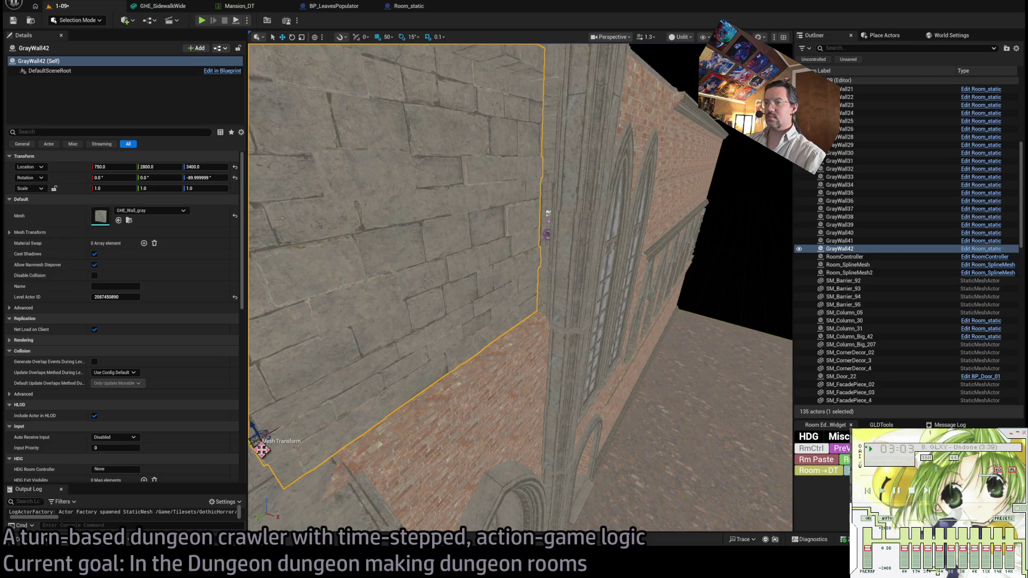
mouse_move(271, 463)
mouse_down()
mouse_move(289, 351)
mouse_move(274, 282)
mouse_move(363, 328)
mouse_move(475, 363)
mouse_move(401, 408)
mouse_move(415, 373)
mouse_up()
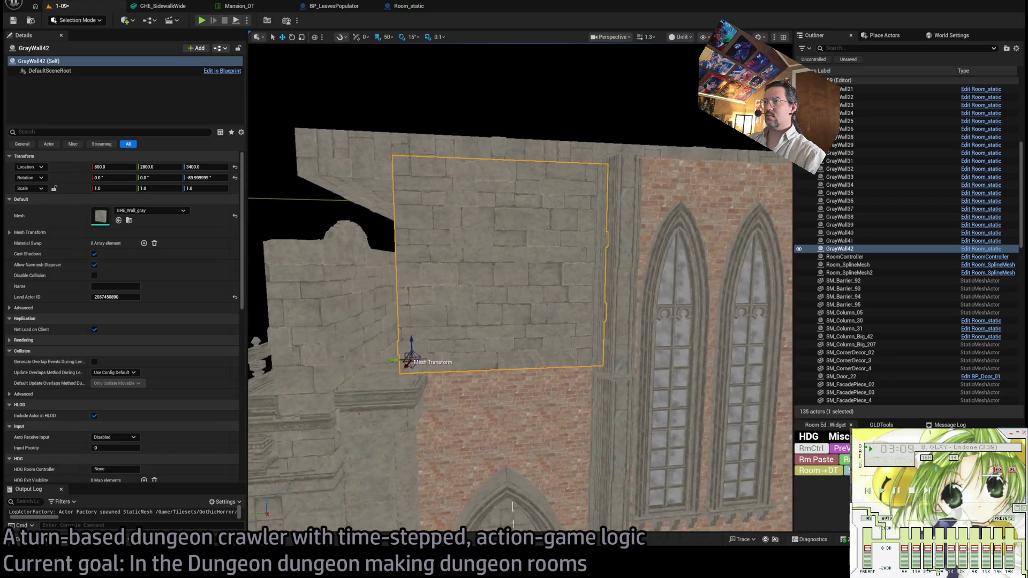
scroll(515, 290, down, 3)
mouse_move(530, 444)
mouse_down()
mouse_move(540, 434)
mouse_move(534, 496)
mouse_move(558, 239)
mouse_move(551, 213)
mouse_move(524, 273)
mouse_move(528, 331)
mouse_up()
click(540, 434)
click(555, 298)
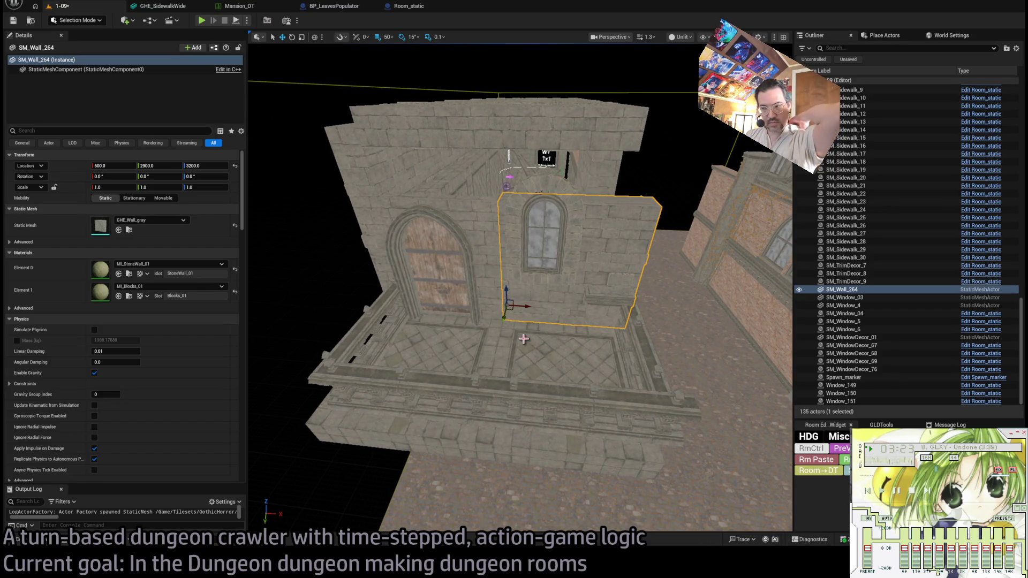
Frame SM_Column_Big_207, set its Z rotation to 270°, and browse GothicHorror Meshes.
mouse_move(523, 339)
mouse_down()
mouse_move(595, 460)
mouse_move(579, 450)
mouse_up()
click(499, 392)
key(f)
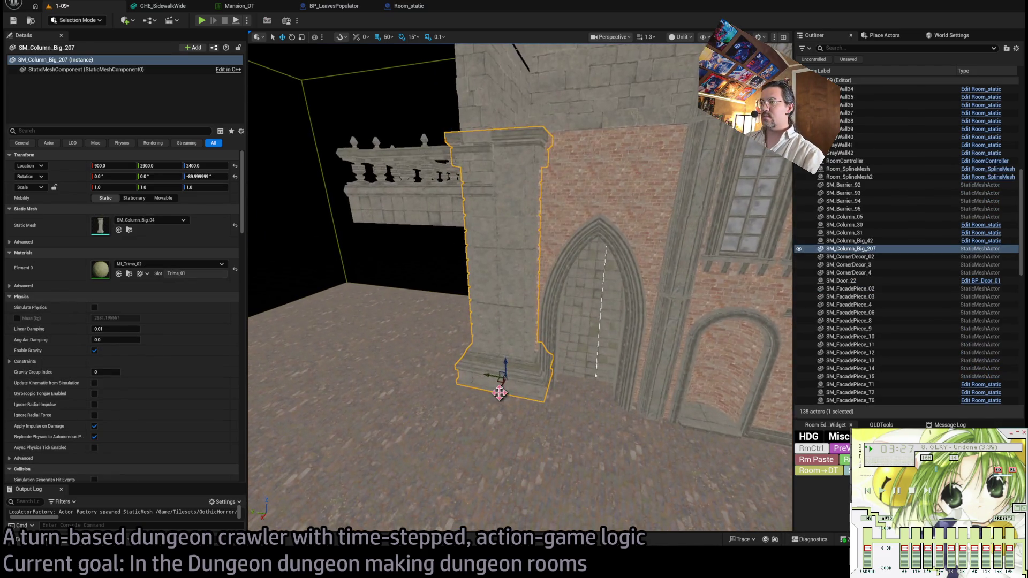
scroll(491, 401, up, 5)
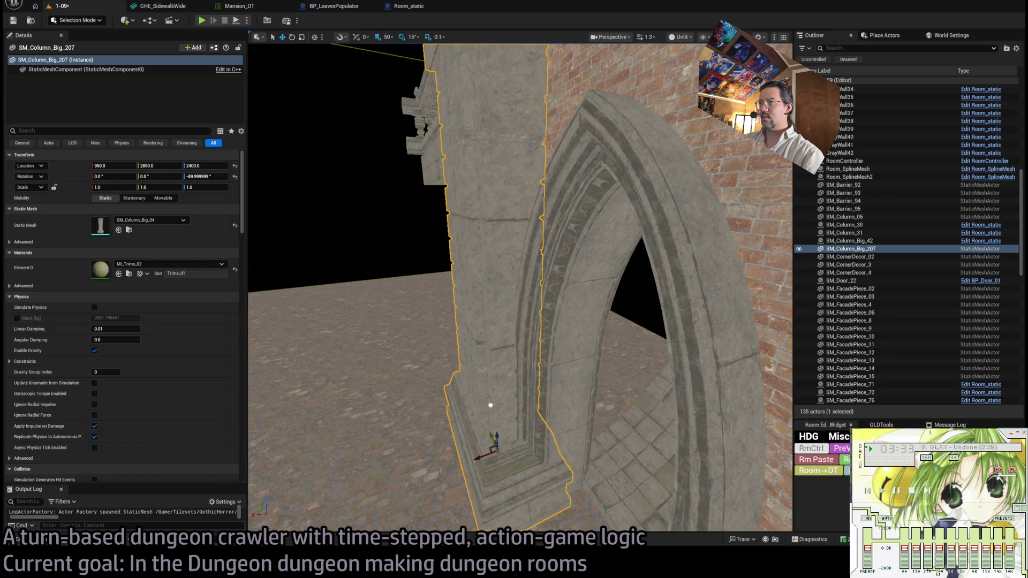
scroll(482, 404, down, 5)
mouse_move(538, 471)
mouse_down()
mouse_move(482, 310)
mouse_move(536, 375)
mouse_move(626, 445)
mouse_up()
key(f)
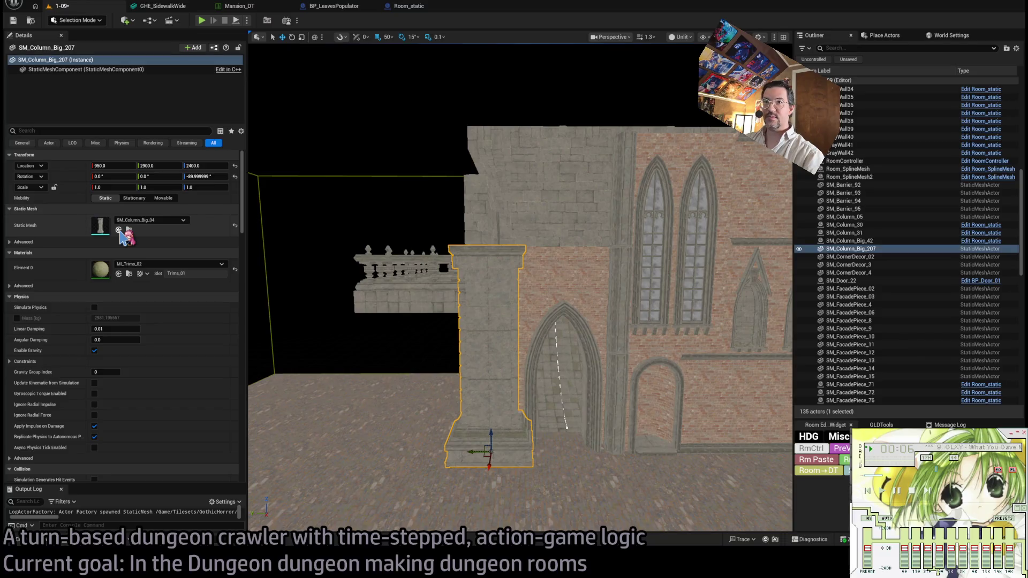
click(206, 176)
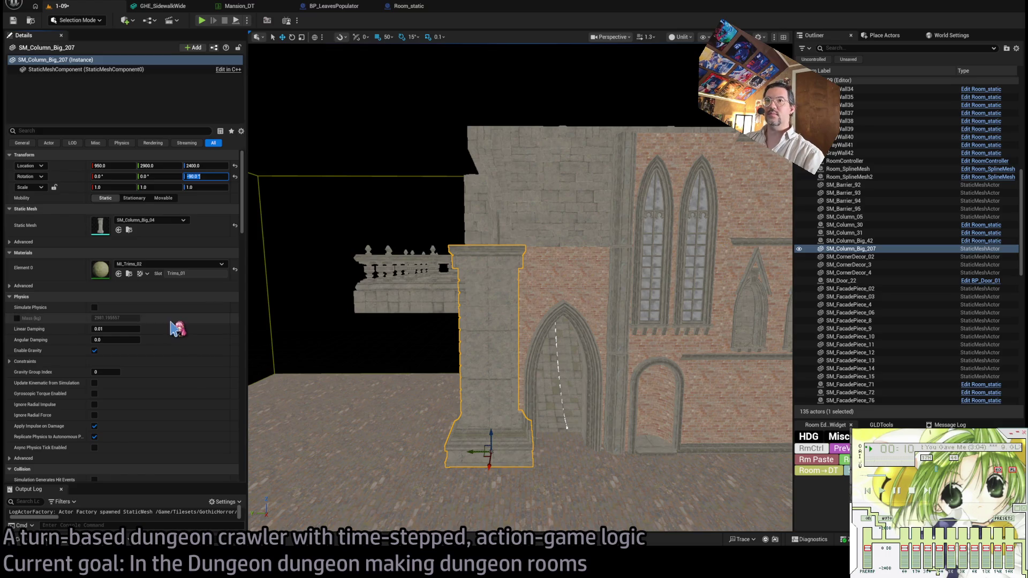
click(51, 541)
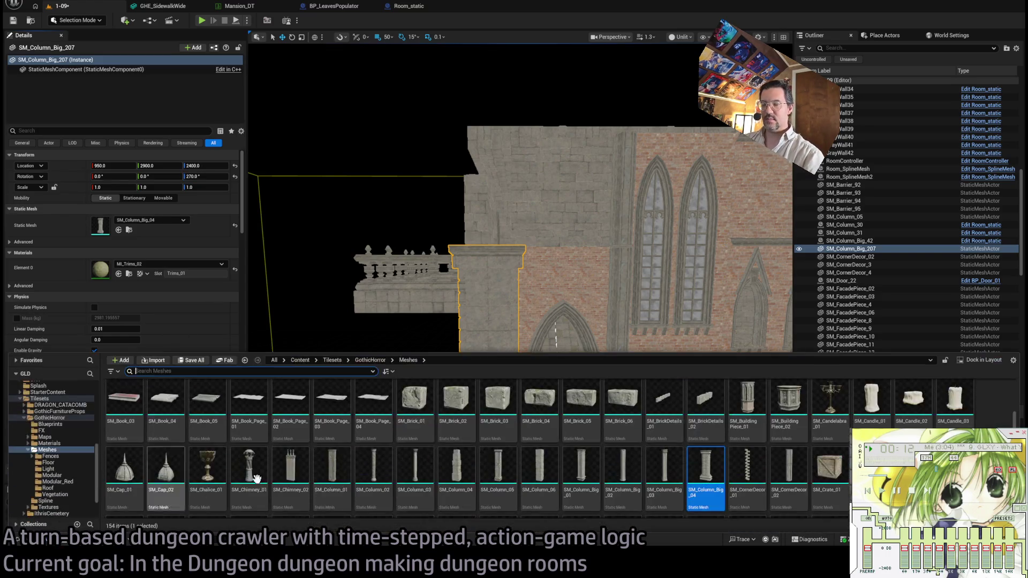
Try swapping the column's mesh for SM_Chimney_02, then undo the swap.
click(309, 467)
click(118, 229)
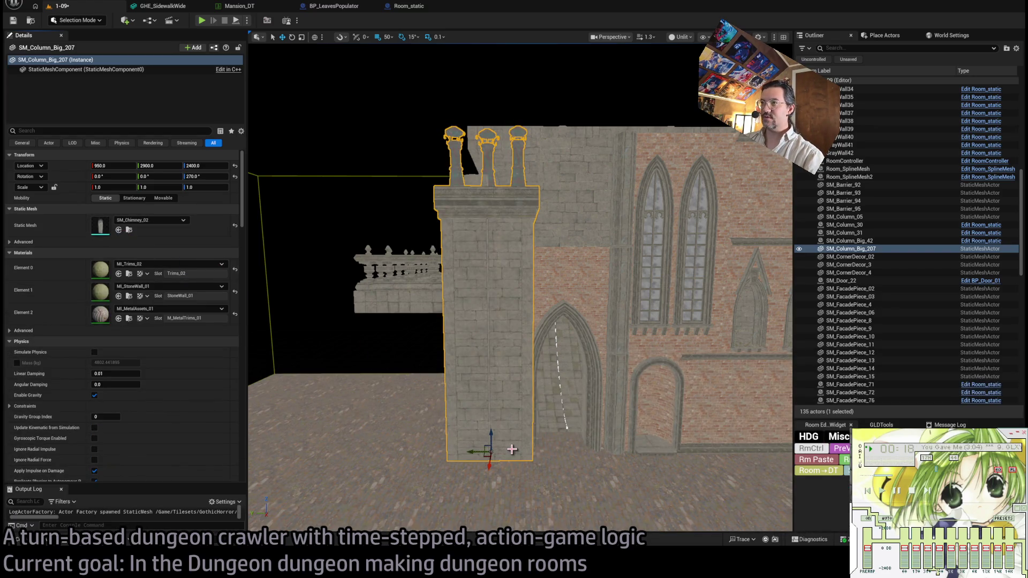
key(ctrl+z)
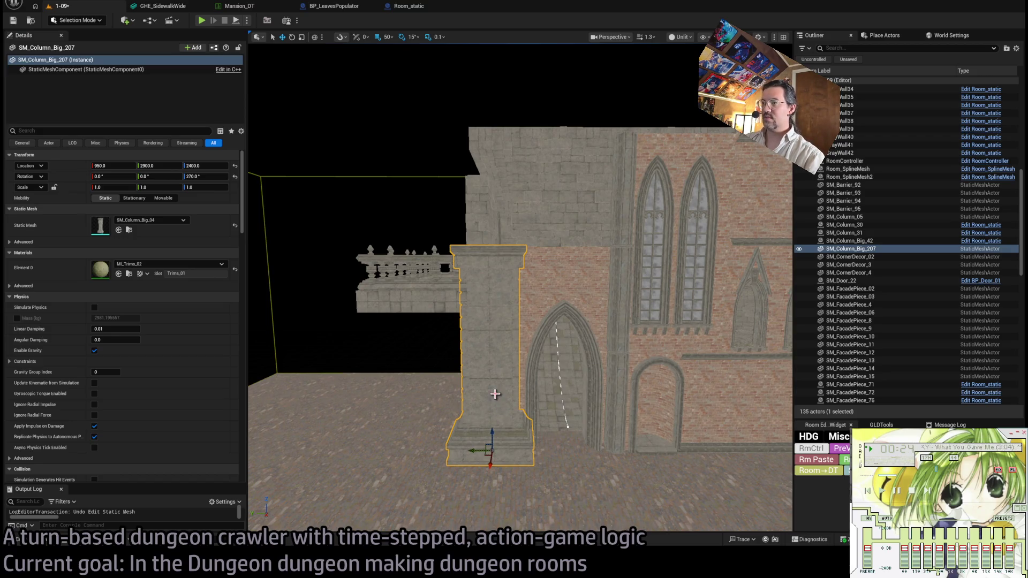
Flip SM_Column_Big_207 upside down, raise it to Z 3400, and duplicate it in place.
mouse_move(515, 445)
mouse_down()
mouse_move(509, 465)
mouse_move(545, 469)
mouse_up()
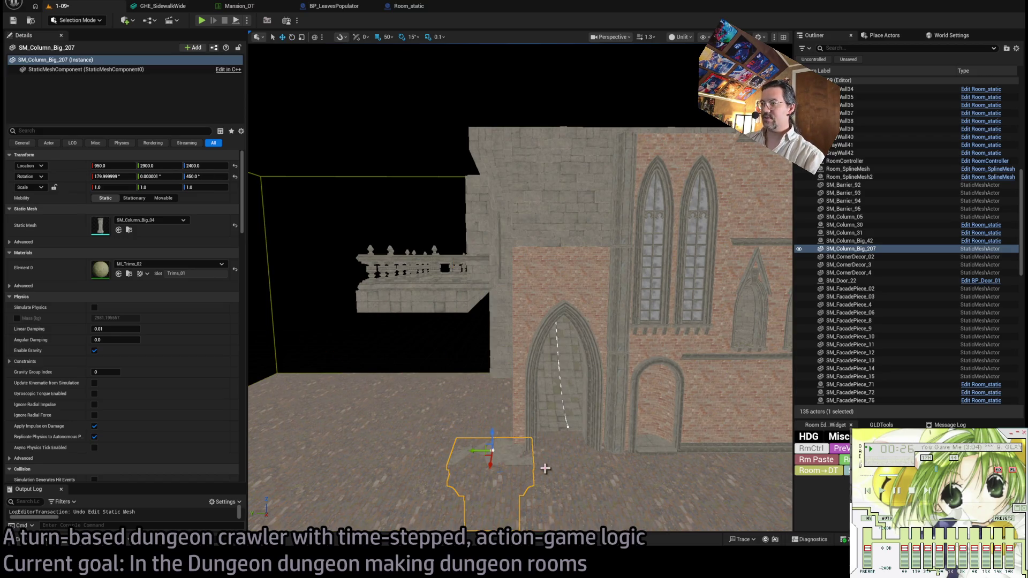
mouse_move(493, 428)
mouse_down()
mouse_move(493, 214)
mouse_move(495, 231)
mouse_up()
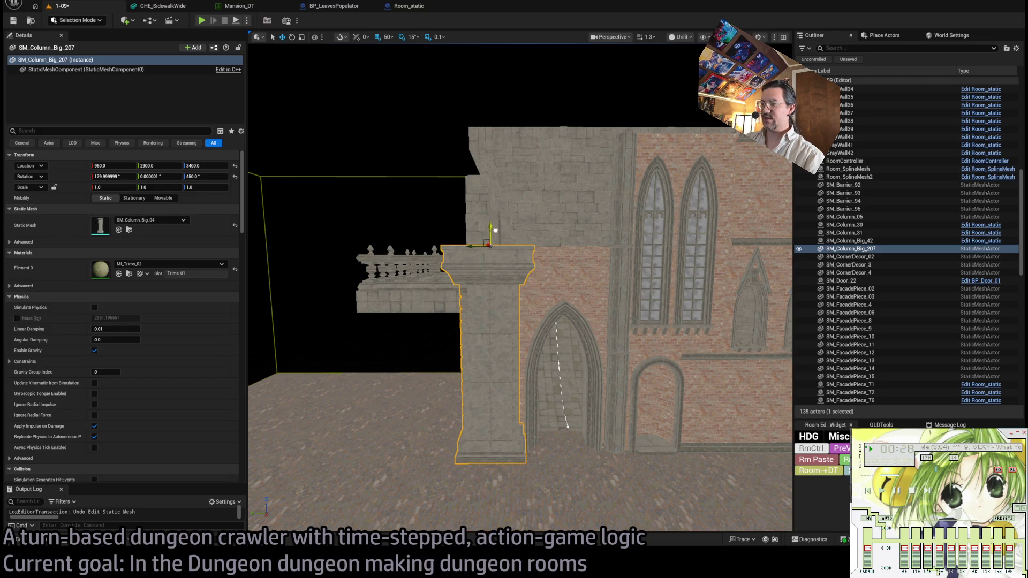
mouse_move(520, 266)
mouse_down()
mouse_move(541, 399)
mouse_move(530, 278)
mouse_move(369, 353)
mouse_up()
key(ctrl+space)
key(ctrl+space)
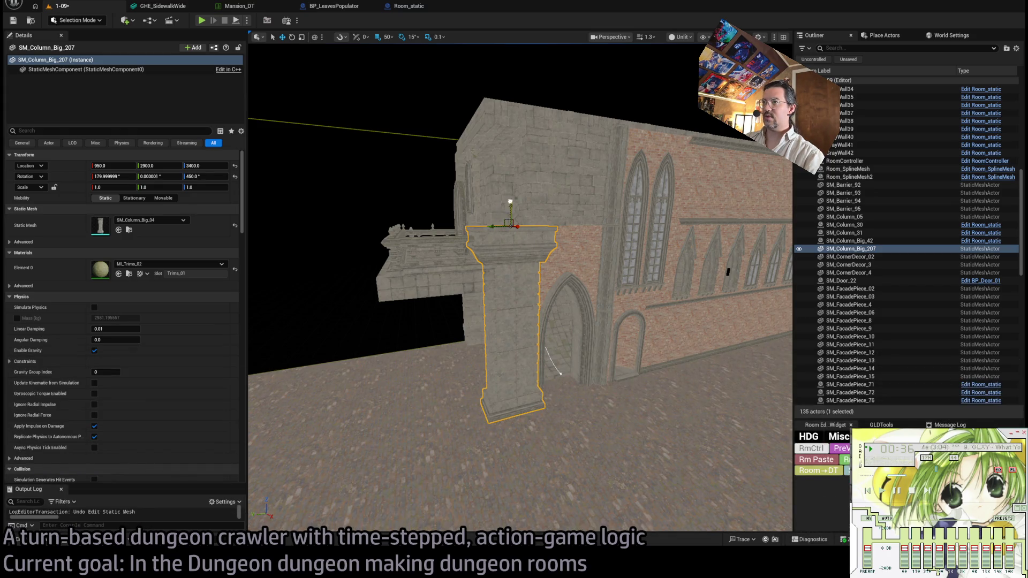
key(ctrl+d)
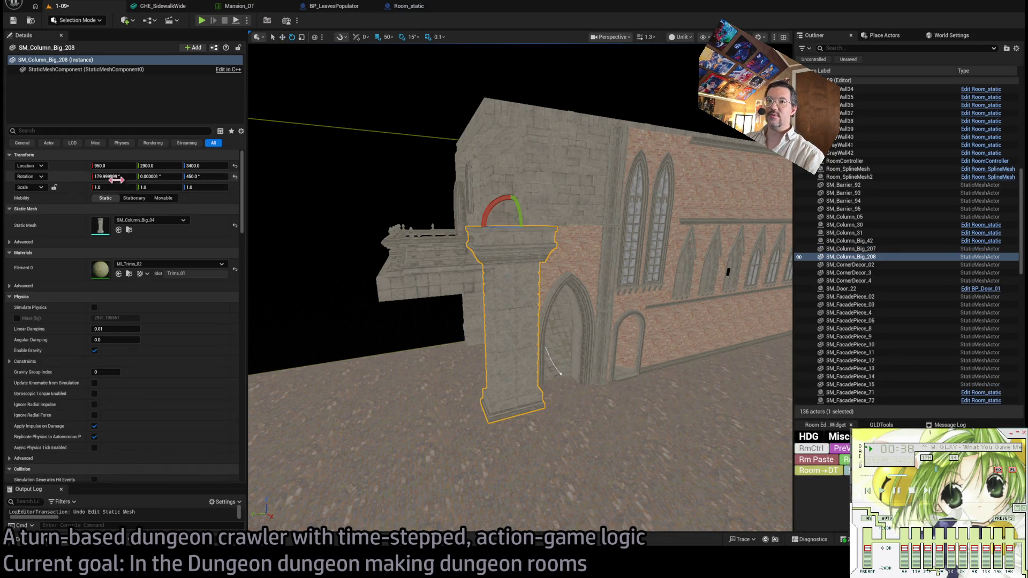
Zero the copy's X and Z rotation, give it the SM_Chimney_02 mesh, and turn it -90°.
text(0)
key(Return)
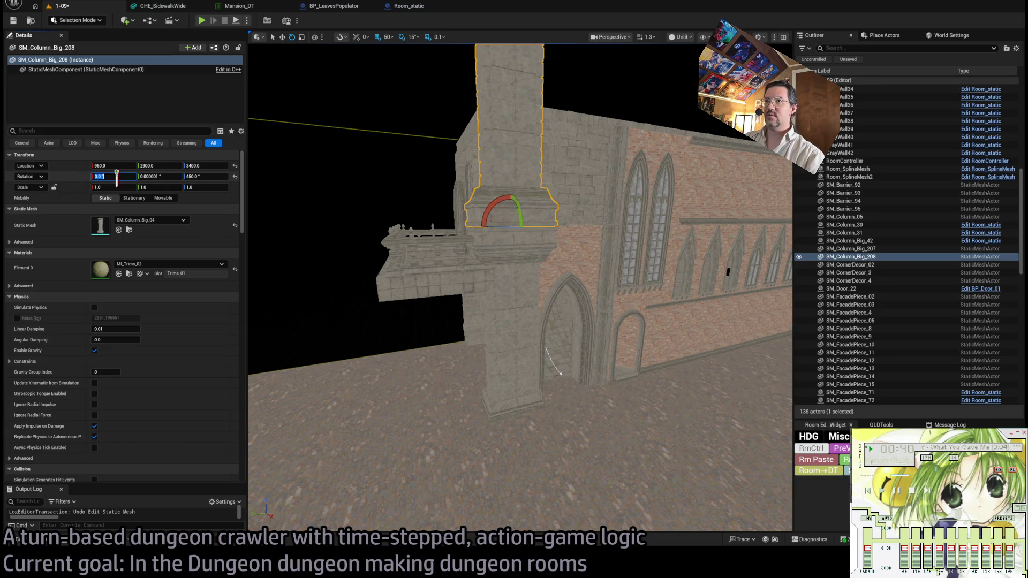
text(0)
key(Return)
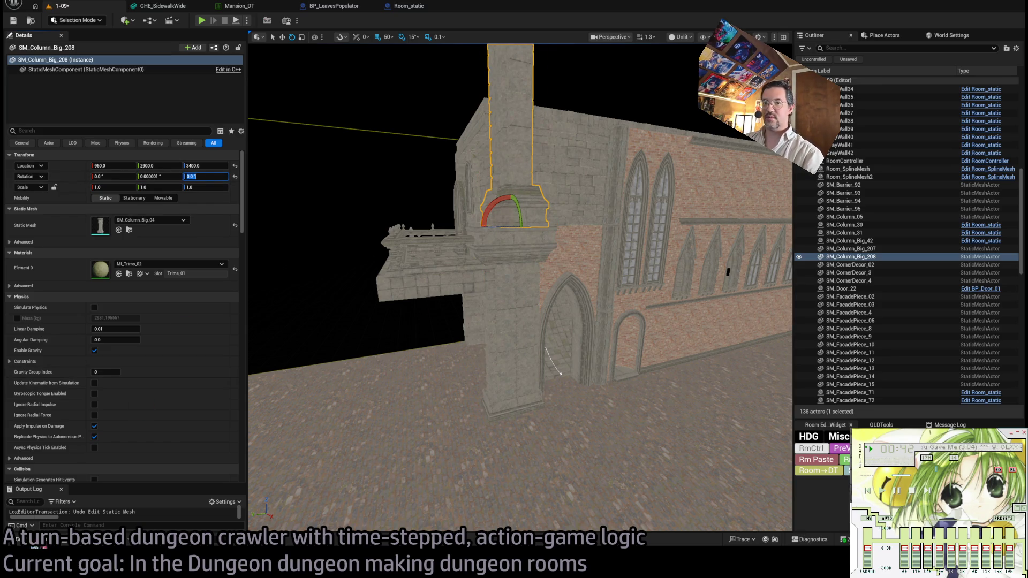
key(ctrl+space)
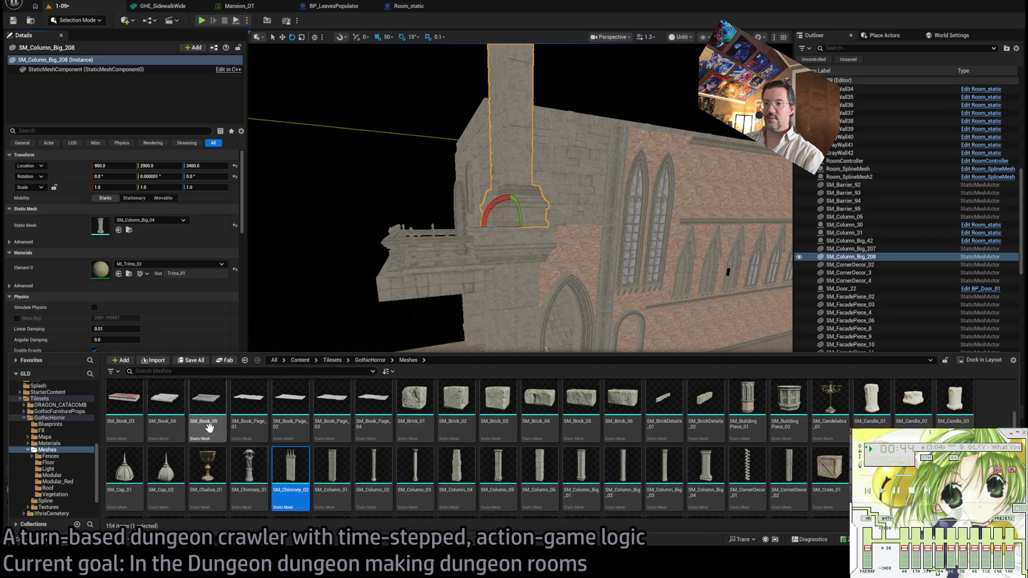
click(118, 229)
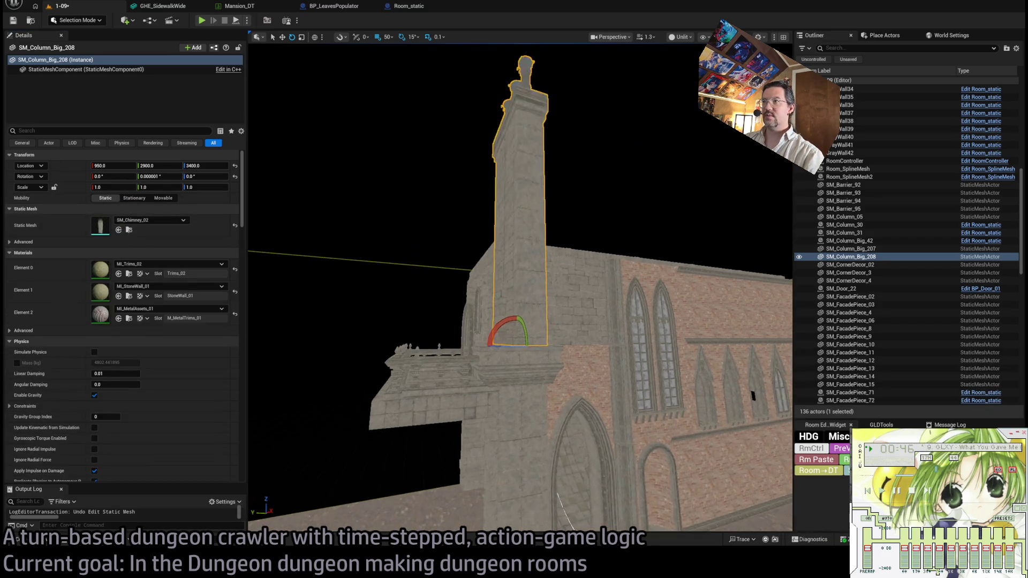
scroll(514, 349, up, 5)
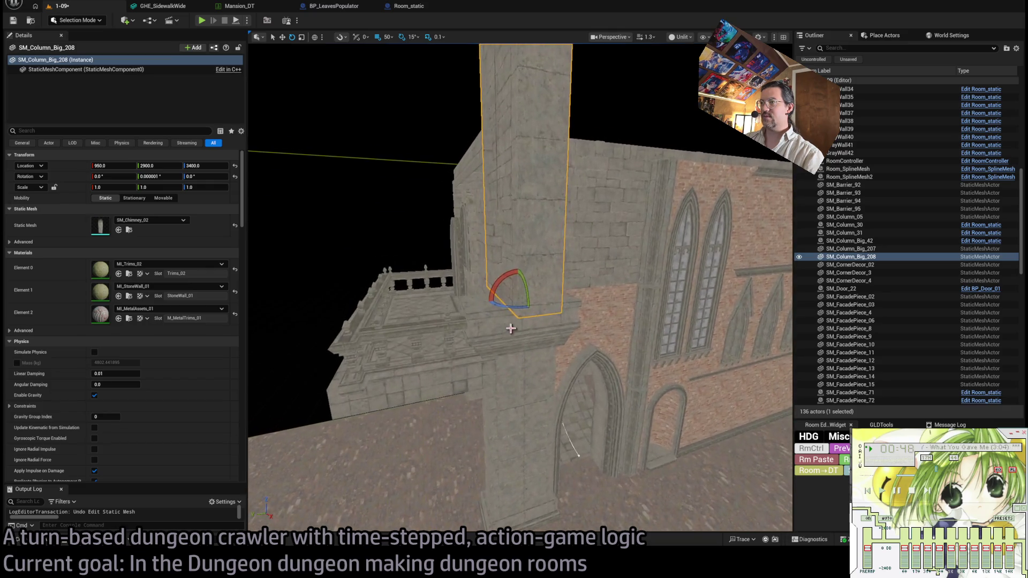
drag(504, 306, 530, 307)
mouse_move(578, 456)
mouse_down()
mouse_move(557, 460)
mouse_move(598, 502)
mouse_move(584, 463)
mouse_move(562, 452)
mouse_move(598, 420)
mouse_up()
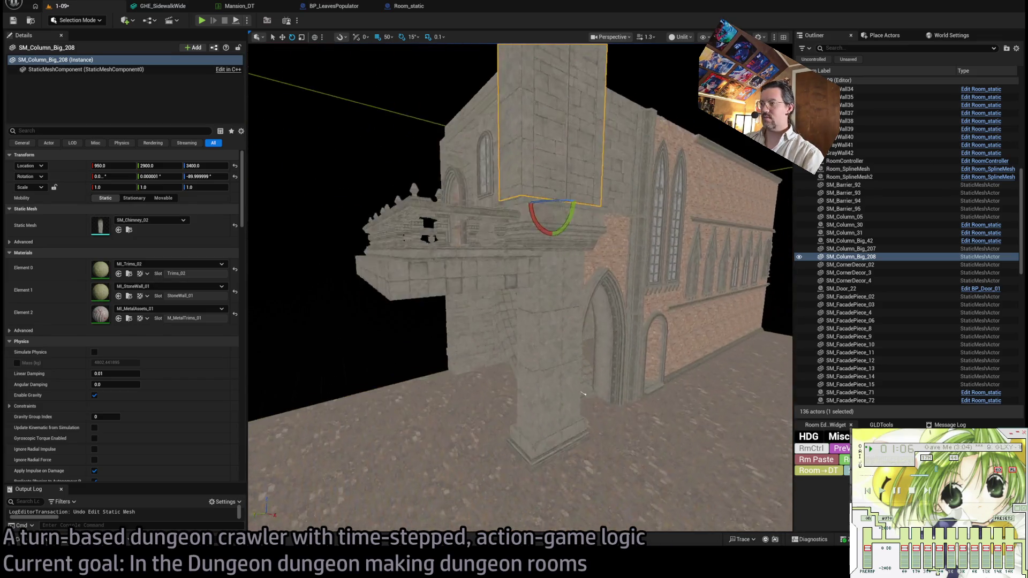
click(534, 292)
ctrl+click(560, 112)
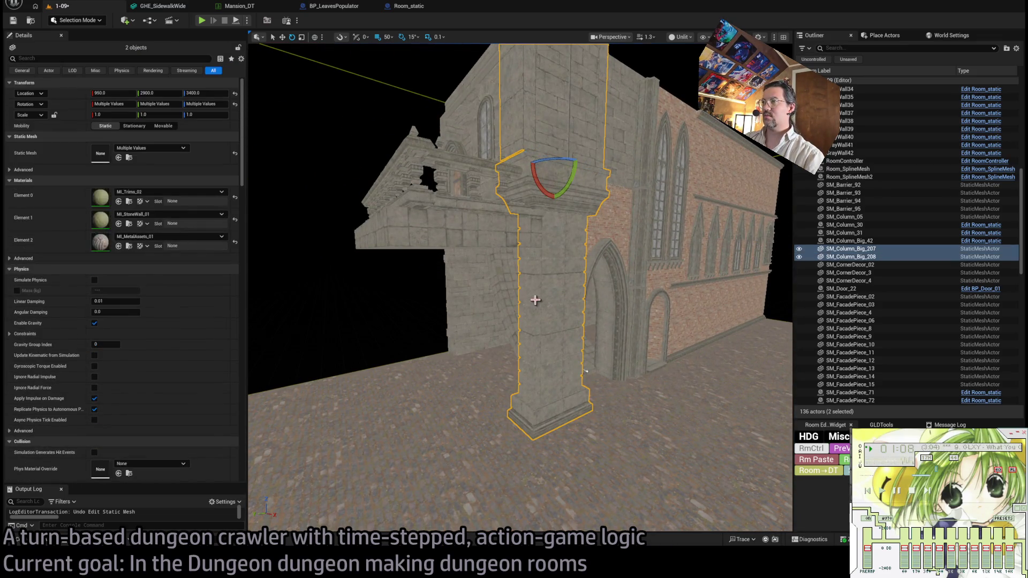
Place an SM_Decor_01 scroll bracket on the wall below the balustrade at Y 3000, Z 3200.
click(520, 346)
drag(478, 365, 618, 413)
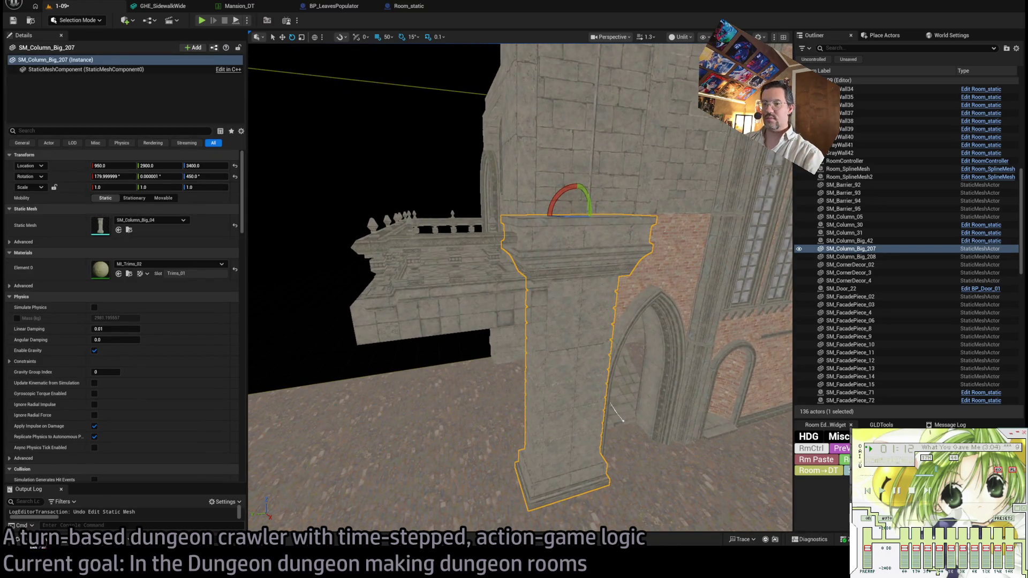
key(ctrl+space)
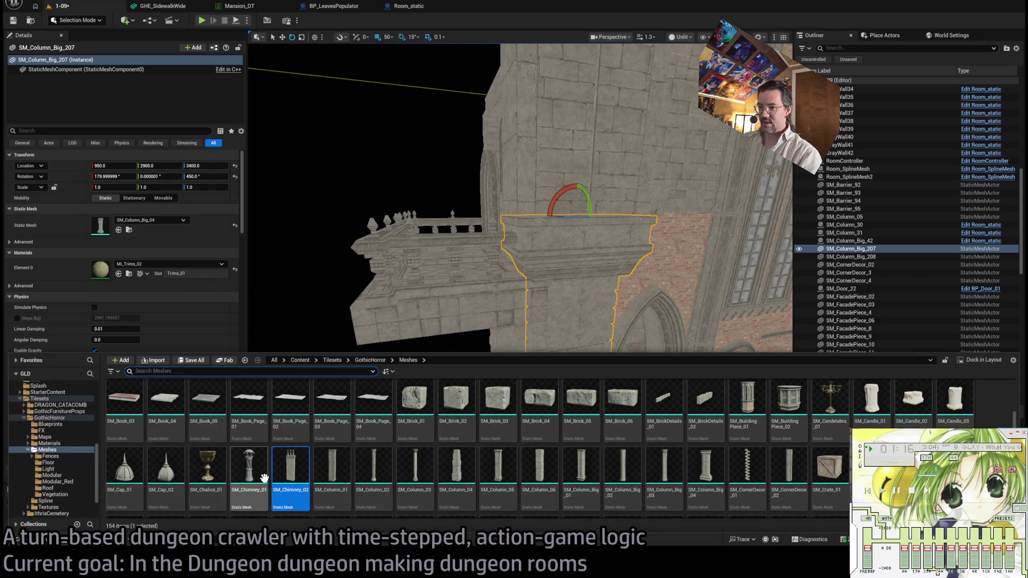
scroll(579, 457, down, 3)
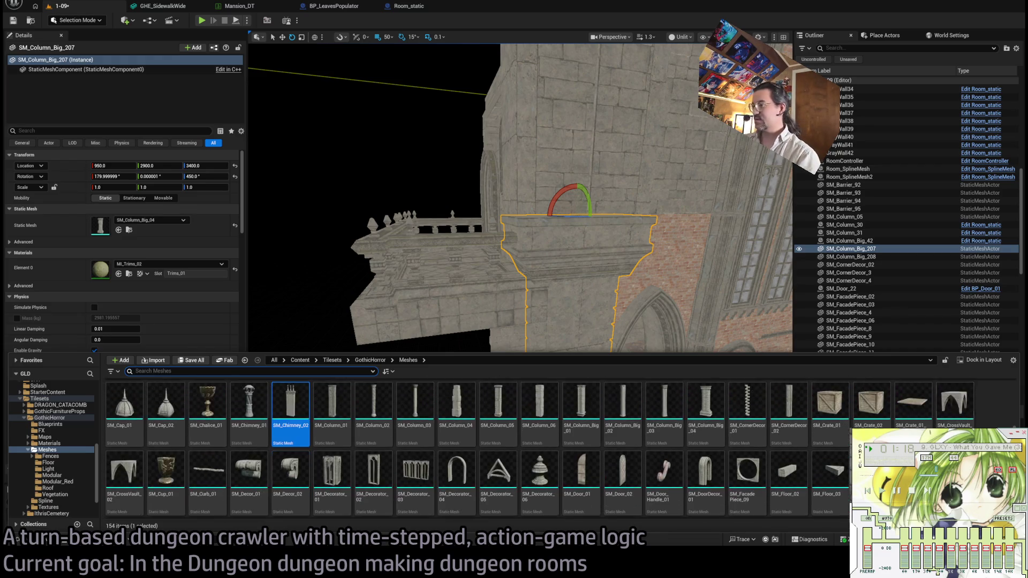
mouse_move(249, 444)
mouse_down()
mouse_move(514, 291)
mouse_move(520, 263)
mouse_move(543, 285)
mouse_up()
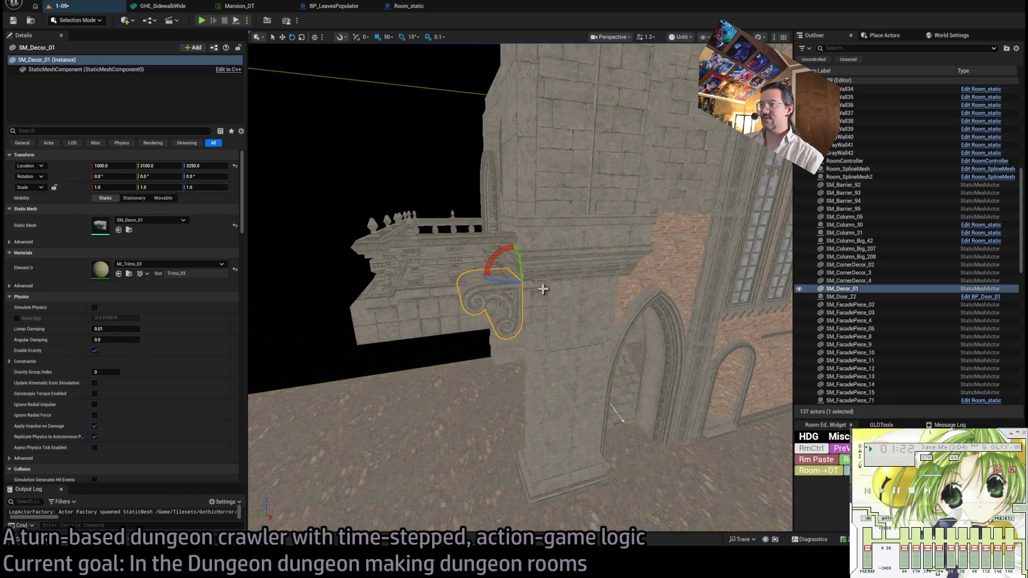
scroll(426, 256, up, 5)
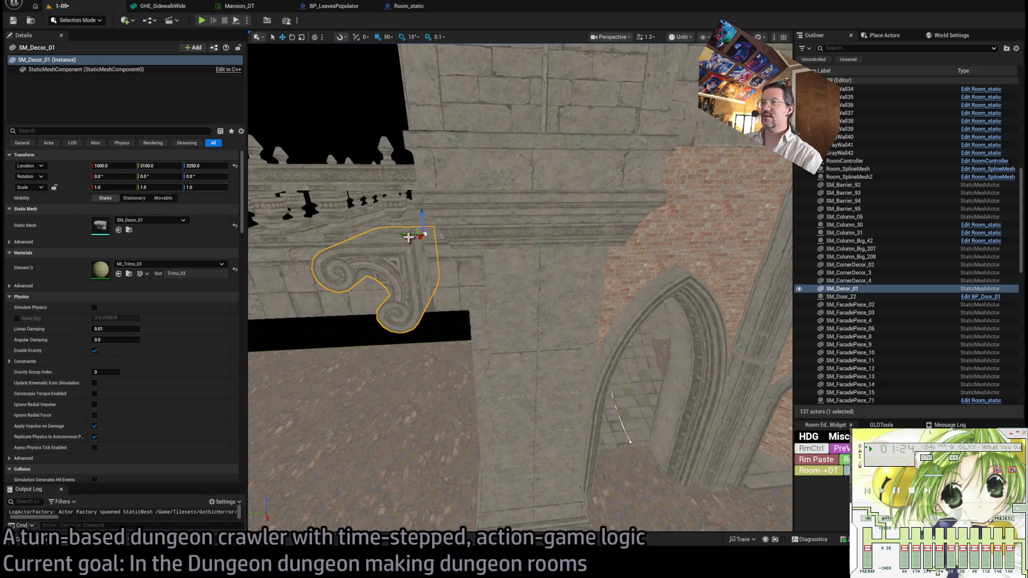
scroll(408, 238, down, 2)
drag(521, 245, 569, 149)
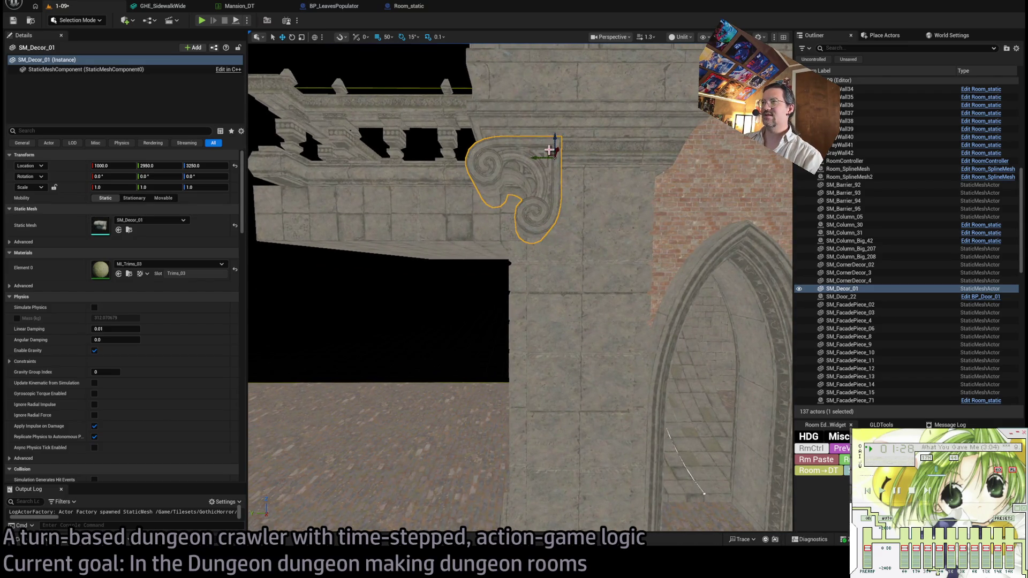
mouse_move(524, 188)
mouse_down()
mouse_move(525, 131)
mouse_move(455, 141)
mouse_move(594, 386)
mouse_move(509, 369)
mouse_move(465, 385)
mouse_move(444, 343)
mouse_move(542, 217)
mouse_up()
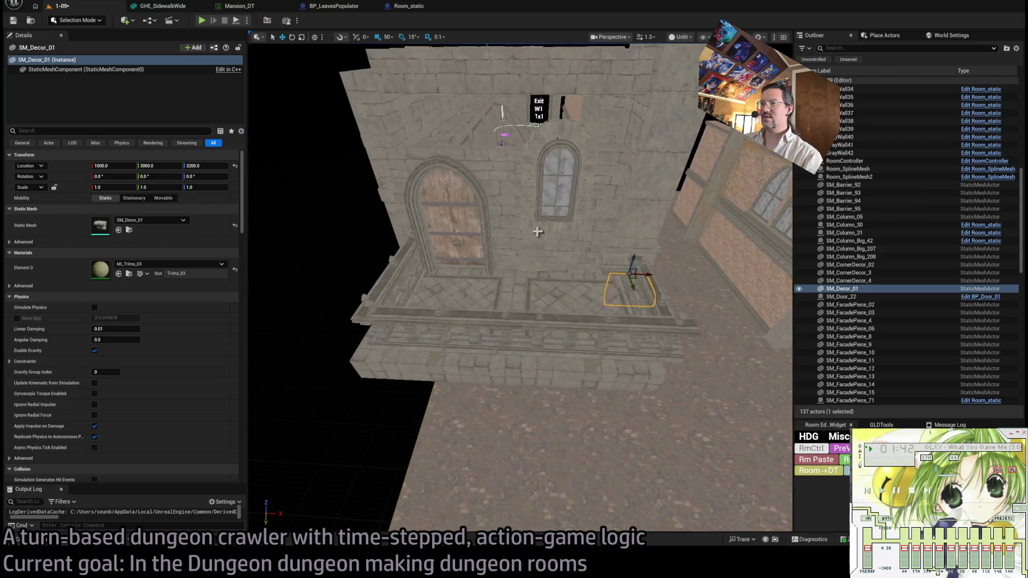
Shorten the SM_Barrier_94 railing to 0.8 X scale.
click(610, 328)
key(f)
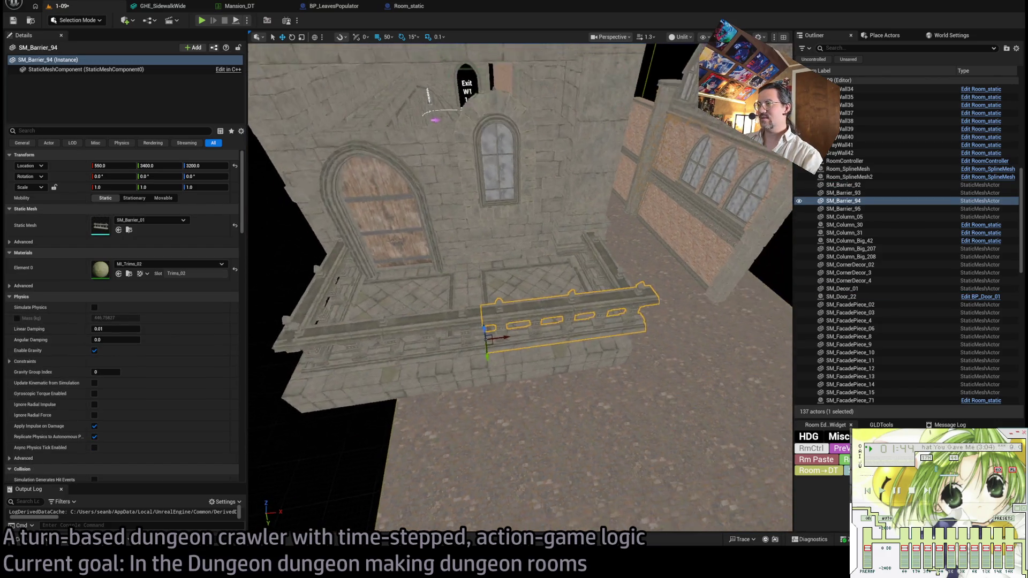
mouse_move(366, 325)
mouse_down()
mouse_move(389, 325)
mouse_move(367, 325)
mouse_up()
drag(477, 318, 455, 315)
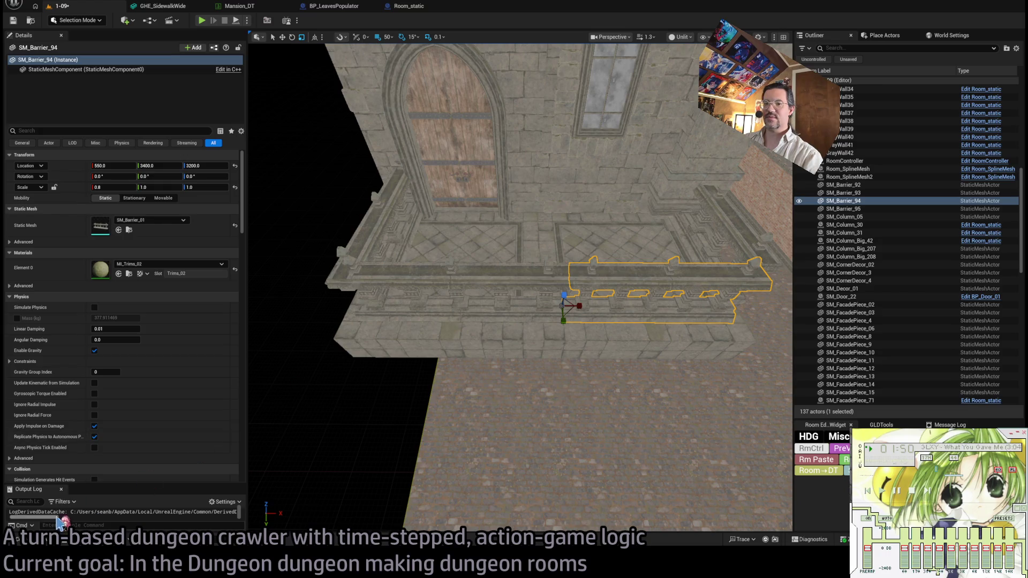
Place an SM_Column_01 pillar in the level at 1250, 3400, 2400.
click(27, 541)
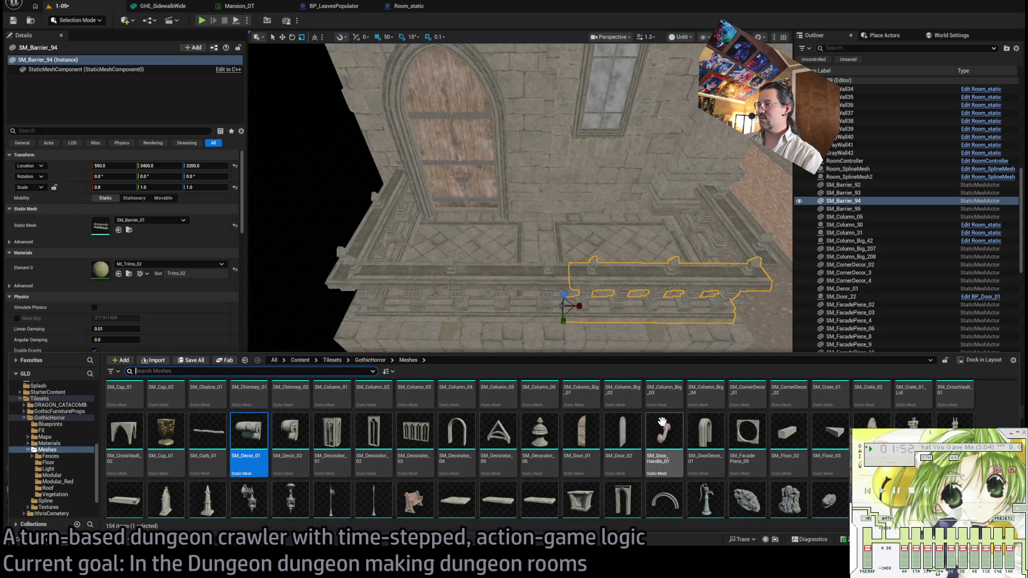
scroll(414, 480, down, 5)
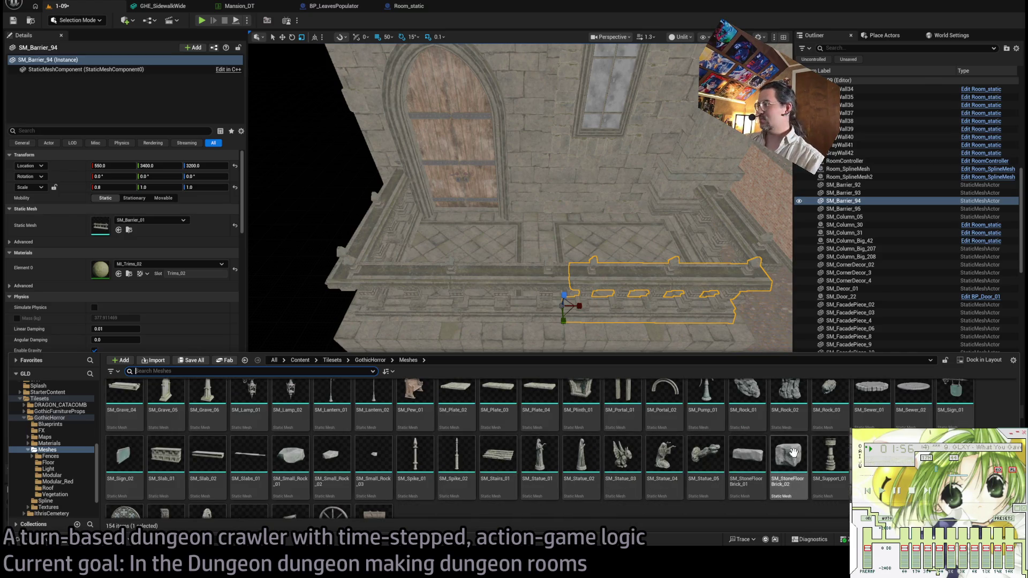
scroll(657, 461, up, 10)
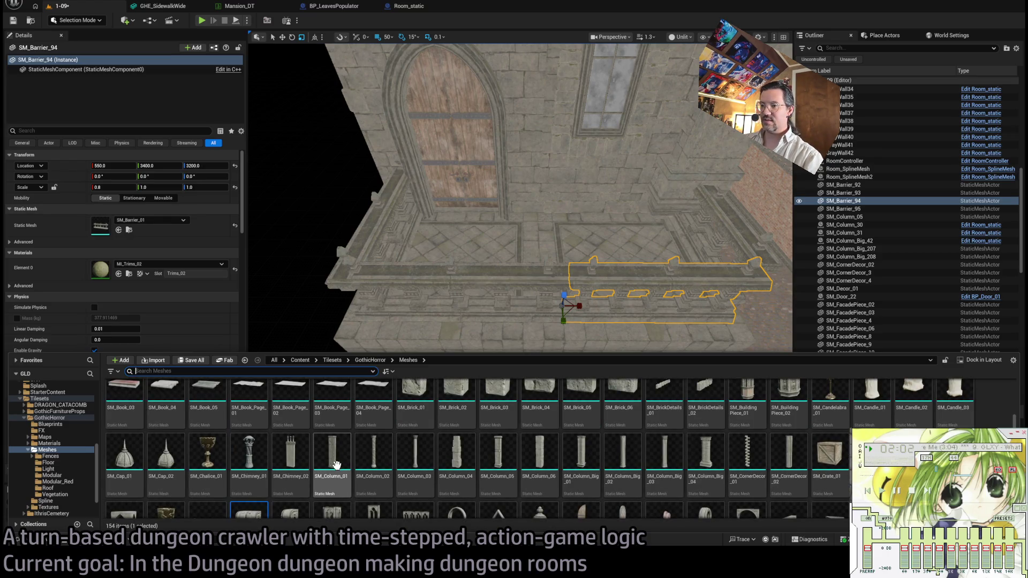
drag(336, 465, 707, 384)
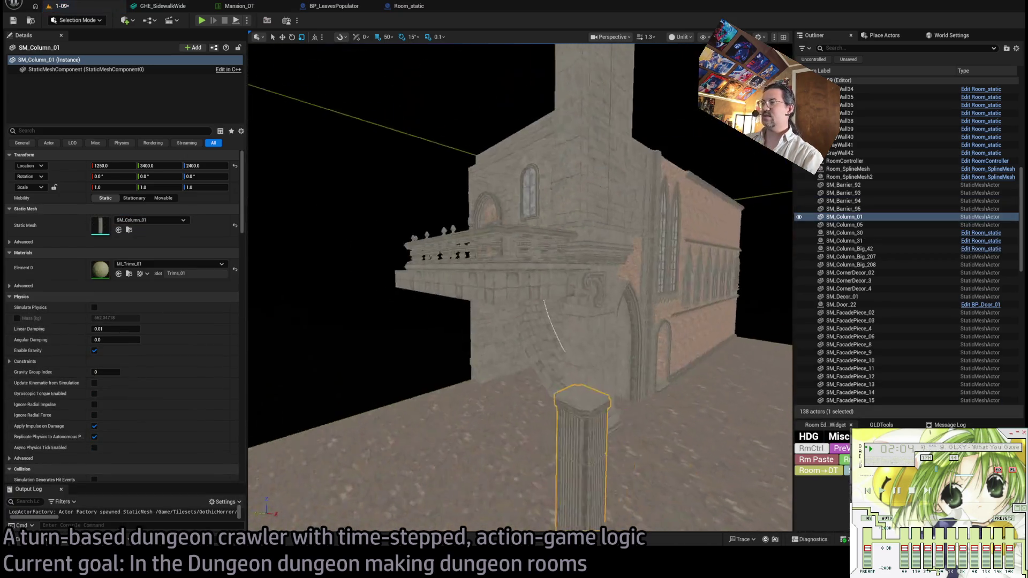
Delete the SM_Column_01 pillar and copy the three corner trim pieces to another balcony corner.
key(Delete)
click(582, 324)
ctrl+click(577, 270)
ctrl+click(585, 219)
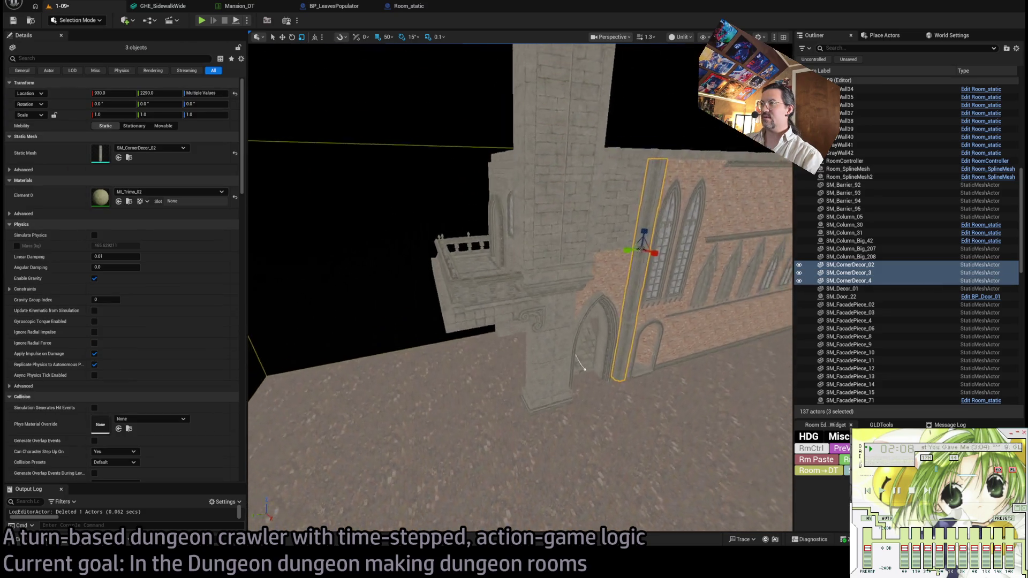
alt+drag(659, 278, 463, 389)
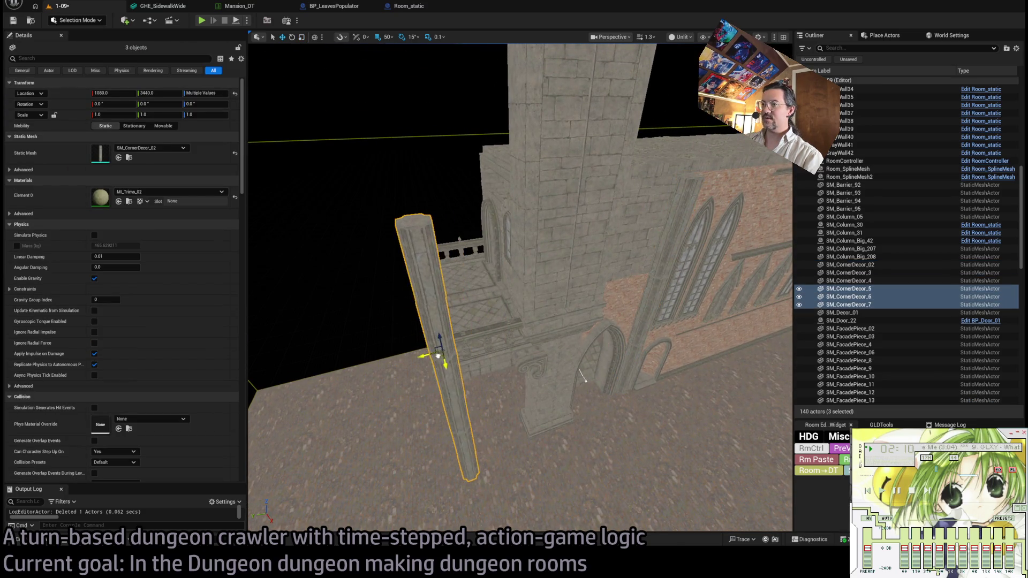
mouse_move(580, 369)
mouse_down()
mouse_move(523, 332)
mouse_move(463, 316)
mouse_move(519, 312)
mouse_up()
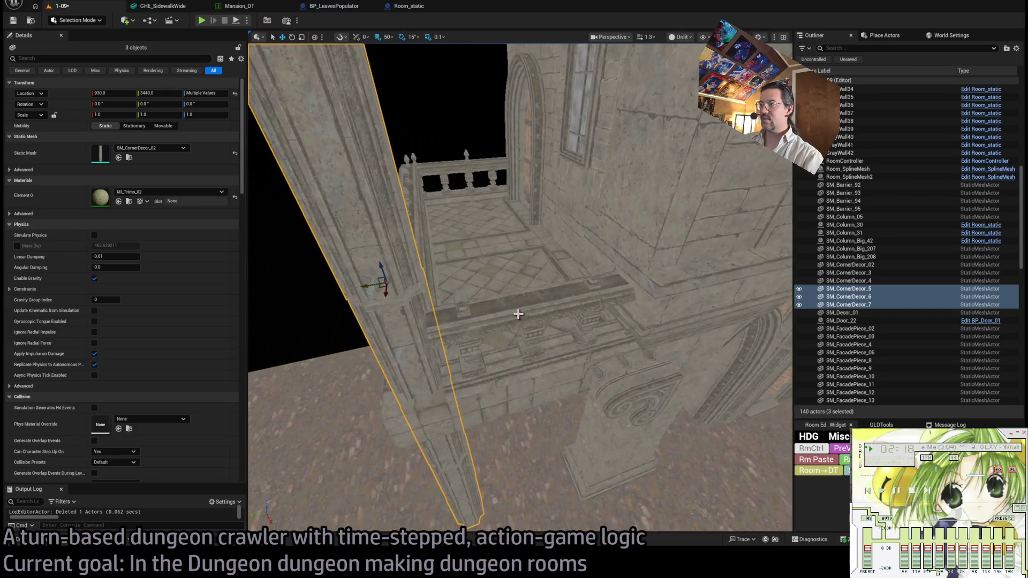
Check the SM_Barrier_95 railing and copied corner pieces, focusing on SM_CornerDecor_7.
click(536, 332)
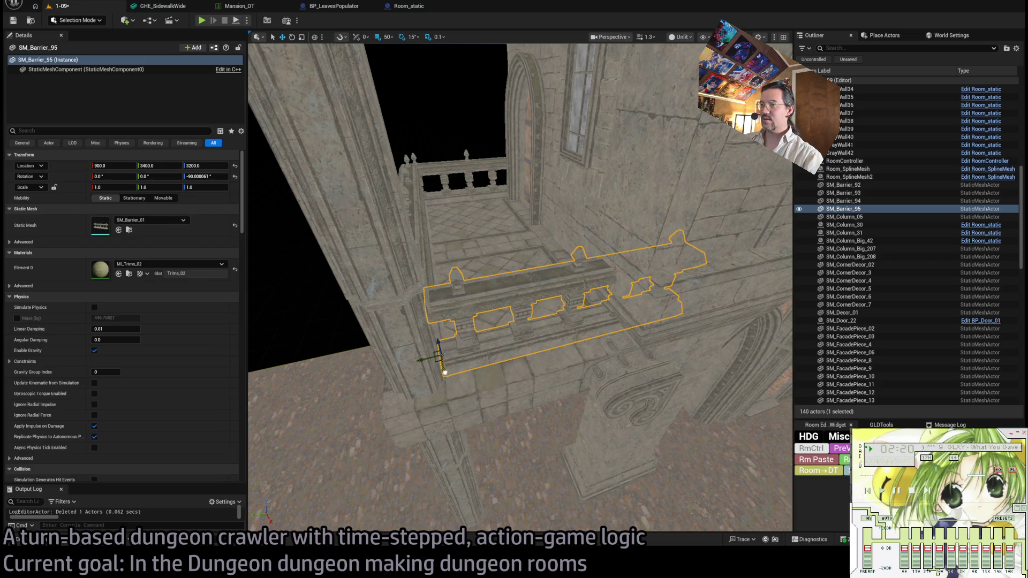
mouse_move(444, 367)
mouse_down()
mouse_move(484, 356)
mouse_move(485, 410)
mouse_up()
drag(536, 440, 558, 440)
click(558, 441)
ctrl+click(580, 344)
click(592, 184)
mouse_move(657, 275)
mouse_down()
mouse_move(680, 276)
mouse_move(656, 276)
mouse_up()
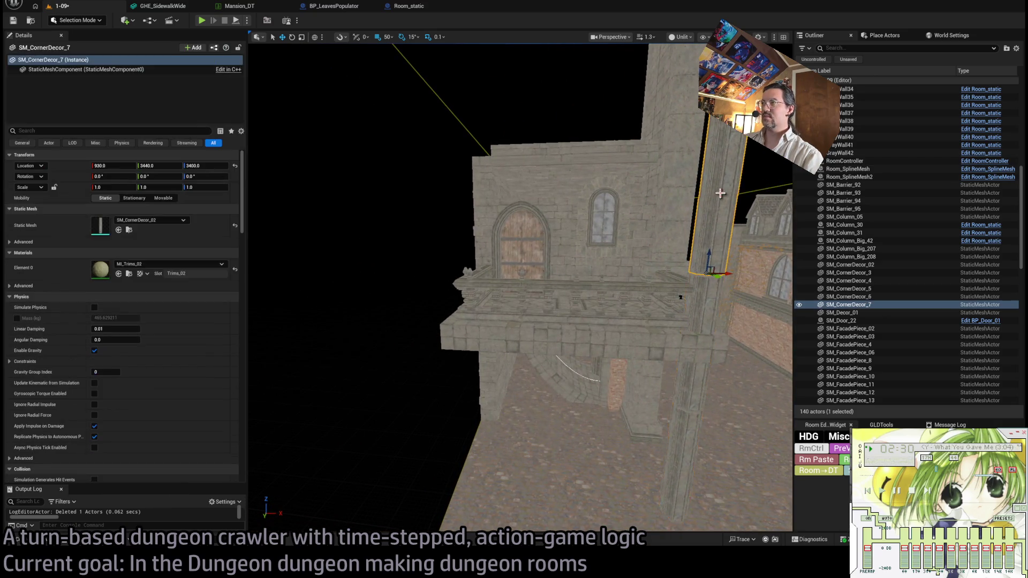
key(f)
key(ctrl+space)
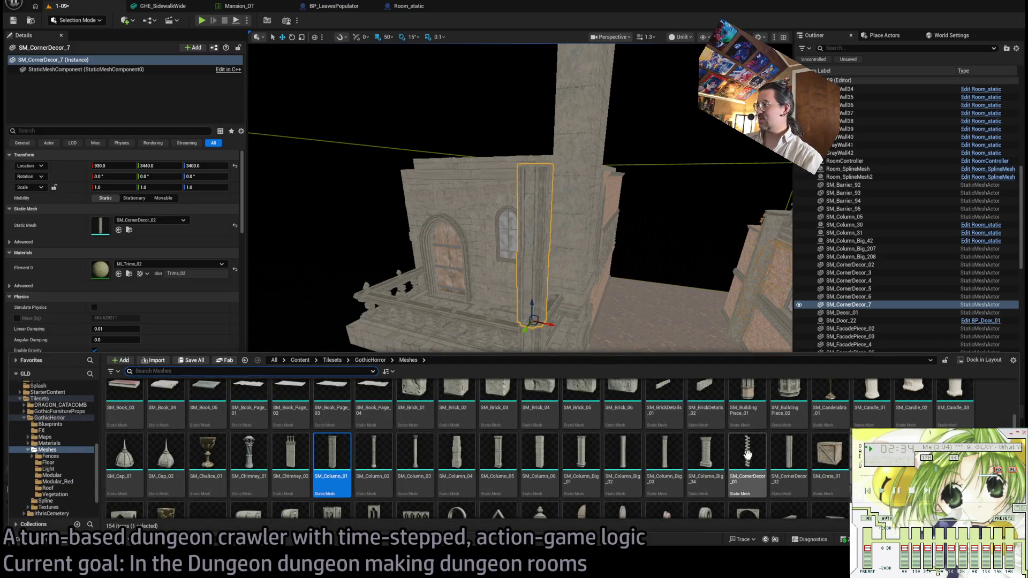
Place an SM_BaseColumn_01 finial atop the corner trim stack at 650, 3500, 3900.
scroll(777, 457, up, 2)
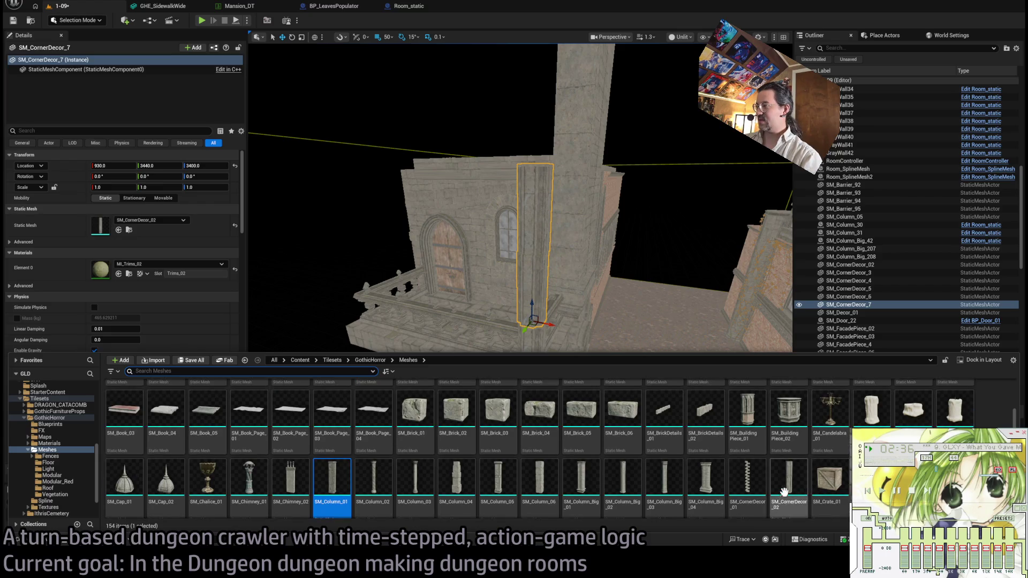
scroll(677, 462, down, 2)
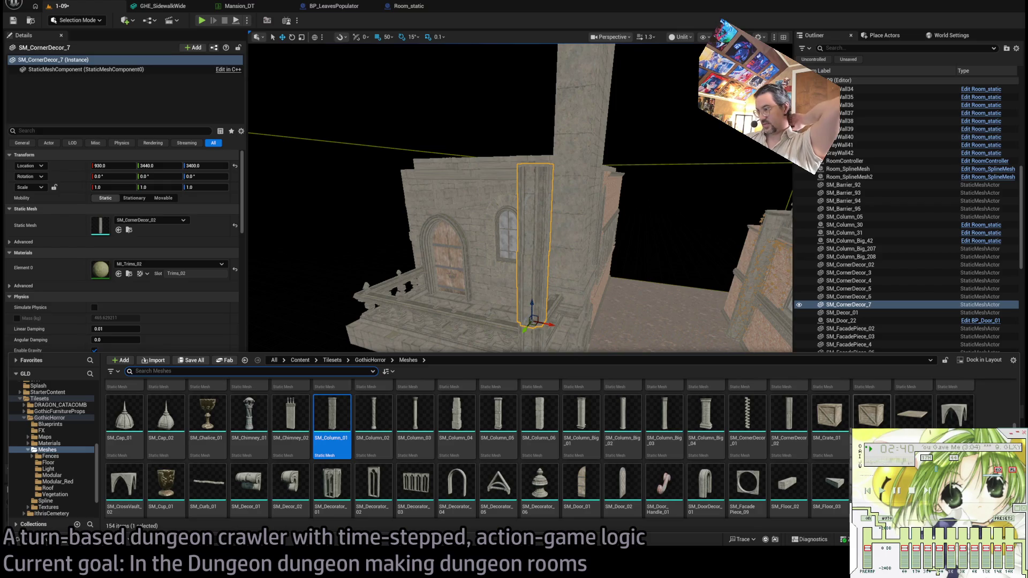
scroll(540, 448, down, 3)
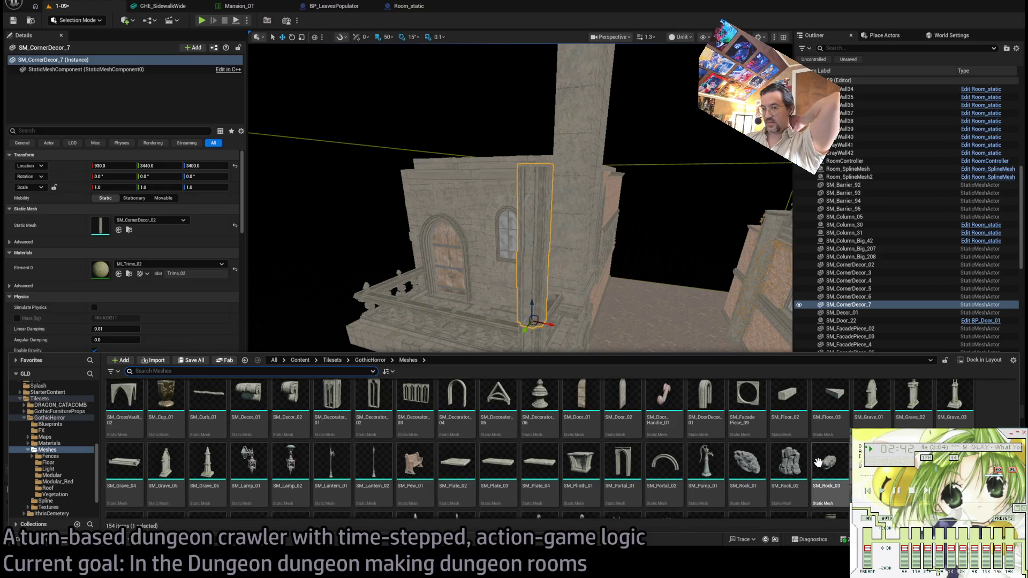
scroll(540, 448, down, 3)
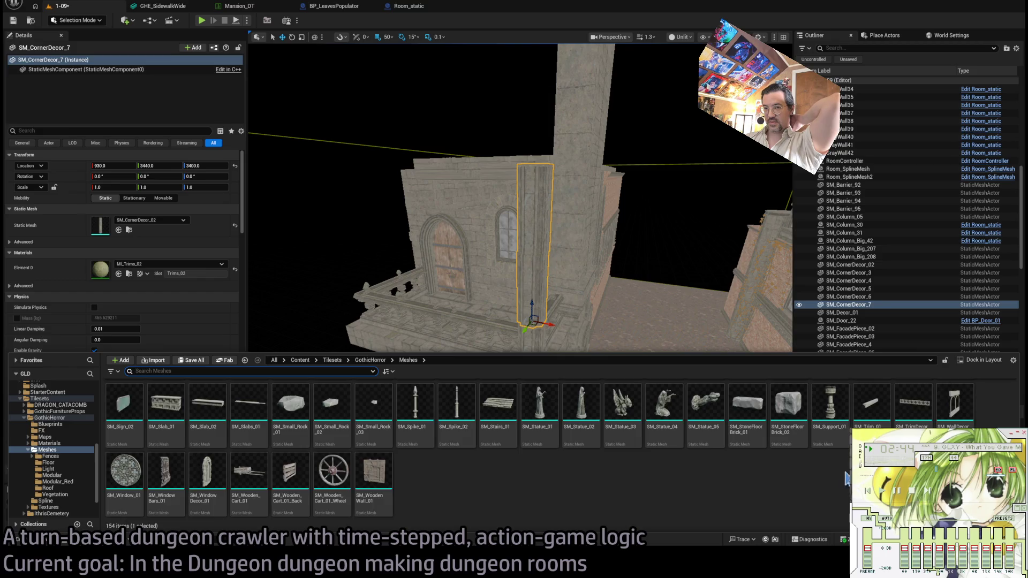
scroll(839, 469, up, 15)
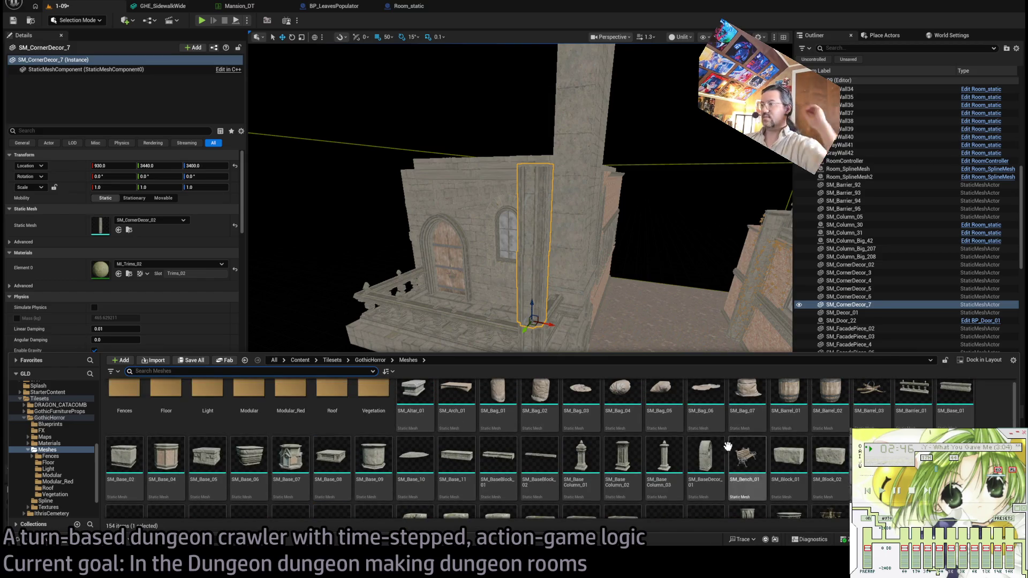
mouse_move(590, 476)
mouse_down()
mouse_move(526, 217)
mouse_move(535, 161)
mouse_up()
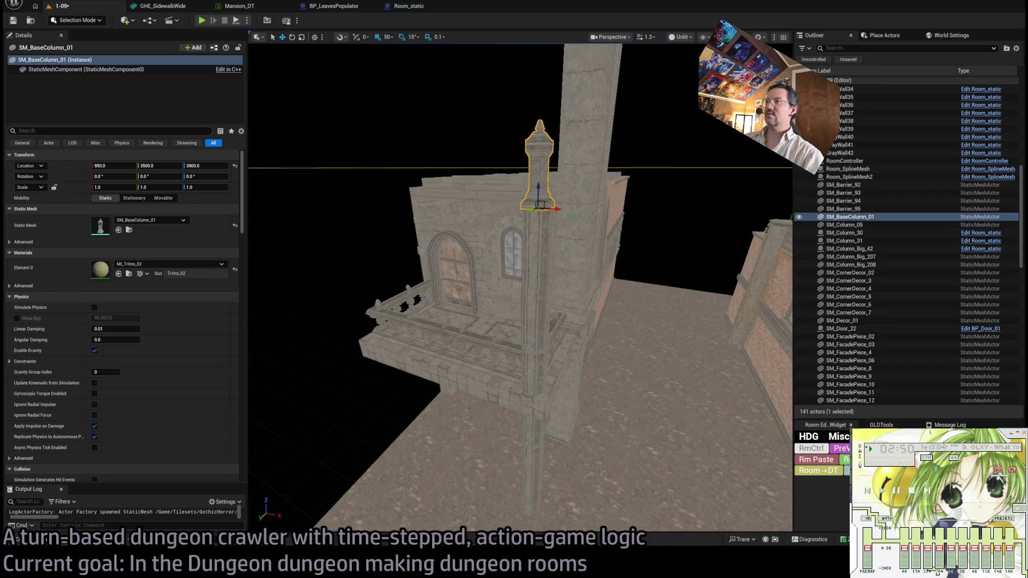
Delete the upper corner decor piece SM_CornerDecor_7 above the column.
key(f)
scroll(482, 289, down, 5)
click(498, 332)
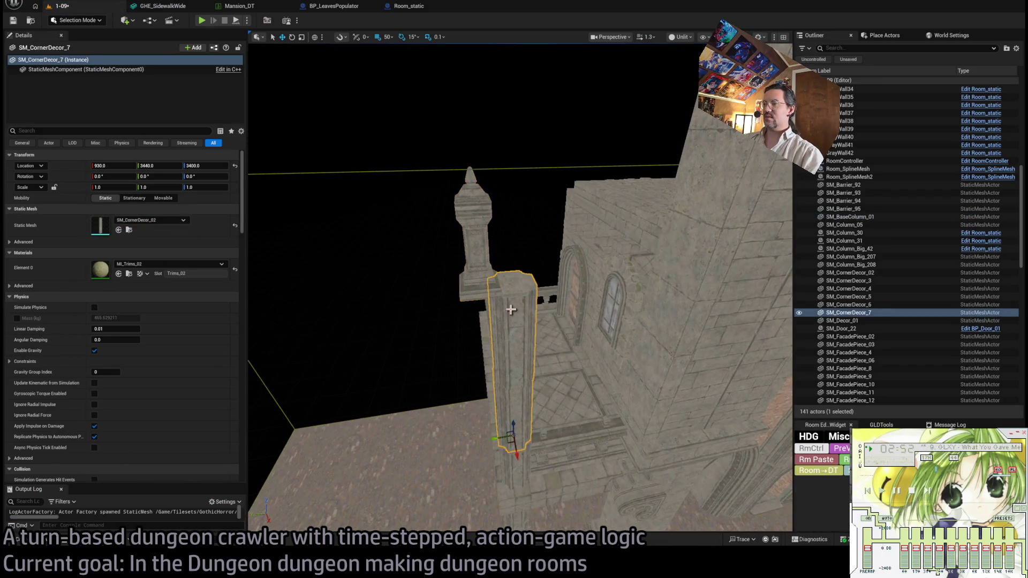
key(Delete)
Lower SM_BaseColumn_01 onto the lower corner pedestal, then nudge it 50 units in Y and Z.
click(479, 278)
drag(479, 278, 501, 476)
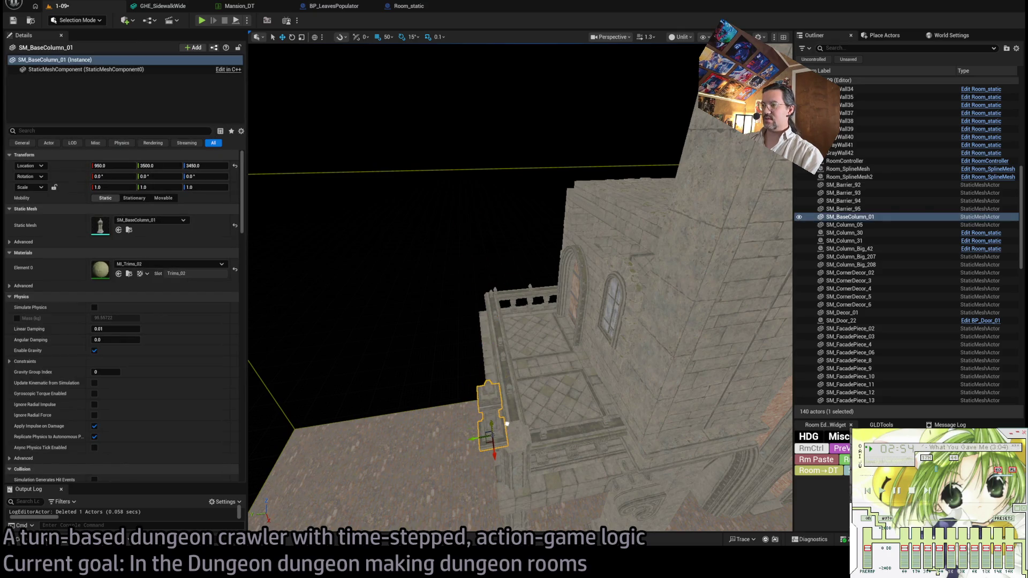
key(f)
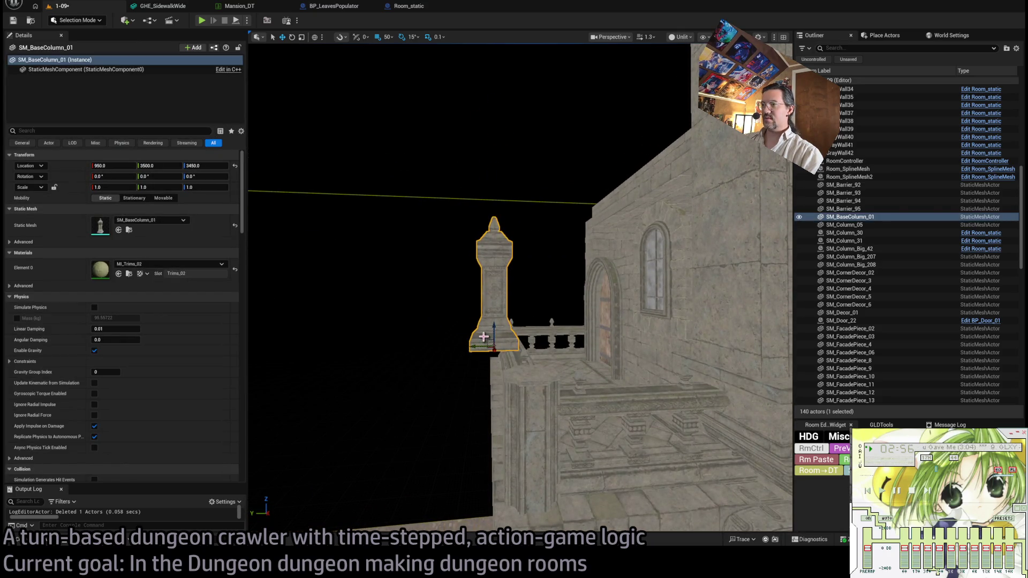
drag(493, 340, 496, 354)
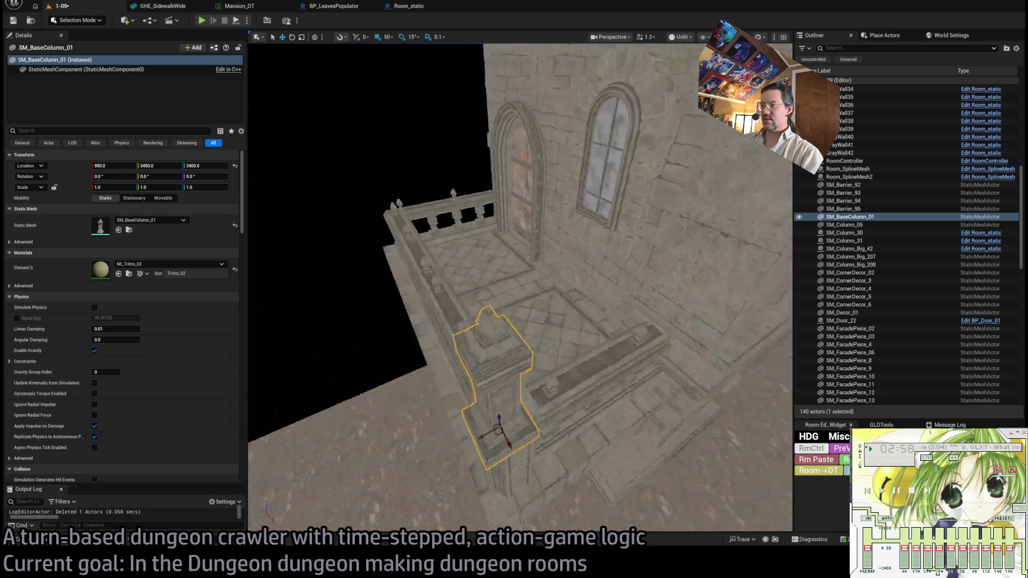
Try SM_BaseColumn_03 and then SM_BaseColumn_02 as the column's mesh.
key(ctrl+space)
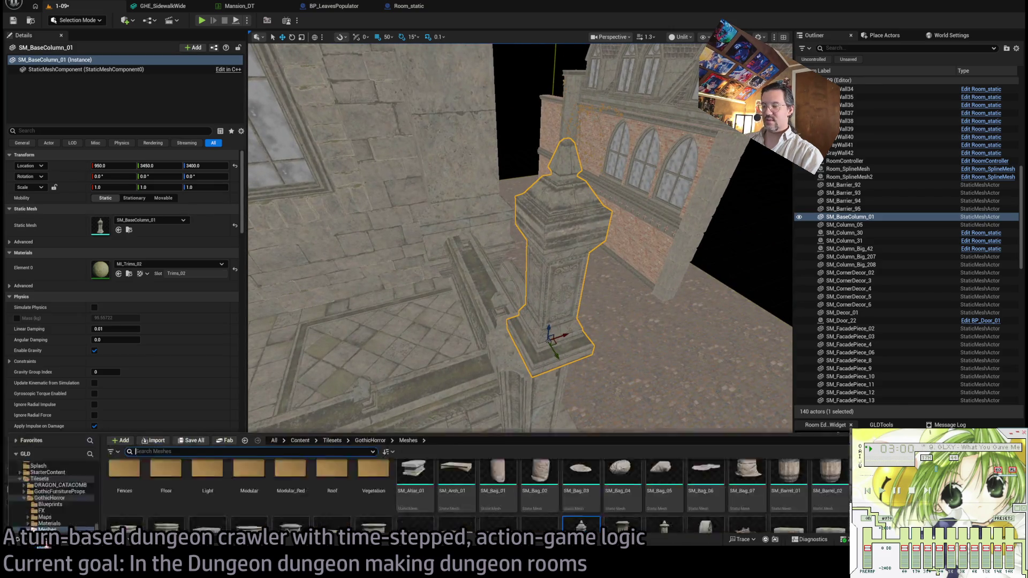
click(664, 447)
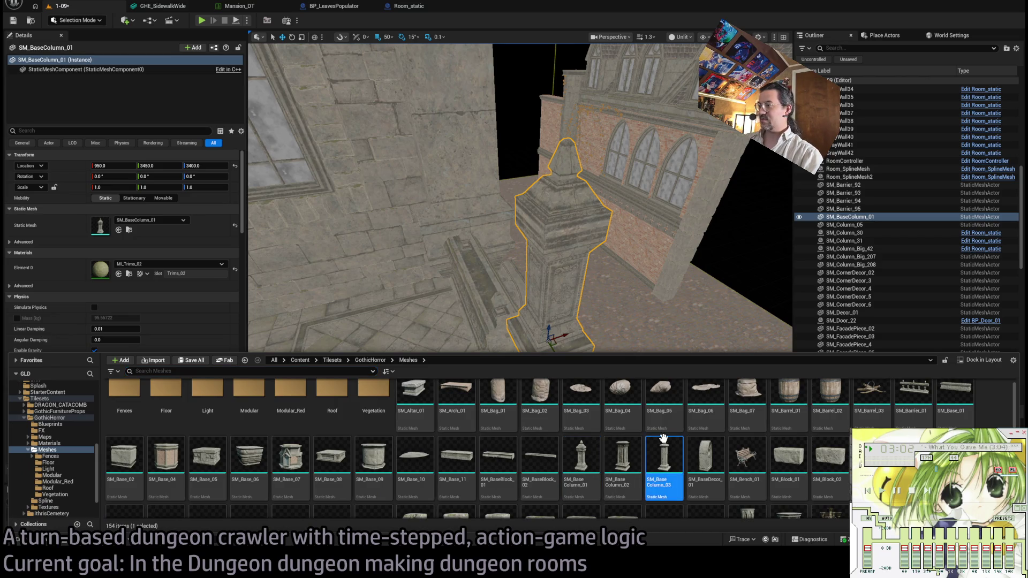
click(118, 230)
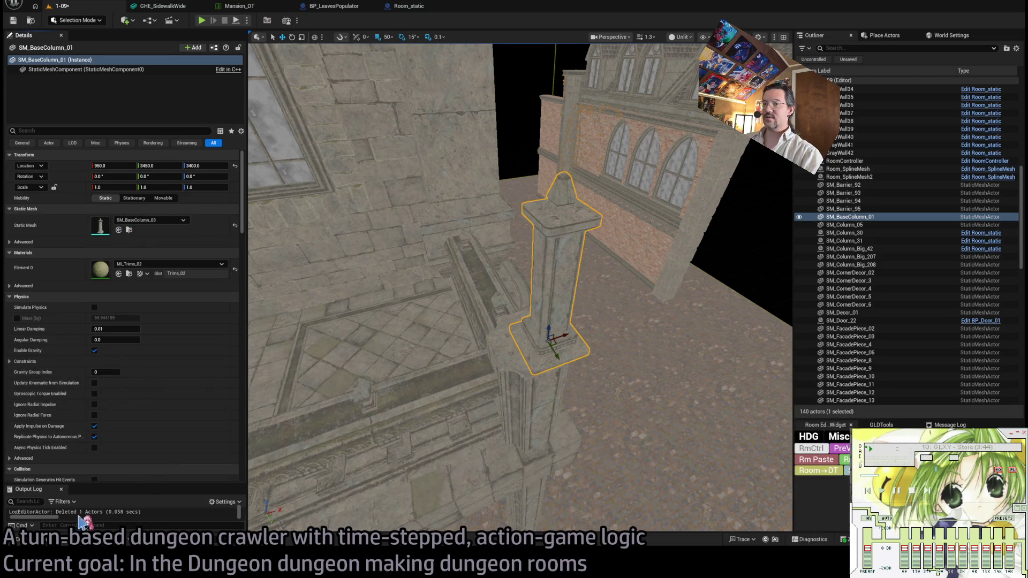
click(51, 544)
click(625, 452)
click(119, 230)
key(f)
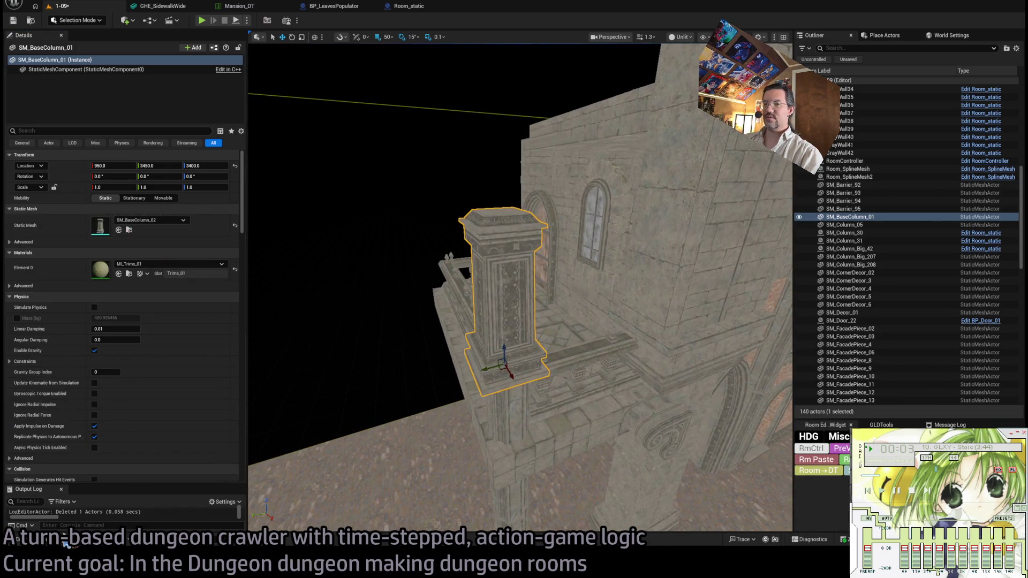
mouse_move(507, 357)
mouse_down()
mouse_move(460, 311)
mouse_move(522, 351)
mouse_up()
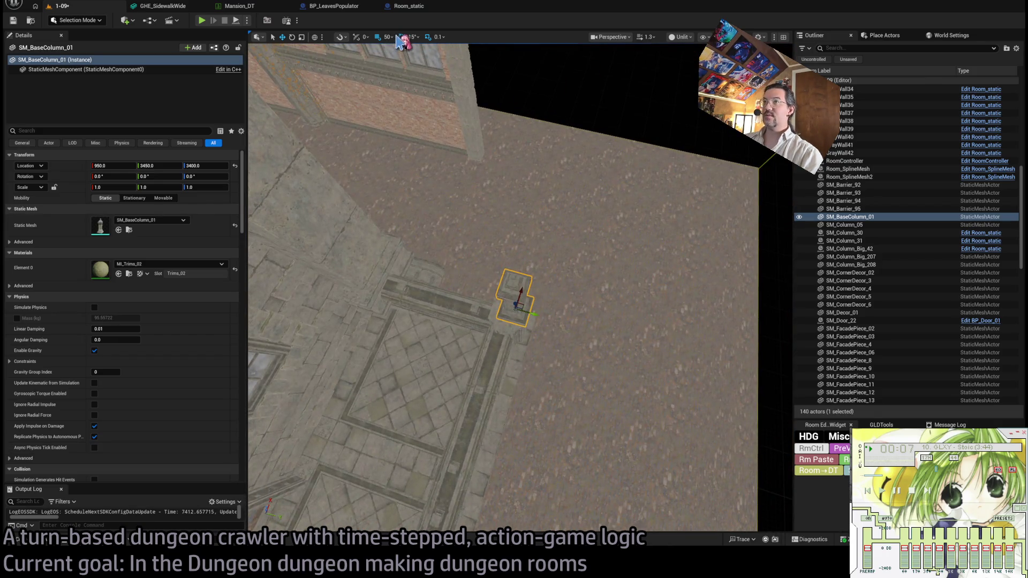
Switch to 5-unit grid snap, shift the column 10 units along Y, and select the pedestal.
key(bracketleft)
key(bracketleft)
scroll(503, 289, up, 3)
mouse_move(522, 324)
mouse_down()
mouse_move(499, 334)
mouse_move(498, 370)
mouse_move(509, 378)
mouse_move(544, 337)
mouse_move(503, 357)
mouse_move(533, 341)
mouse_move(512, 352)
mouse_up()
click(470, 405)
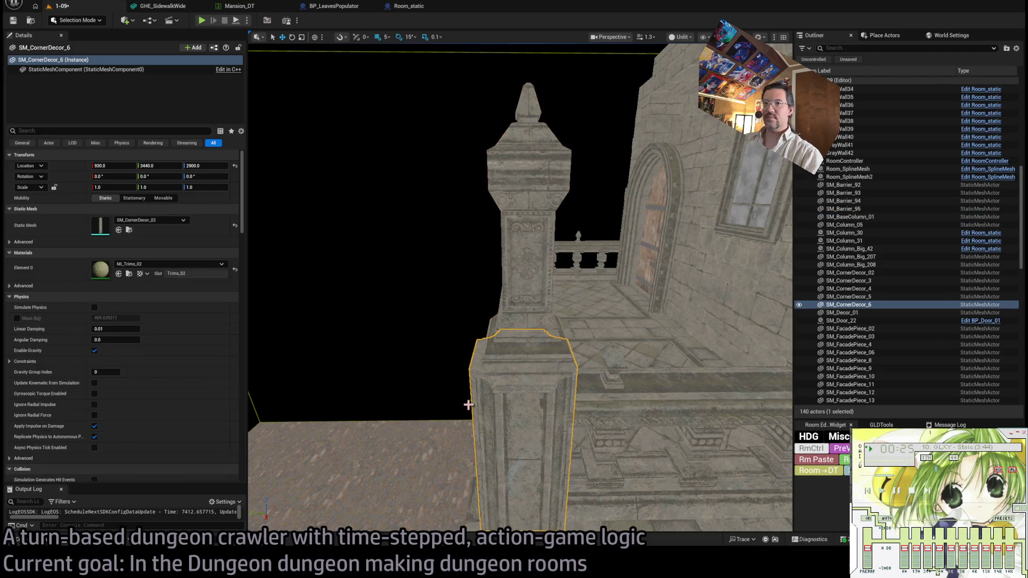
Raise SM_BaseColumn_01 by 5 units to Z 3395, flush on the pedestal.
key(ctrl+z)
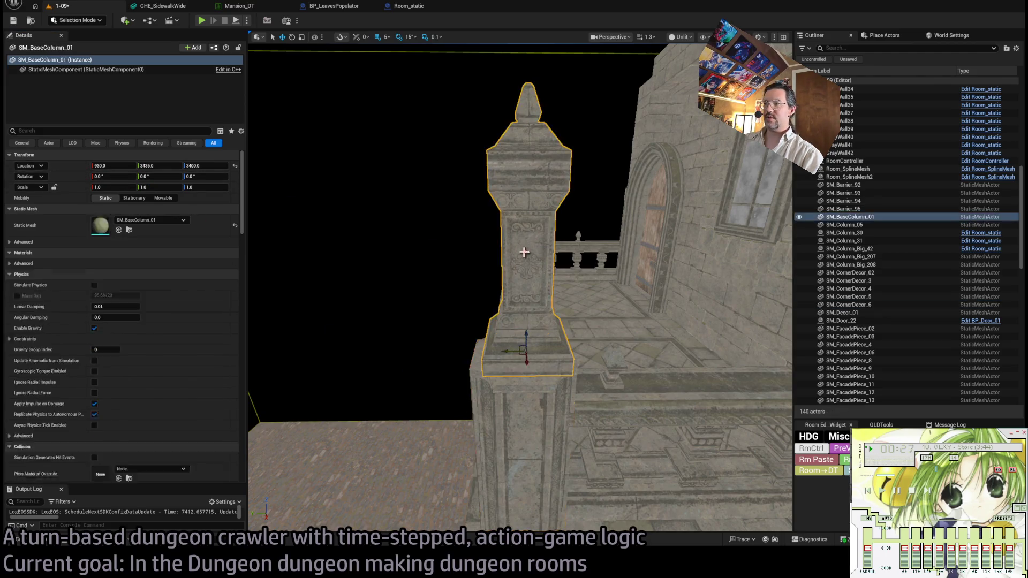
key(f)
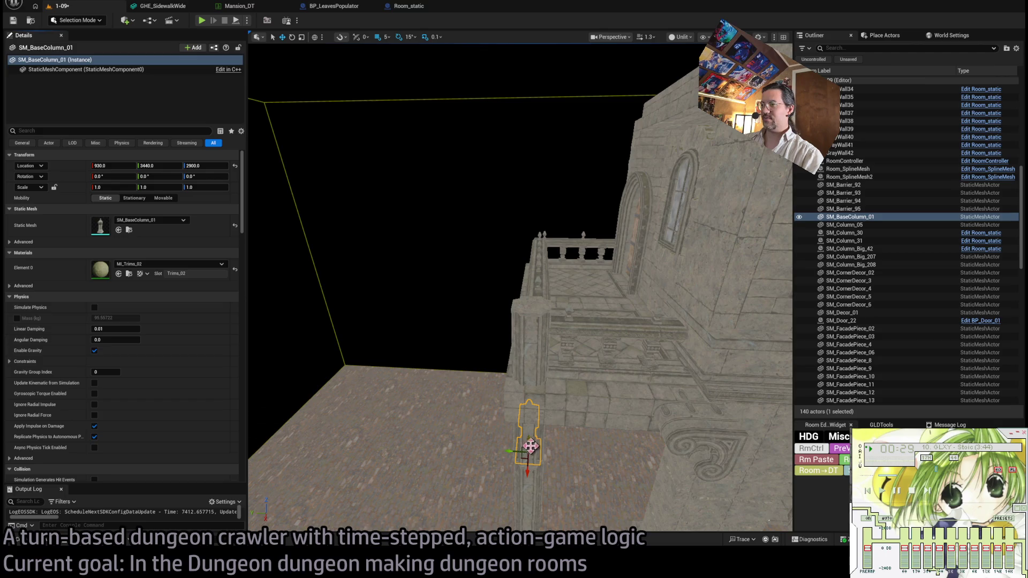
scroll(536, 291, up, 6)
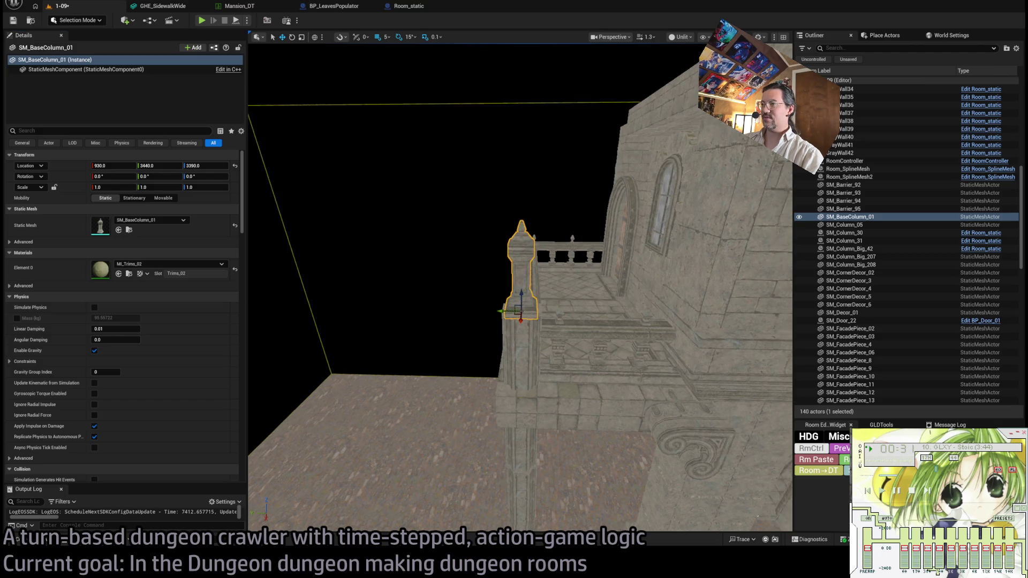
drag(553, 291, 556, 285)
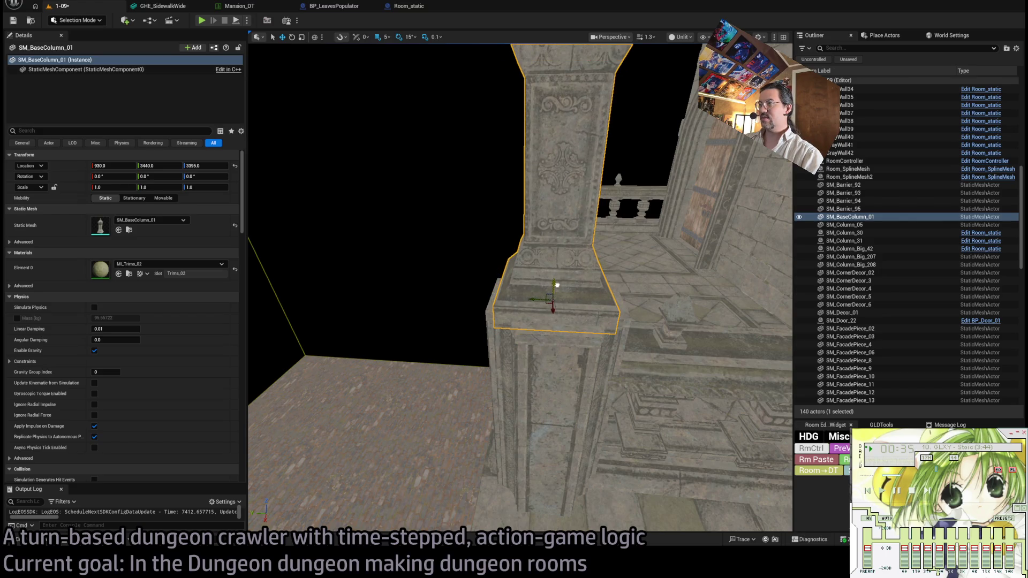
scroll(557, 285, down, 5)
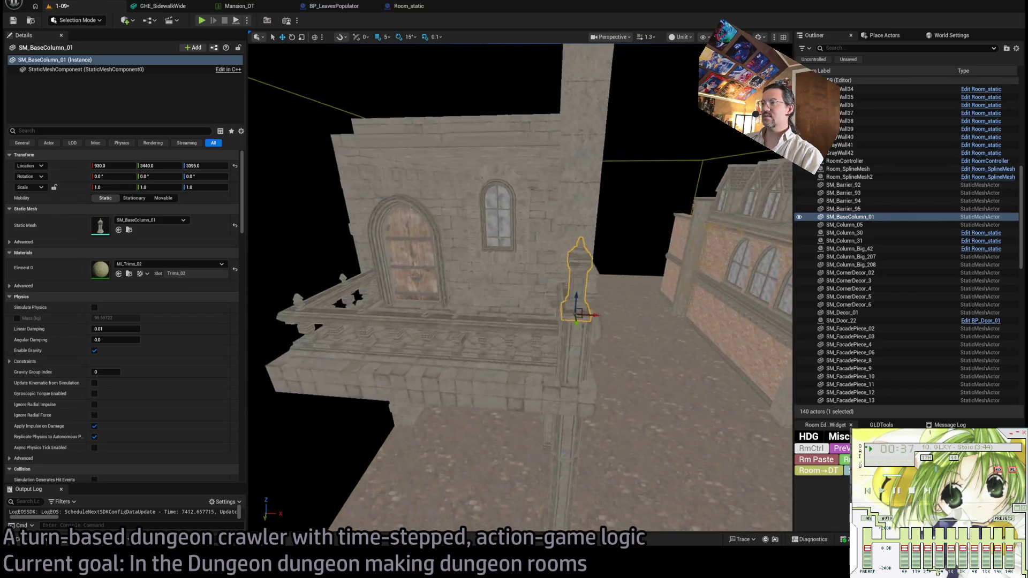
Select the pedestal, the lower corner piece and the floor tile SM_Sidewalk_13.
ctrl+click(552, 380)
ctrl+click(549, 410)
click(528, 359)
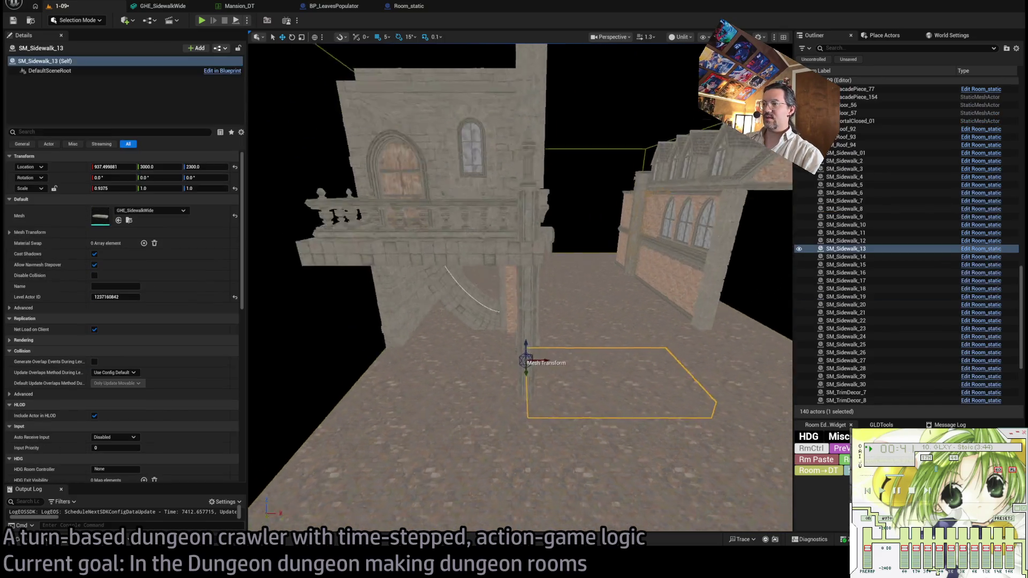
Duplicate the gray wall panel GrayWall15 and set the copy's Z rotation to 0.
scroll(535, 321, up, 5)
drag(381, 382, 407, 381)
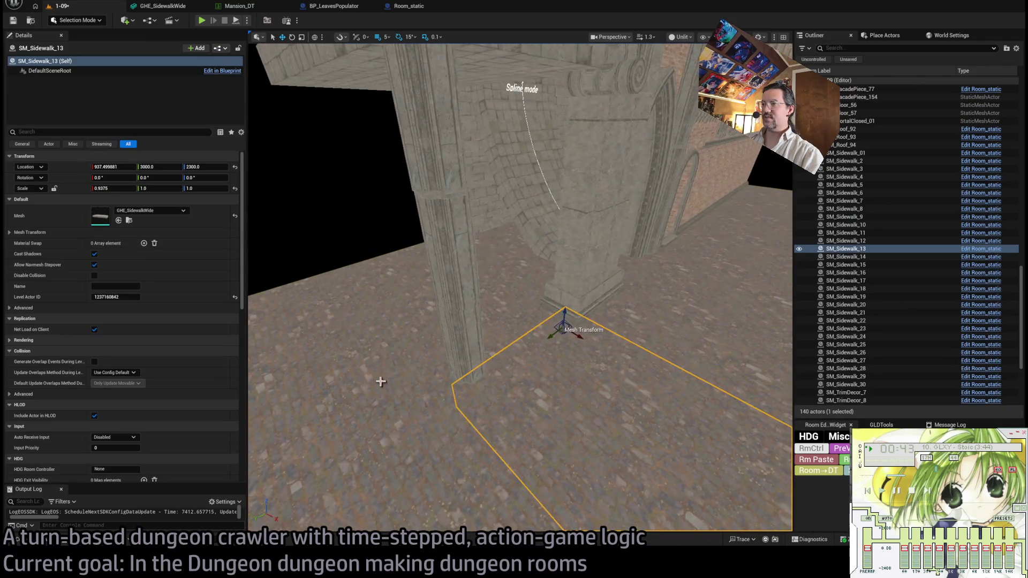
mouse_move(479, 376)
mouse_down()
mouse_move(514, 343)
mouse_move(435, 388)
mouse_up()
click(407, 315)
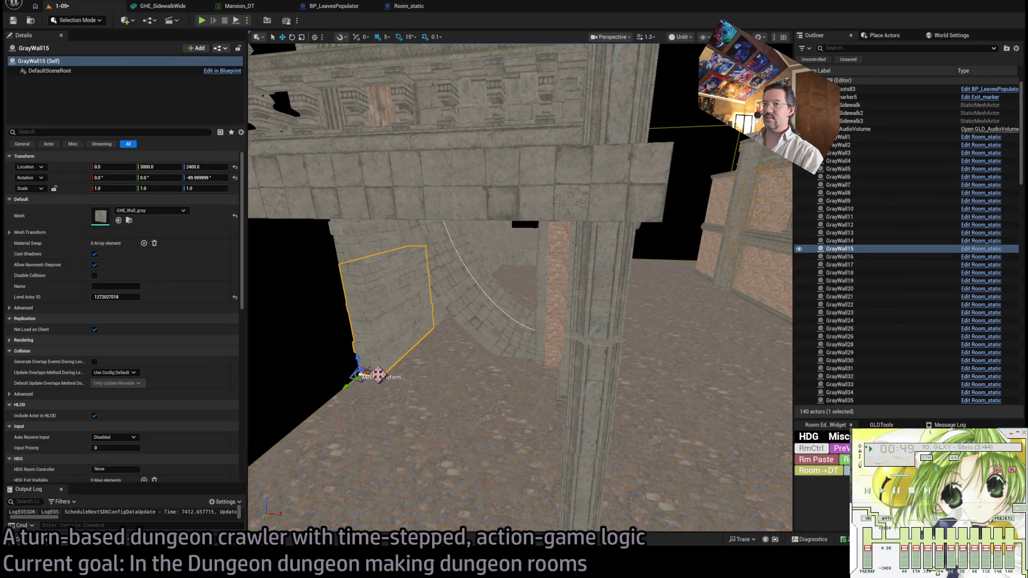
drag(382, 380, 378, 380)
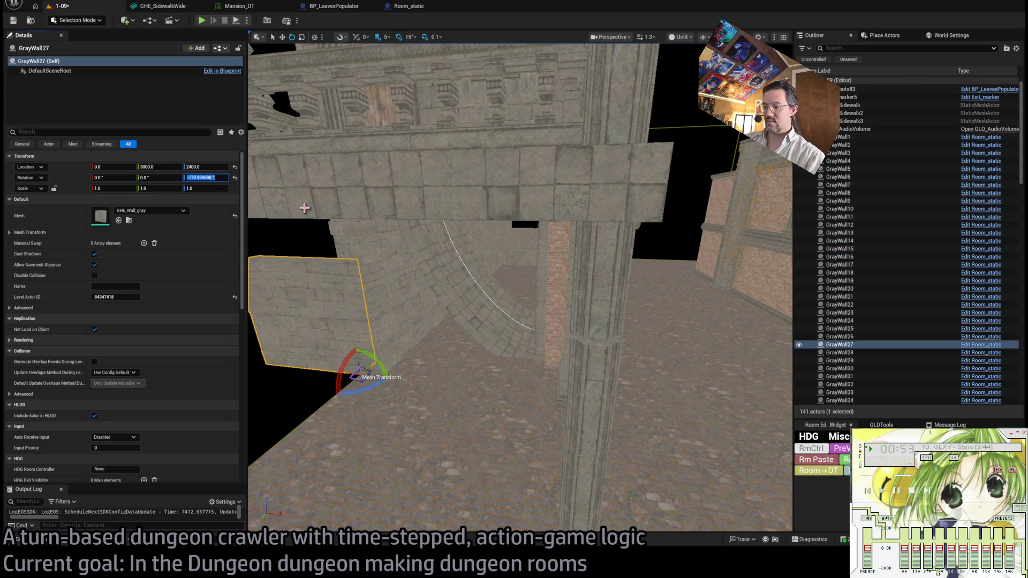
text(0)
key(Return)
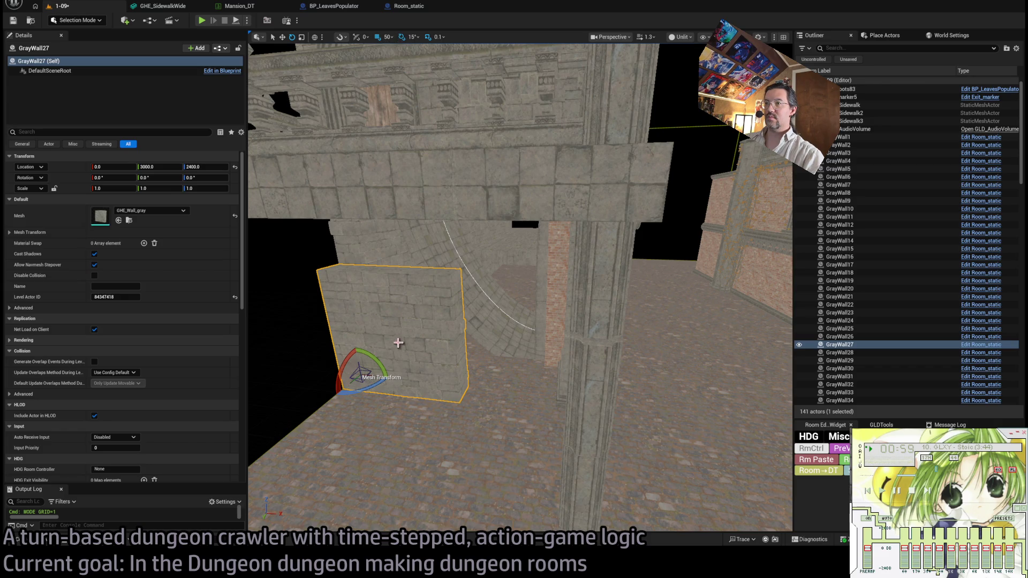
Move the wall copy to 100, 2900, 2400, remove an extra copy, and stretch it to 1.6× width.
mouse_move(358, 372)
mouse_down()
mouse_move(281, 402)
mouse_move(390, 360)
mouse_move(535, 356)
mouse_move(500, 356)
mouse_move(526, 355)
mouse_up()
key(Delete)
drag(509, 322, 543, 321)
drag(433, 399, 541, 399)
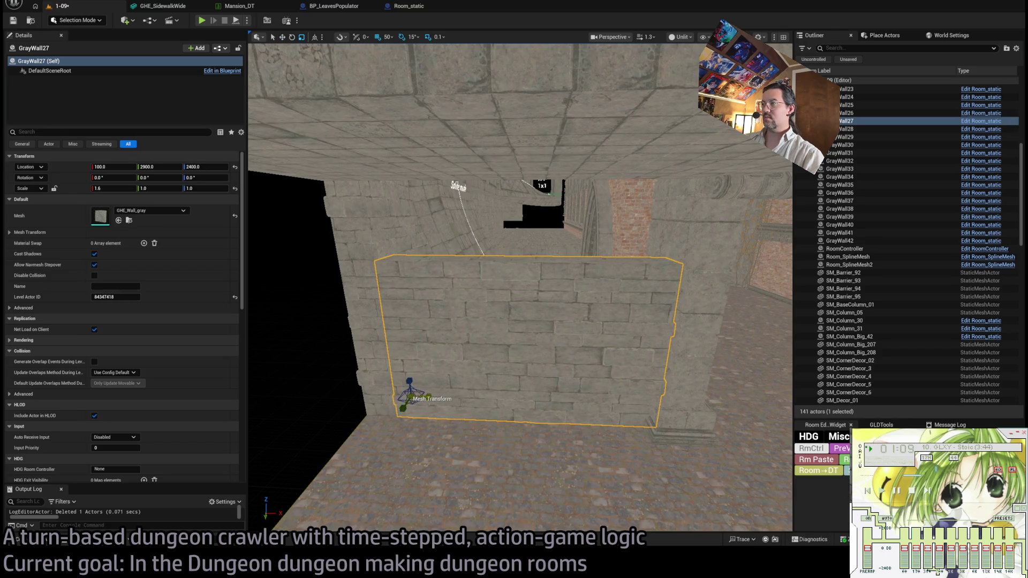
Duplicate the wall panel higher up at Z 2900.
mouse_move(410, 382)
mouse_down()
mouse_move(374, 370)
mouse_move(407, 375)
mouse_up()
drag(518, 302, 518, 303)
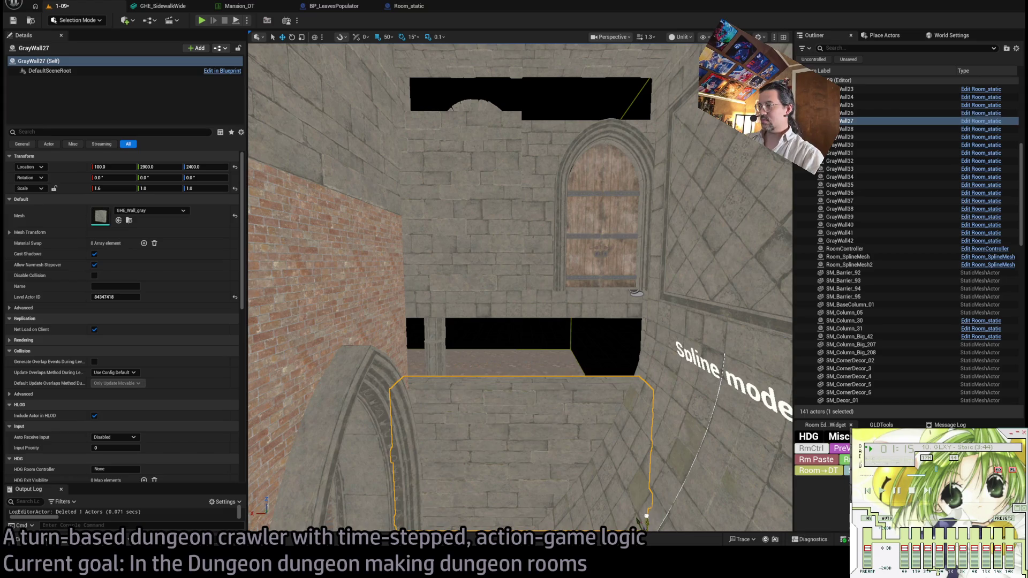
drag(646, 515, 642, 373)
Set the wall copy's scale to 0.6, after trying 1 and 0.5.
click(112, 189)
text(1)
key(Return)
text(0.5)
key(Return)
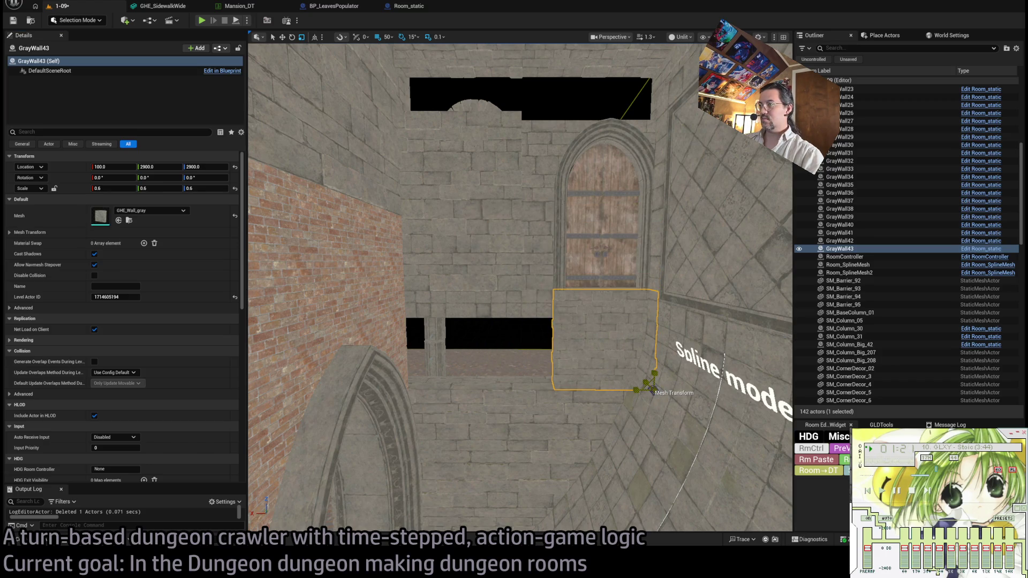
text(0.6)
key(Return)
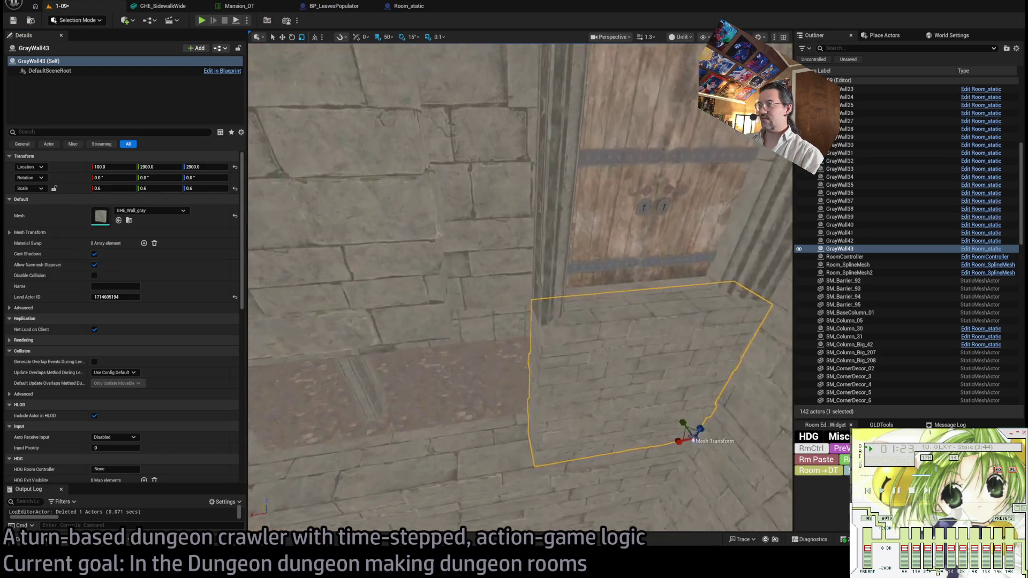
Move GrayWall43 along X to 600, duplicate it to its left, and shift both panels left.
scroll(628, 335, down, 3)
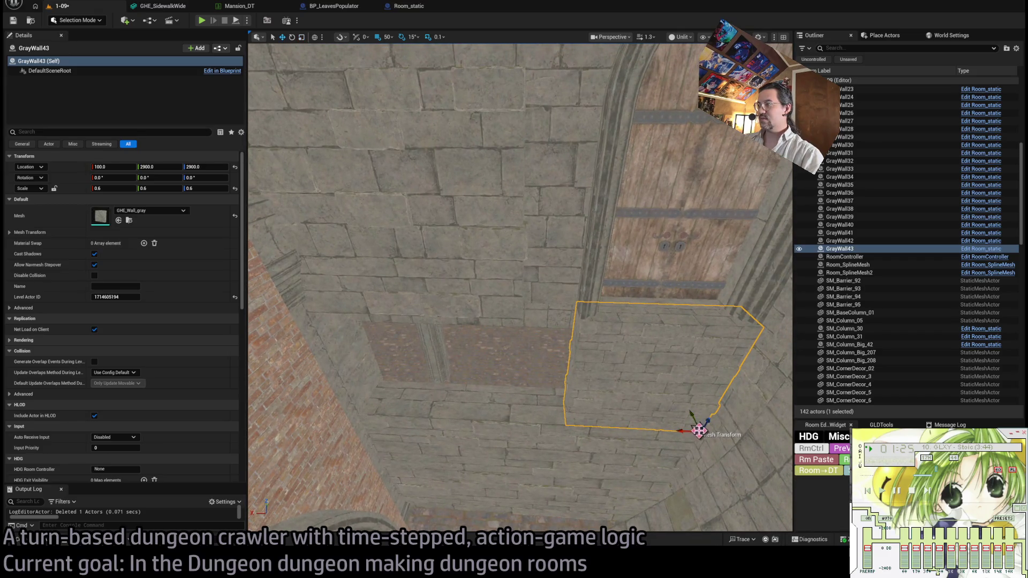
drag(683, 432, 464, 417)
drag(467, 414, 456, 433)
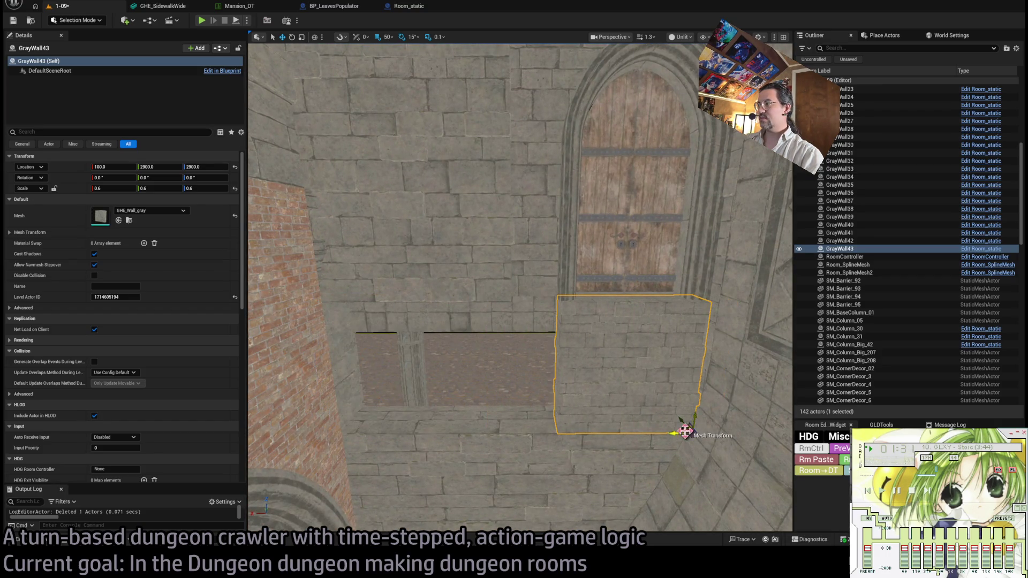
alt+drag(677, 434, 536, 425)
ctrl+click(597, 382)
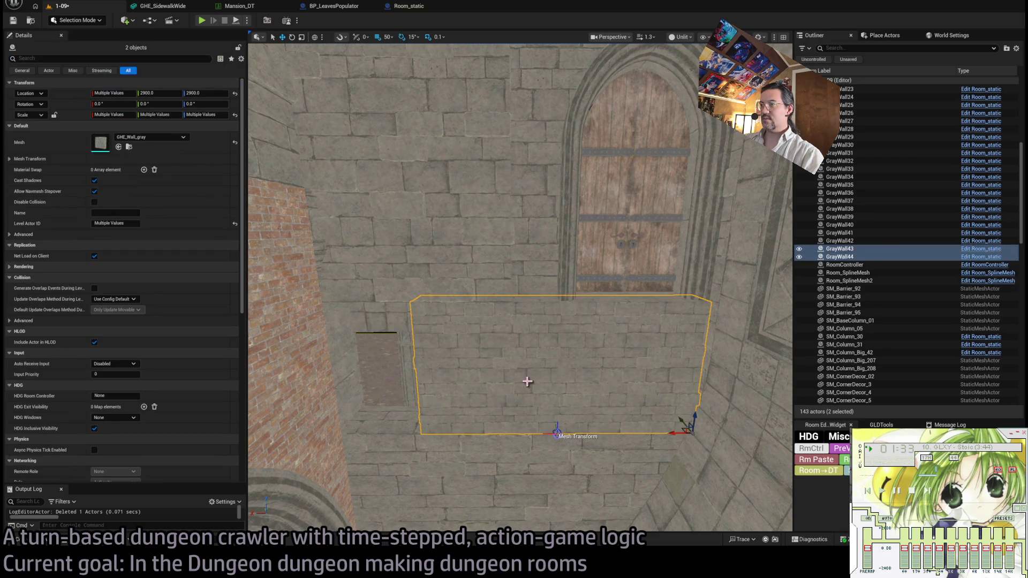
drag(676, 435, 666, 432)
Place an SM_Base_09 base near the balcony walls and move it along X to 950.
drag(543, 358, 543, 358)
mouse_move(341, 450)
mouse_down()
mouse_move(631, 420)
mouse_move(523, 478)
mouse_move(589, 469)
mouse_up()
key(ctrl+space)
scroll(699, 478, down, 1)
scroll(560, 431, down, 3)
drag(561, 422, 484, 415)
Swap the column's SM_Base_09 base mesh, trying SM_Base_07 before settling on SM_Base_06.
click(449, 342)
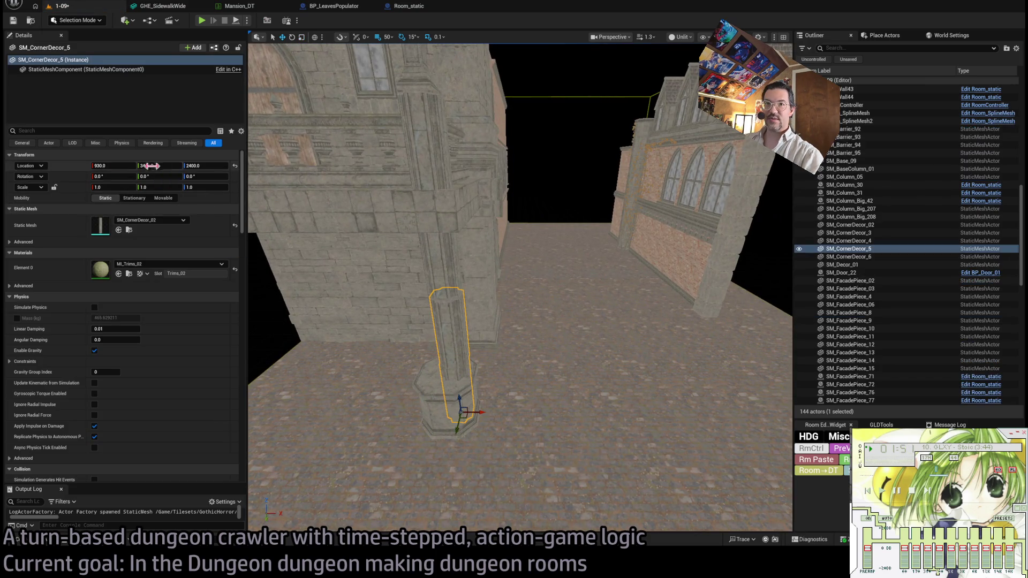
click(456, 409)
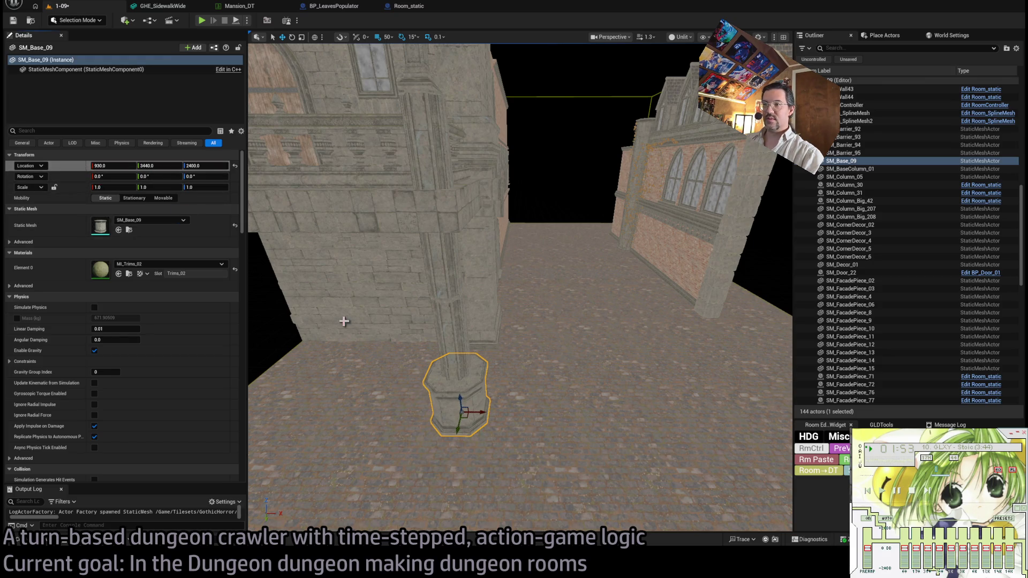
click(51, 541)
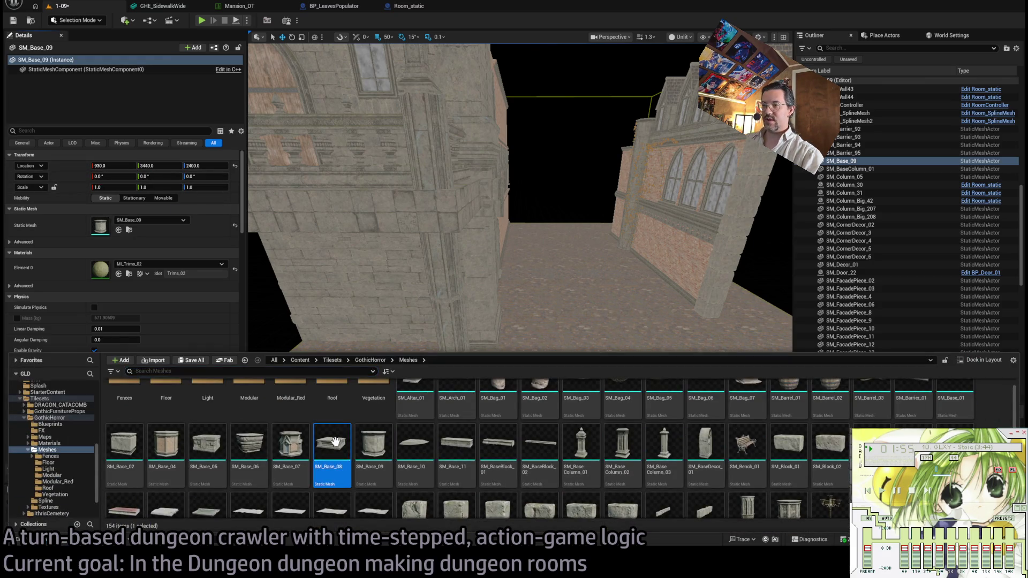
click(187, 217)
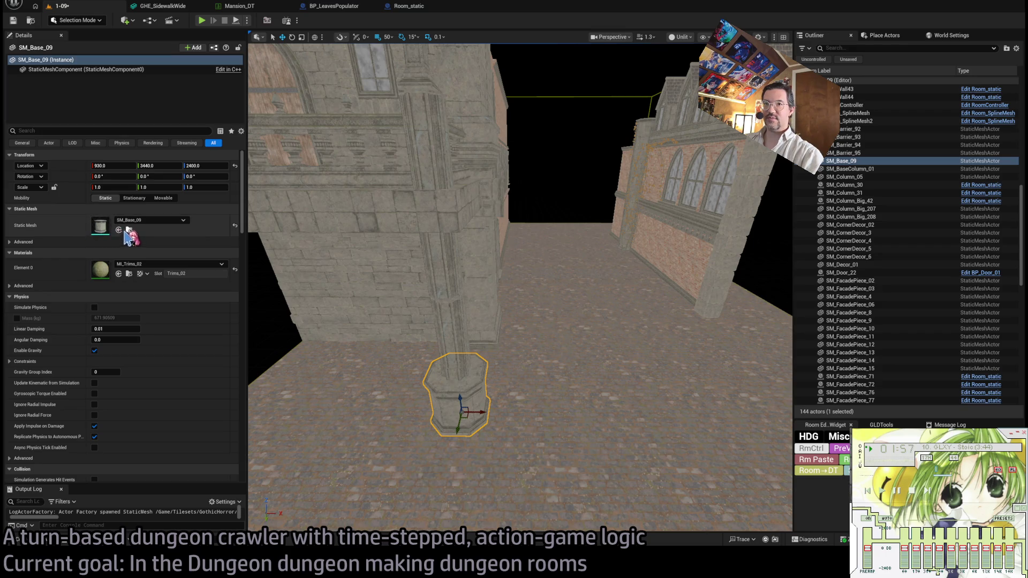
click(119, 230)
click(46, 541)
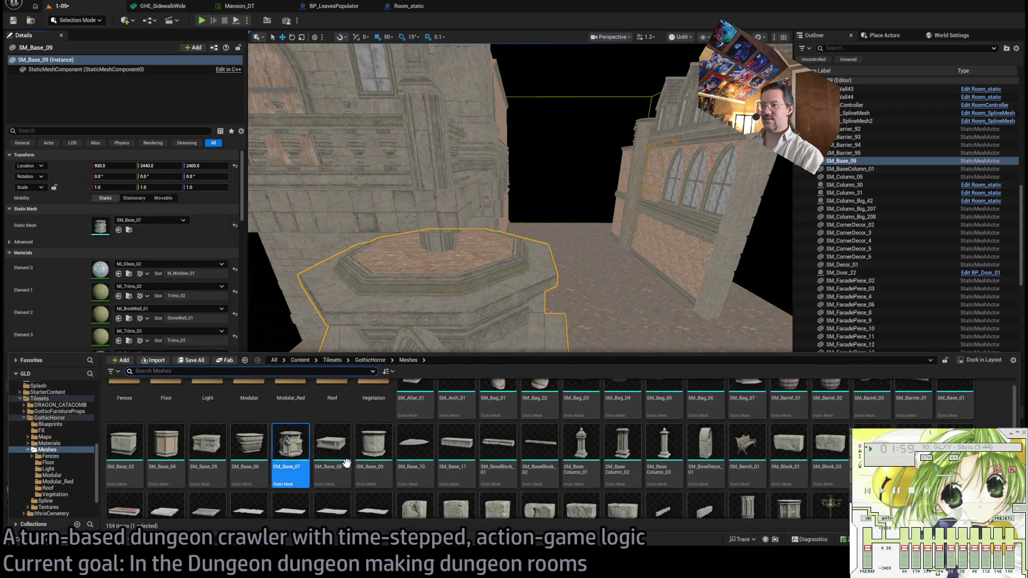
click(253, 449)
click(119, 231)
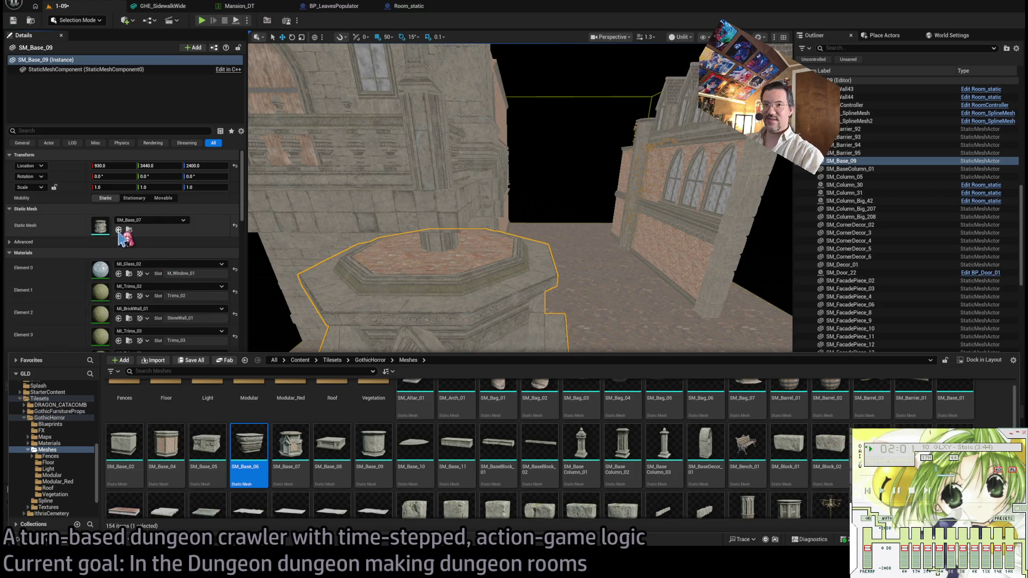
mouse_move(413, 400)
mouse_down()
mouse_move(364, 391)
mouse_move(375, 390)
mouse_up()
ctrl+click(491, 370)
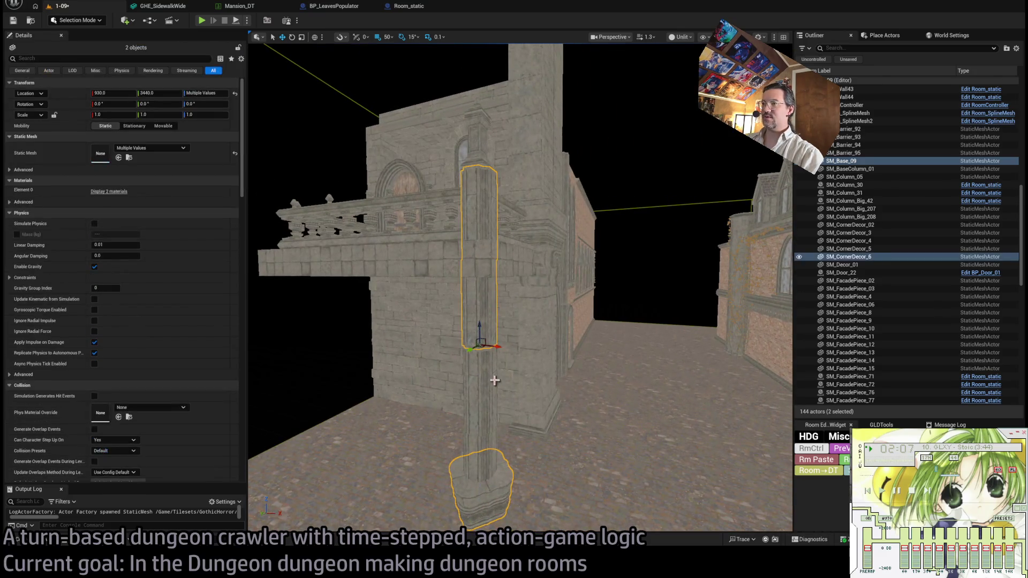
Copy the column and base along the balcony, and copy GrayWall43–44 up to Z 3700.
mouse_move(536, 289)
mouse_down()
mouse_move(599, 248)
mouse_move(396, 261)
mouse_up()
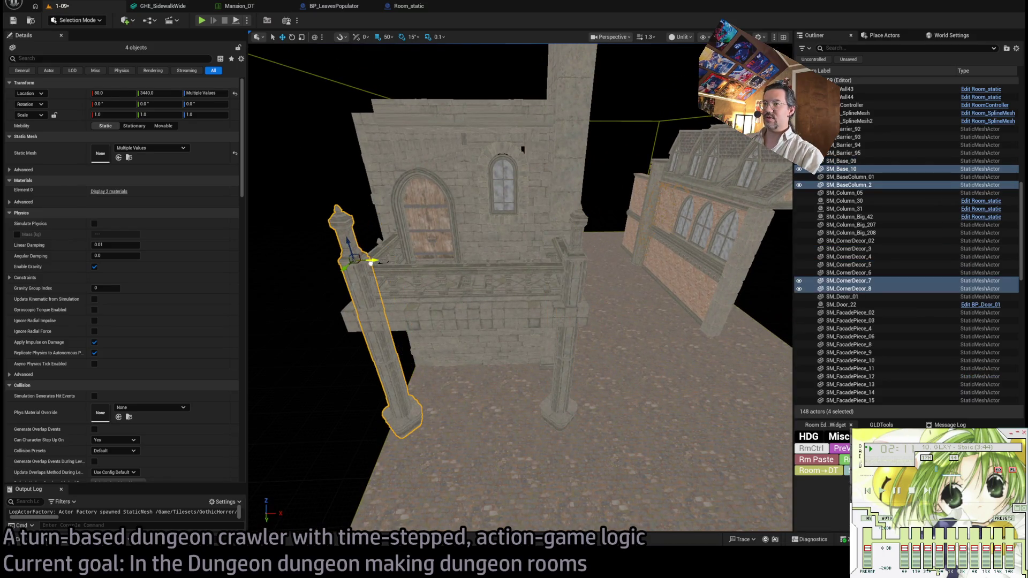
key(f)
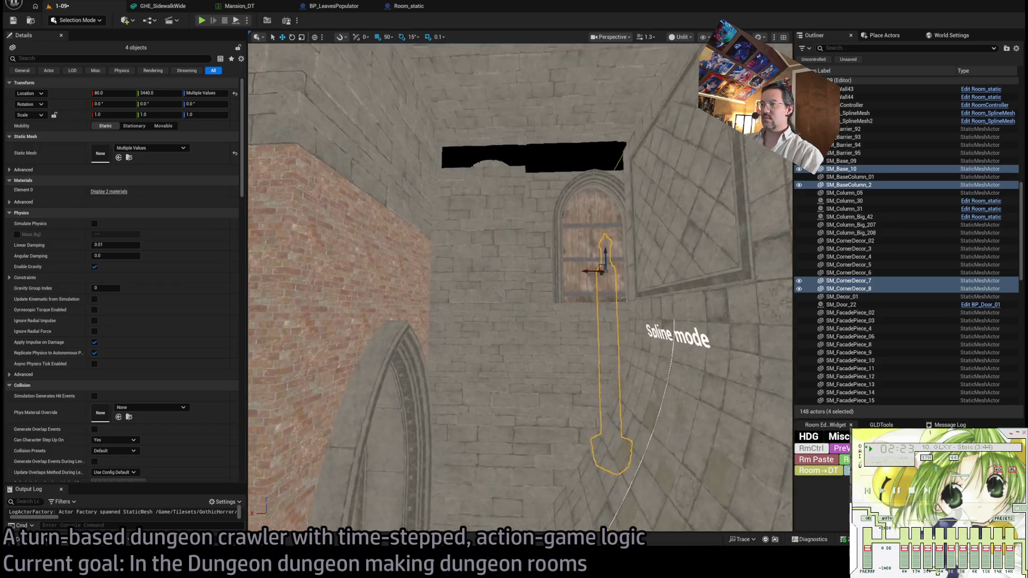
click(577, 370)
ctrl+click(555, 410)
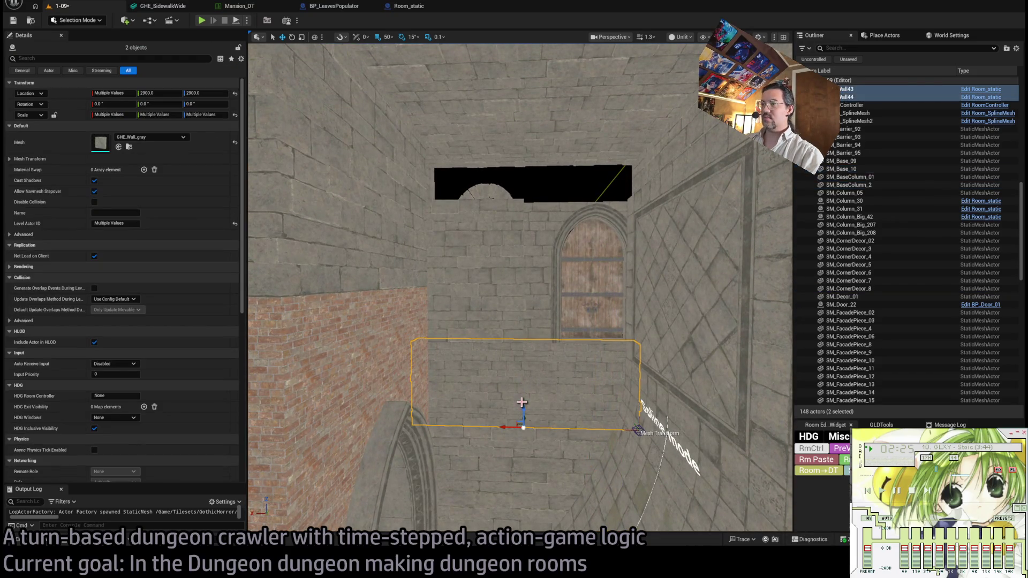
mouse_move(524, 415)
mouse_down()
mouse_move(524, 186)
mouse_move(523, 211)
mouse_up()
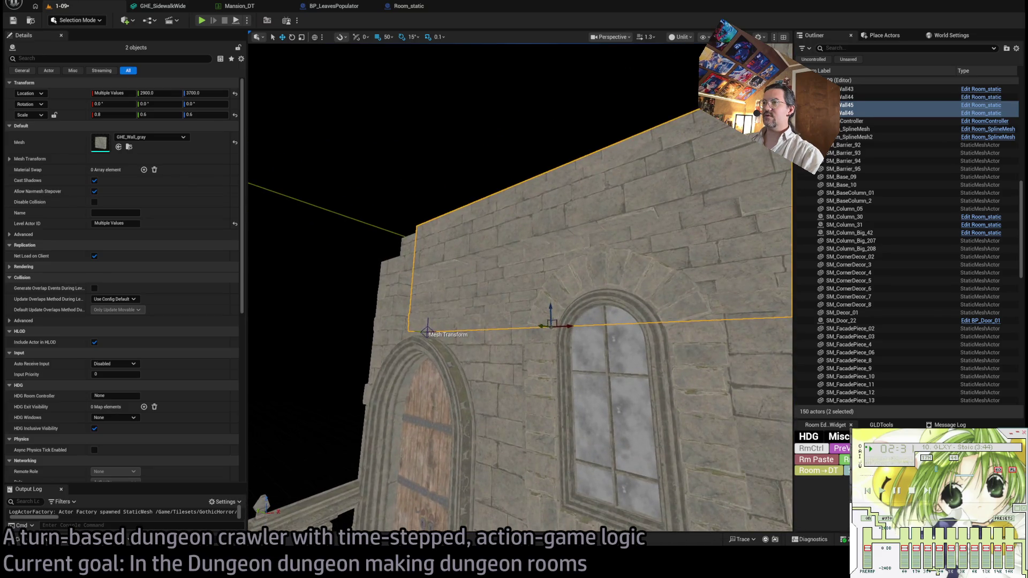
Select GrayWall41, fly around the building, then frame SM_Column_05 and open the GothicHorror Meshes library.
click(542, 227)
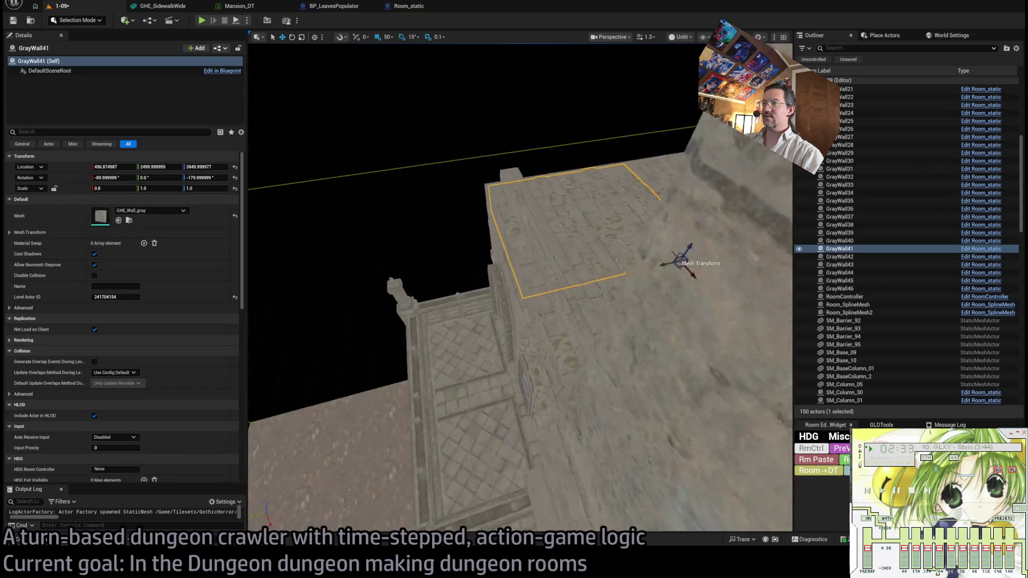
drag(624, 237, 624, 238)
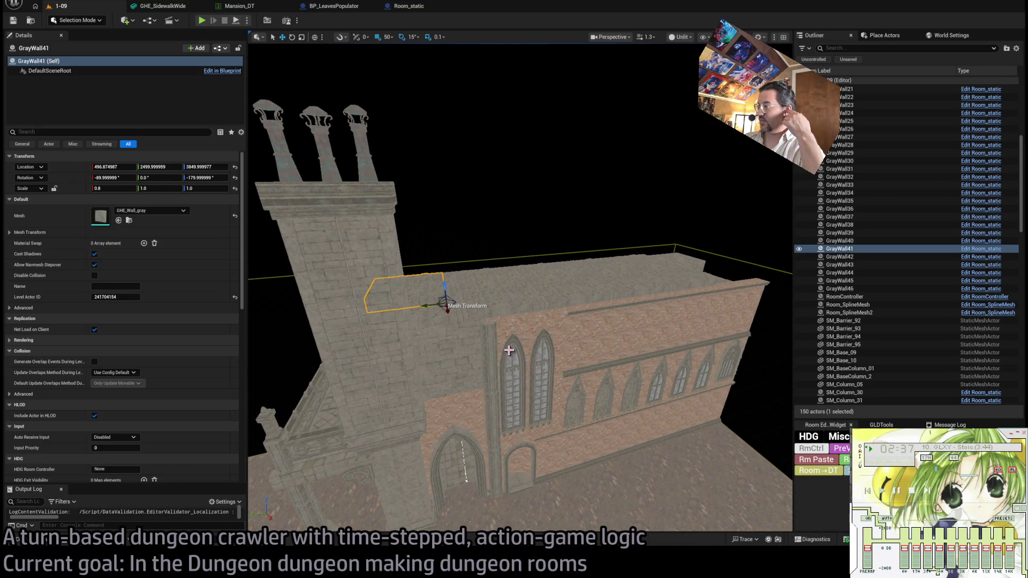
mouse_move(510, 351)
mouse_down()
mouse_move(491, 376)
mouse_move(504, 362)
mouse_up()
click(478, 280)
key(f)
click(47, 541)
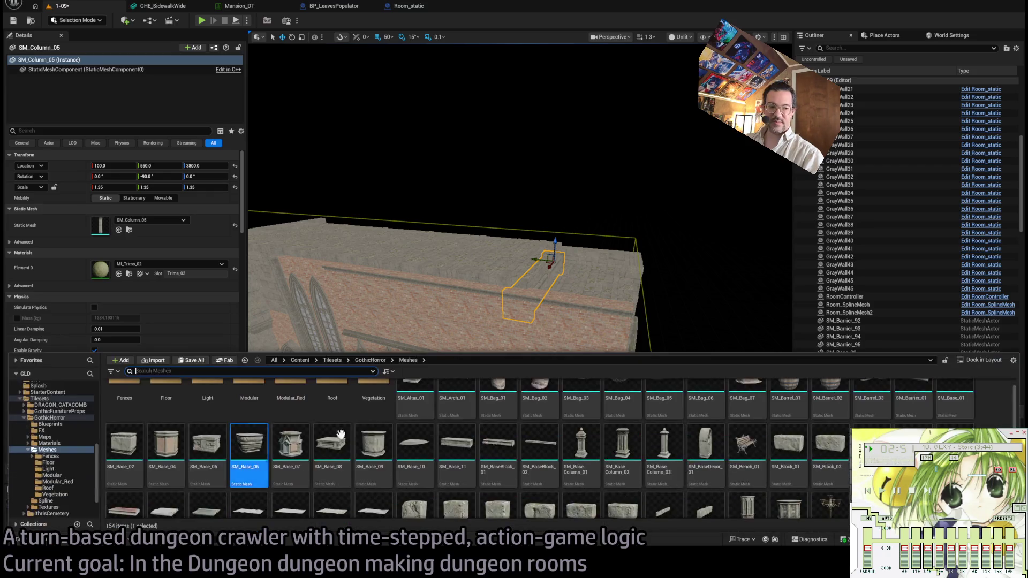
Place SM_Roof_01 from the Roof folder on the flat roof, turned 180°, at Y 500.
scroll(551, 462, down, 2)
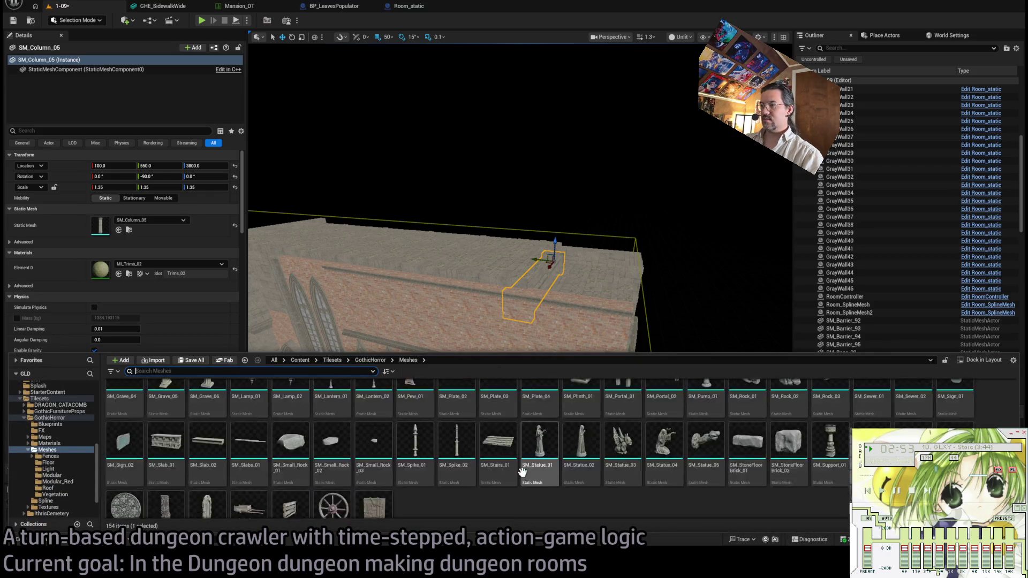
scroll(517, 471, up, 3)
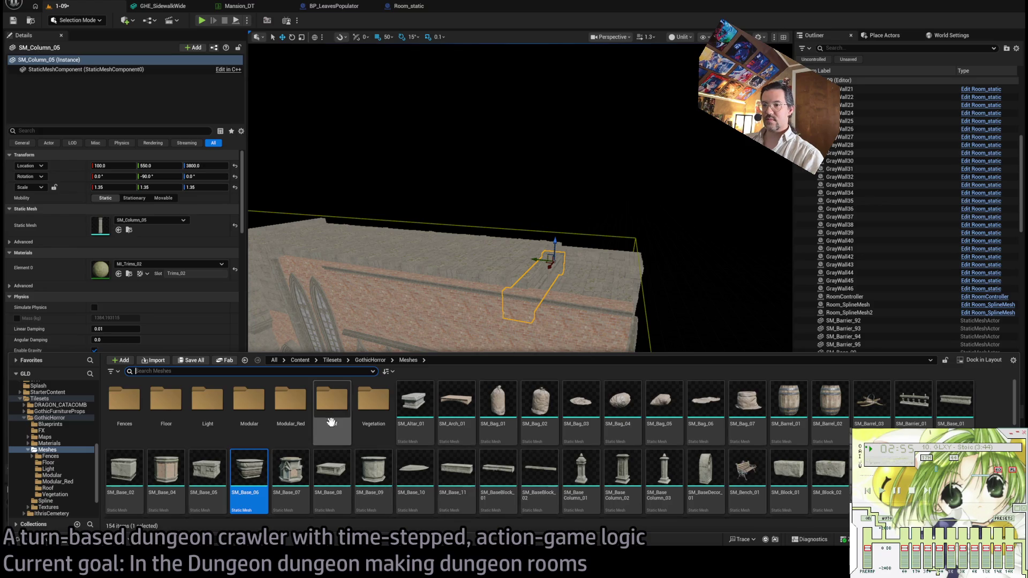
double_click(332, 401)
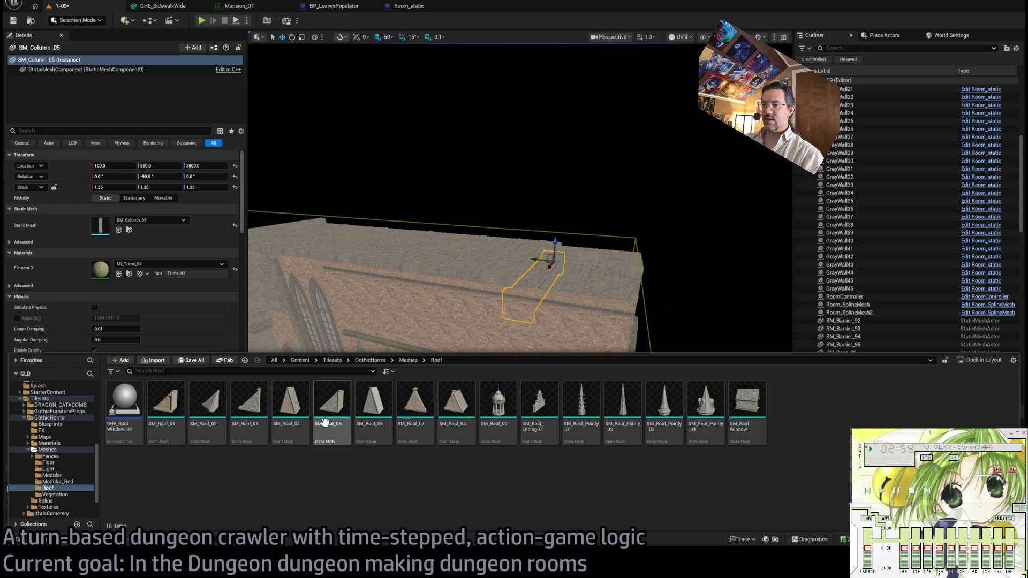
mouse_move(166, 399)
mouse_down()
mouse_move(541, 249)
mouse_move(510, 302)
mouse_up()
mouse_move(556, 264)
mouse_down()
mouse_move(538, 267)
mouse_move(562, 271)
mouse_move(577, 248)
mouse_move(466, 247)
mouse_move(434, 305)
mouse_move(375, 348)
mouse_move(387, 321)
mouse_move(390, 348)
mouse_move(415, 338)
mouse_up()
key(w)
drag(285, 325, 318, 327)
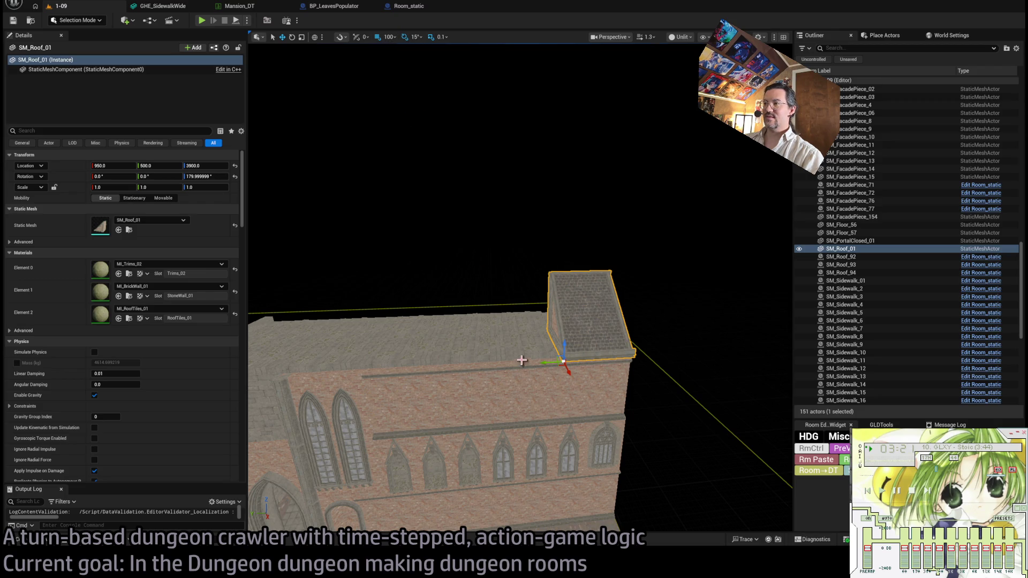
Copy SM_Roof_01 repeatedly along Y, doubling the selection each time, to cover the building.
alt+drag(548, 363, 469, 364)
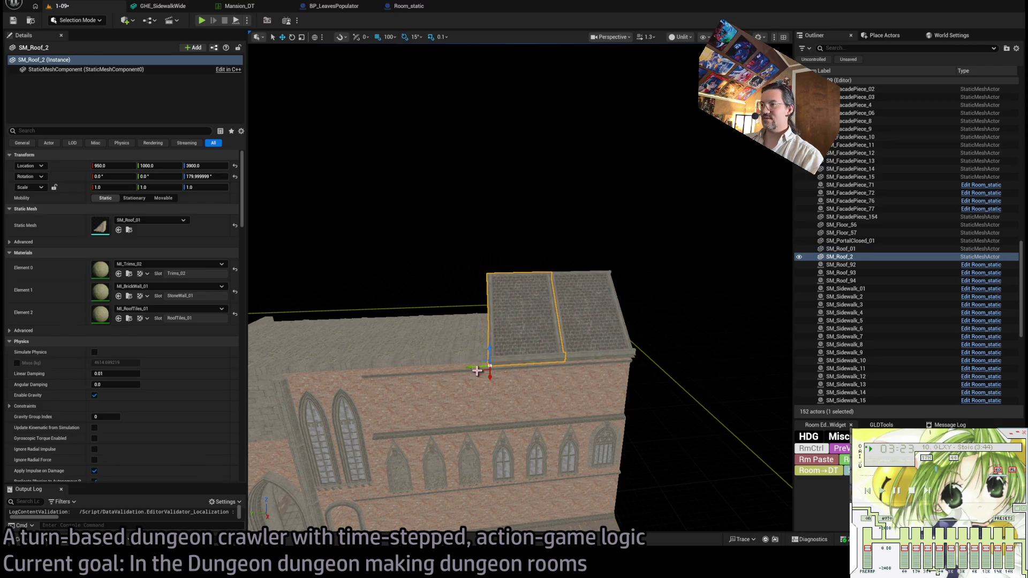
ctrl+click(572, 317)
mouse_move(558, 362)
alt+mouse_down()
mouse_move(391, 366)
mouse_move(405, 366)
alt+mouse_up()
scroll(433, 490, up, 5)
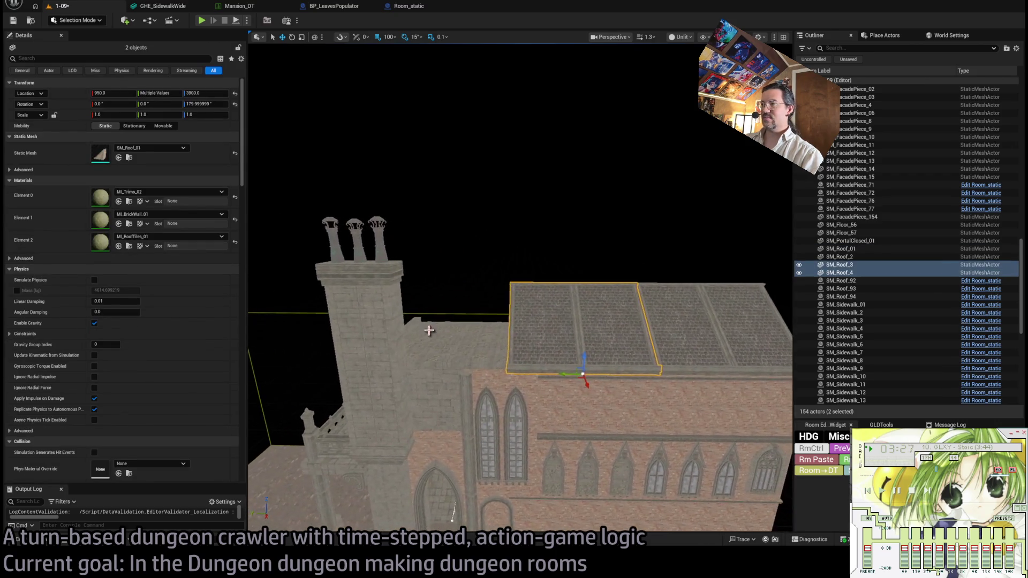
alt+drag(562, 374, 407, 374)
scroll(459, 350, up, 2)
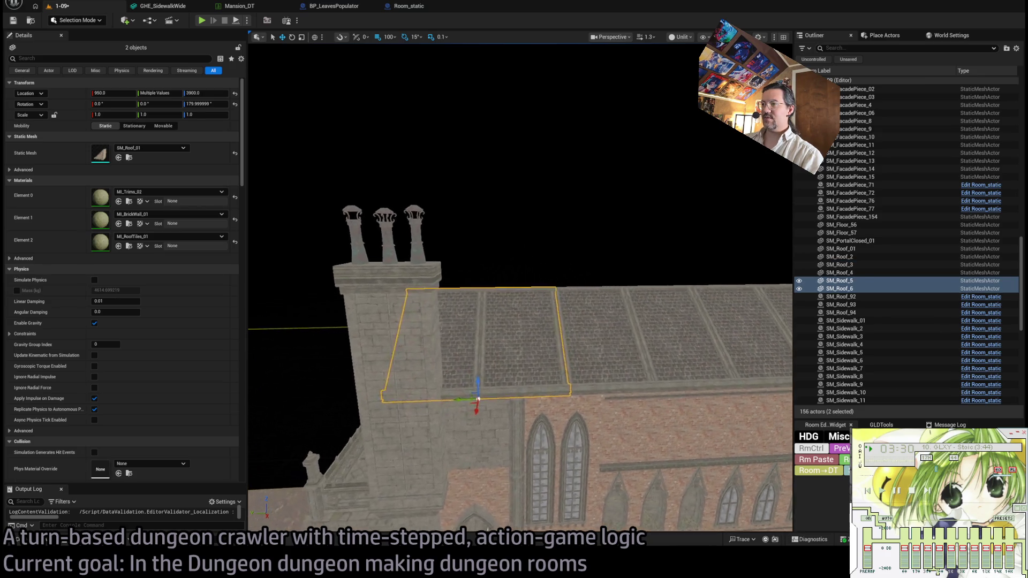
scroll(440, 515, down, 2)
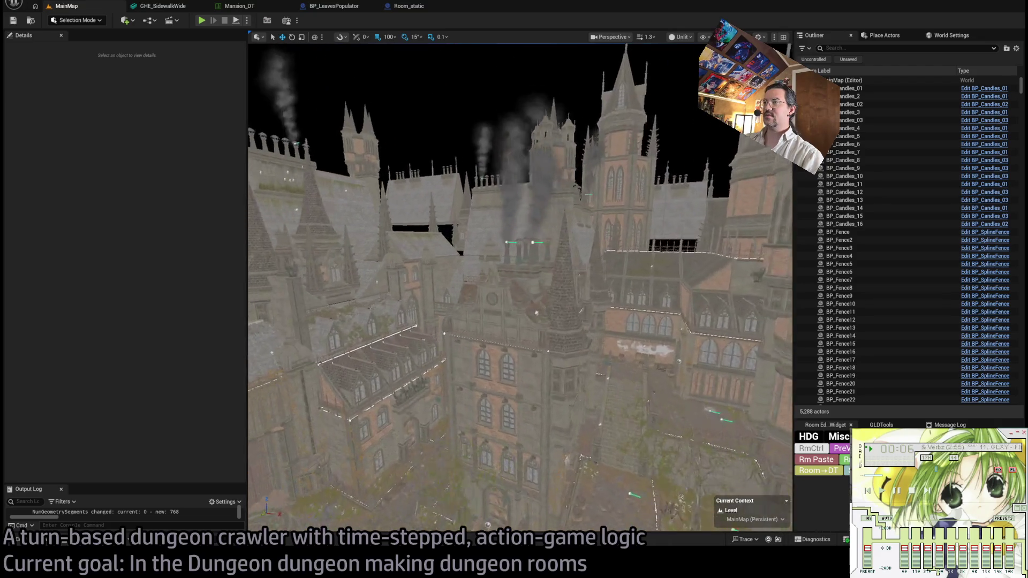
In MainMap, frame the gabled roof end piece, test and undo an SM_Roof_01 swap, and find its mesh.
click(506, 320)
key(f)
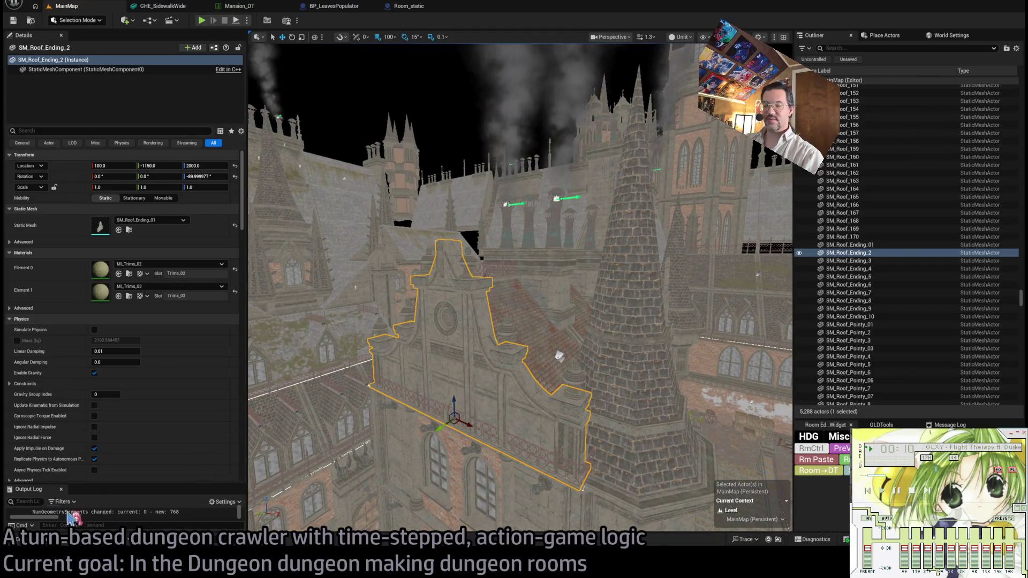
key(ctrl+space)
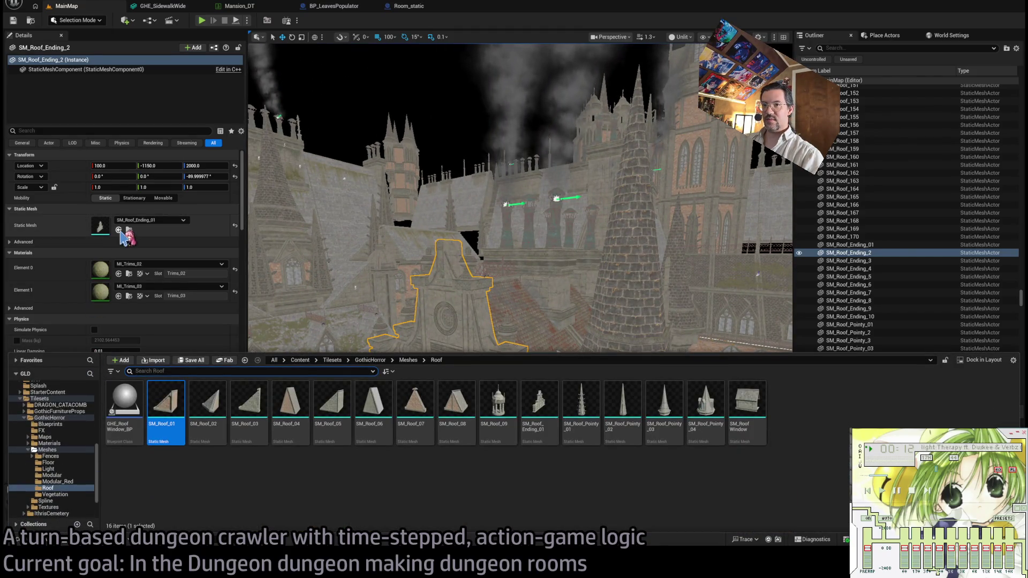
click(119, 229)
key(ctrl+z)
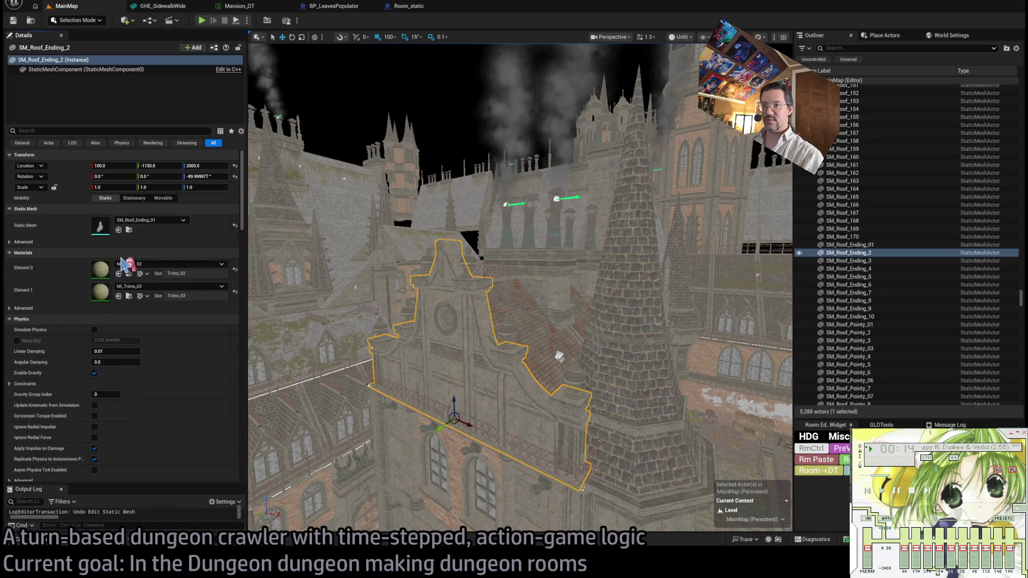
click(129, 230)
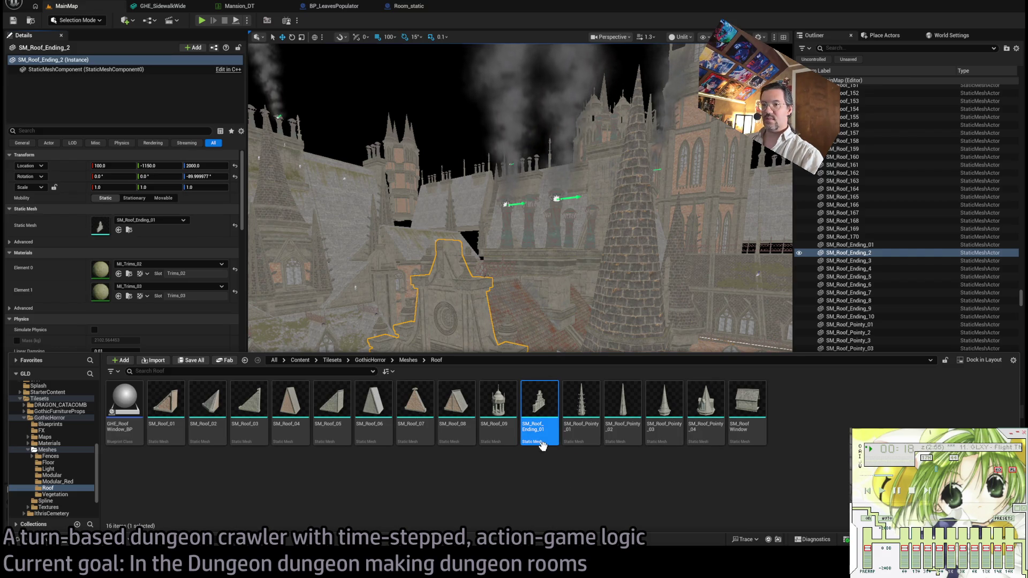
scroll(541, 310, up, 3)
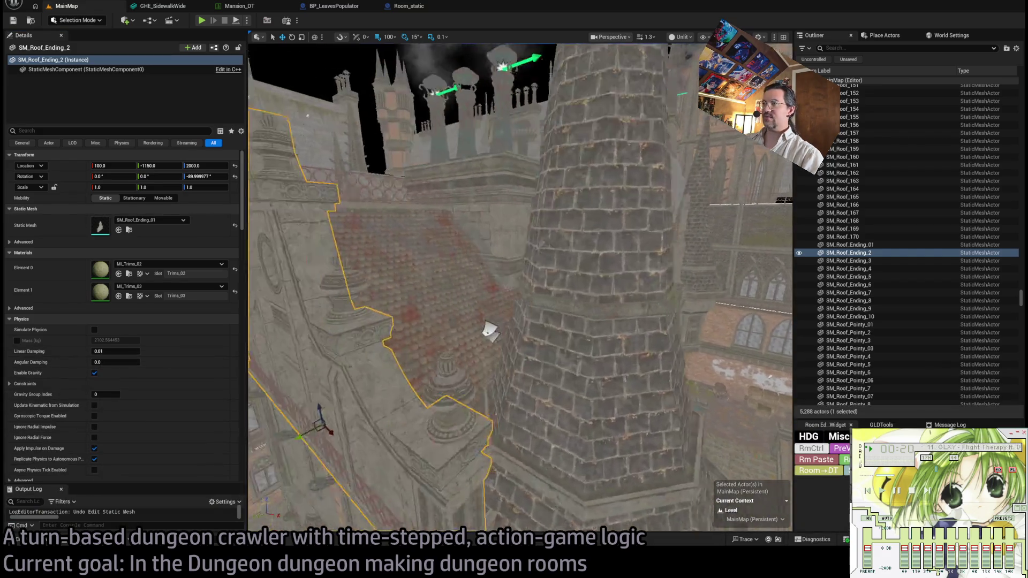
Inspect the chimney, a roof section, the dormer window and the spire, then fly around the castle.
click(544, 305)
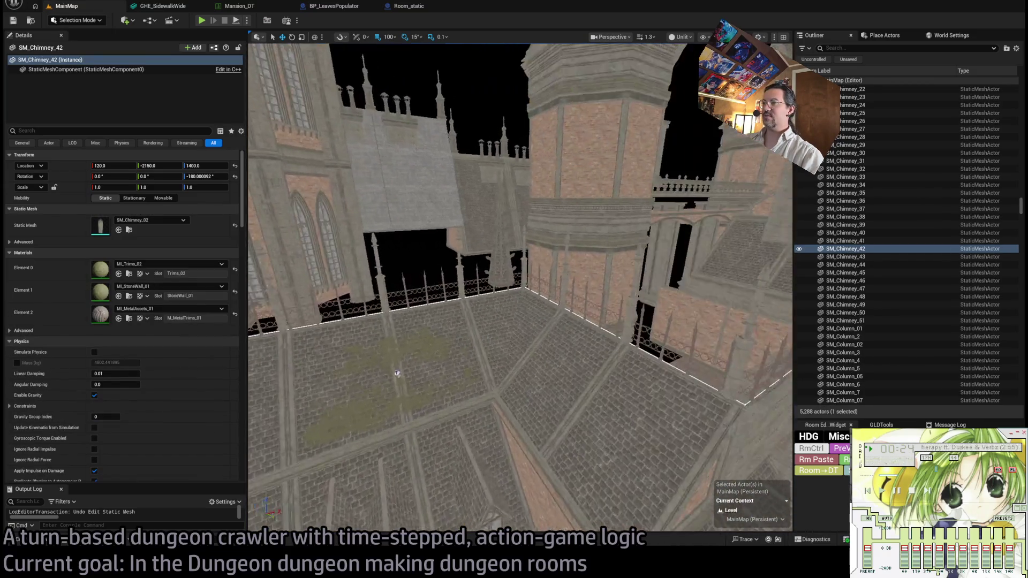
click(543, 212)
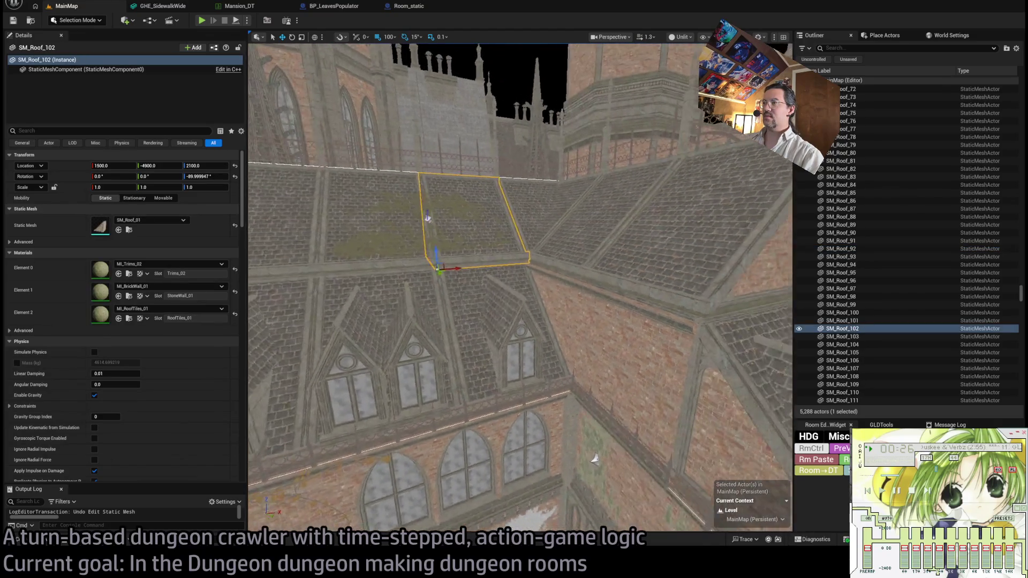
click(435, 358)
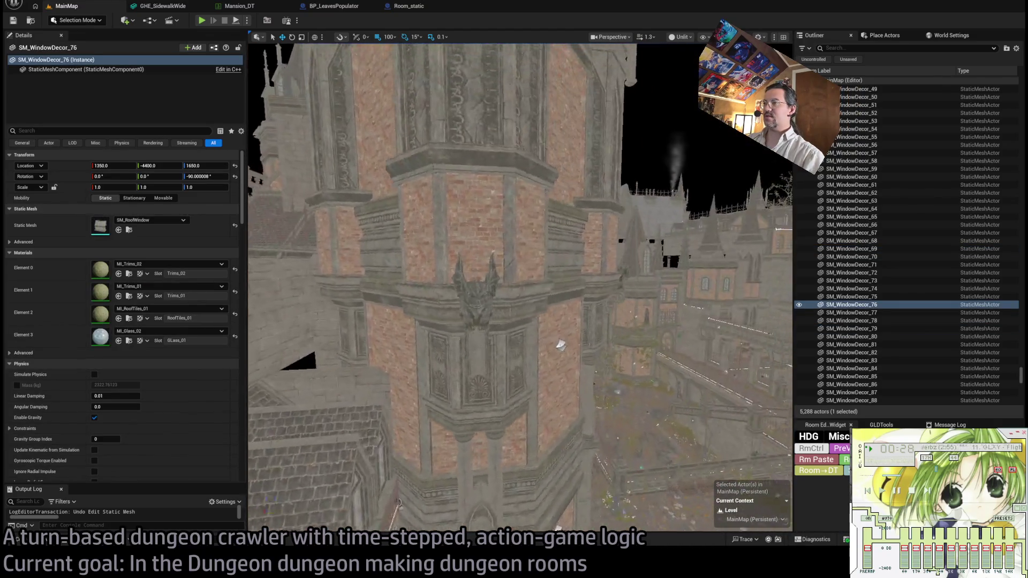
click(528, 273)
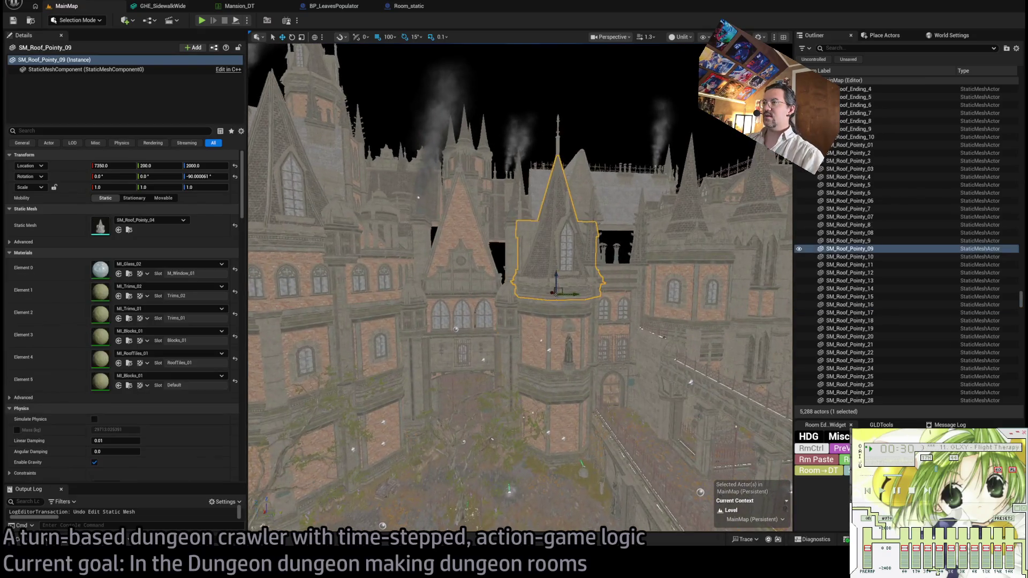
key(f)
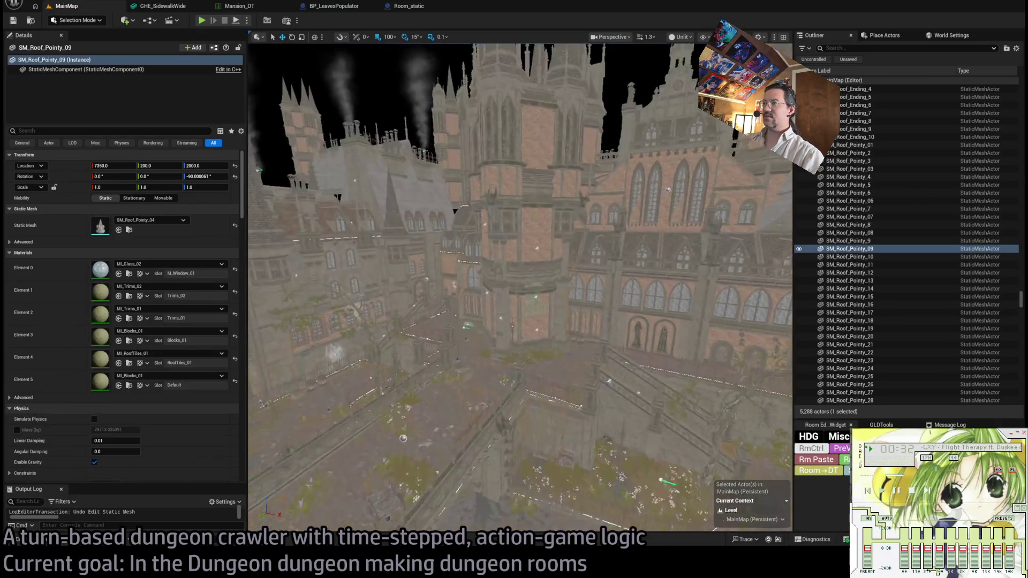
scroll(520, 287, down, 10)
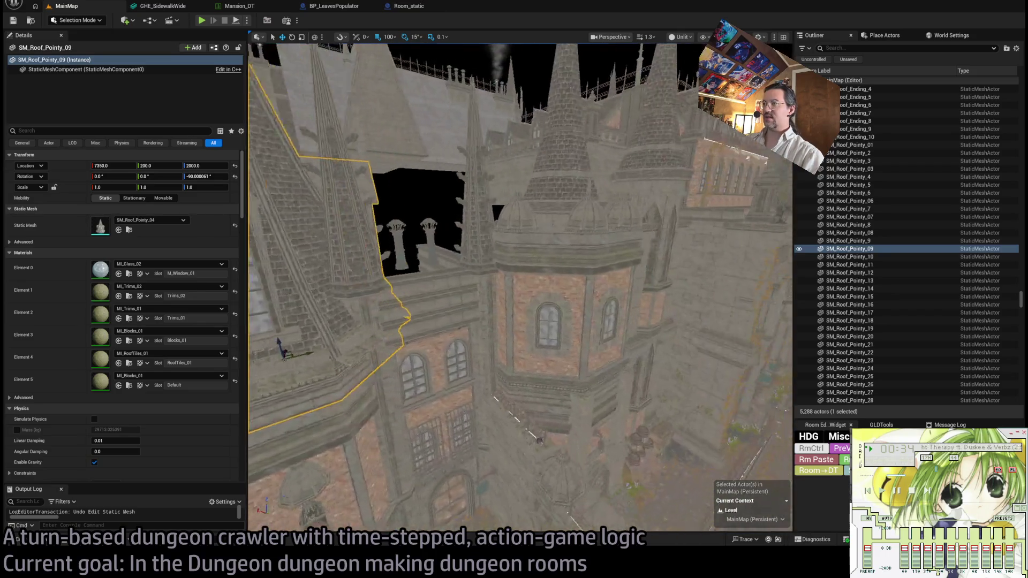
mouse_move(528, 201)
mouse_down()
mouse_move(534, 464)
mouse_move(658, 453)
mouse_up()
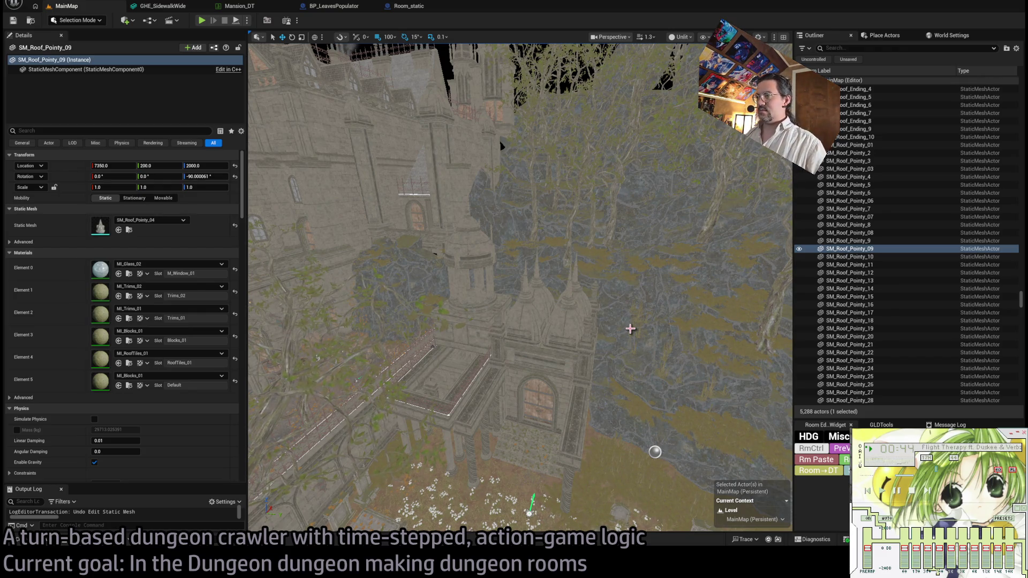
drag(622, 318, 435, 221)
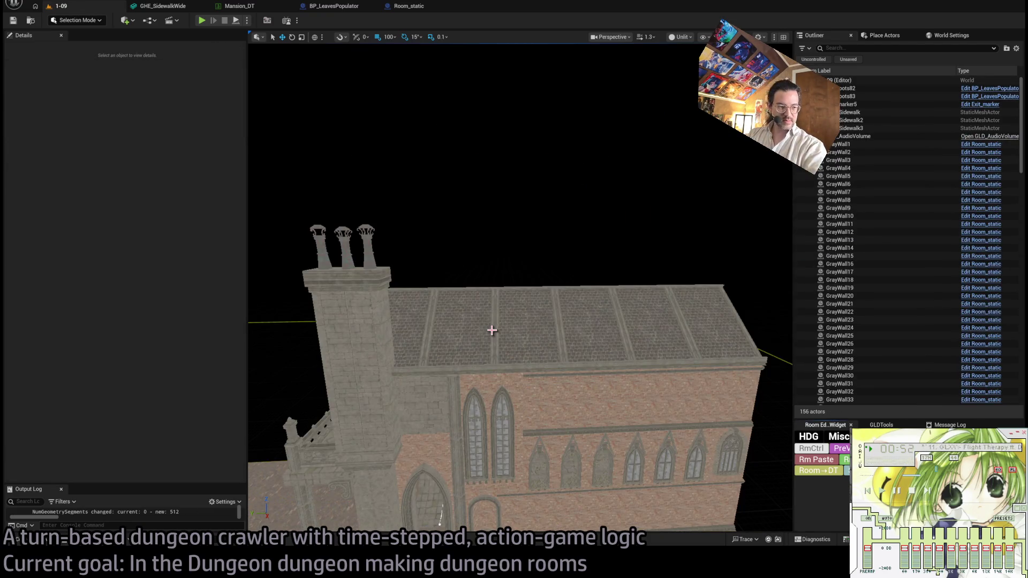
Replace the roof piece near the chimney tower with an SM_Roof_02 gable turned -90°.
mouse_move(517, 329)
mouse_down()
mouse_move(496, 256)
mouse_move(536, 340)
mouse_up()
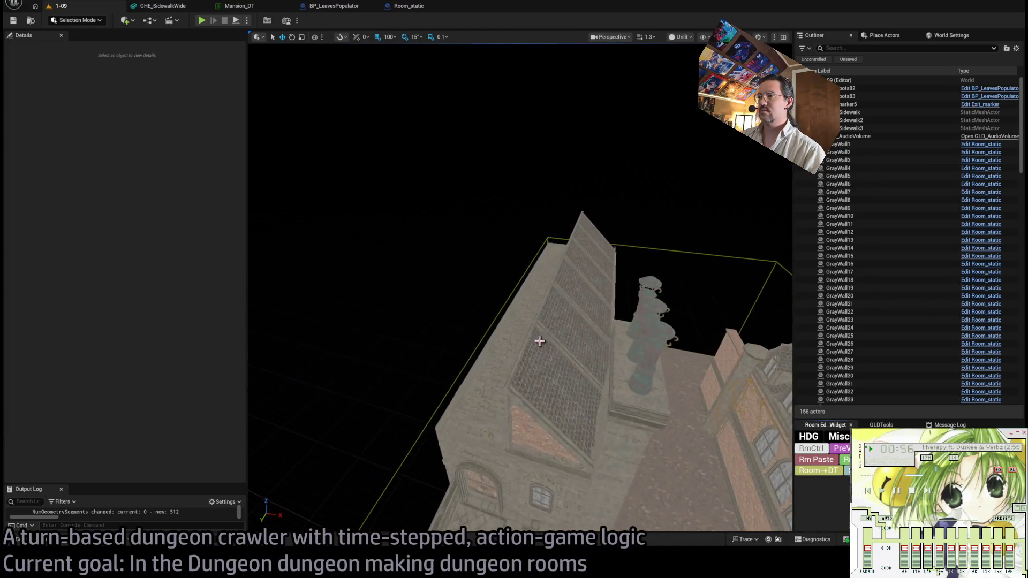
click(571, 413)
key(Delete)
click(24, 539)
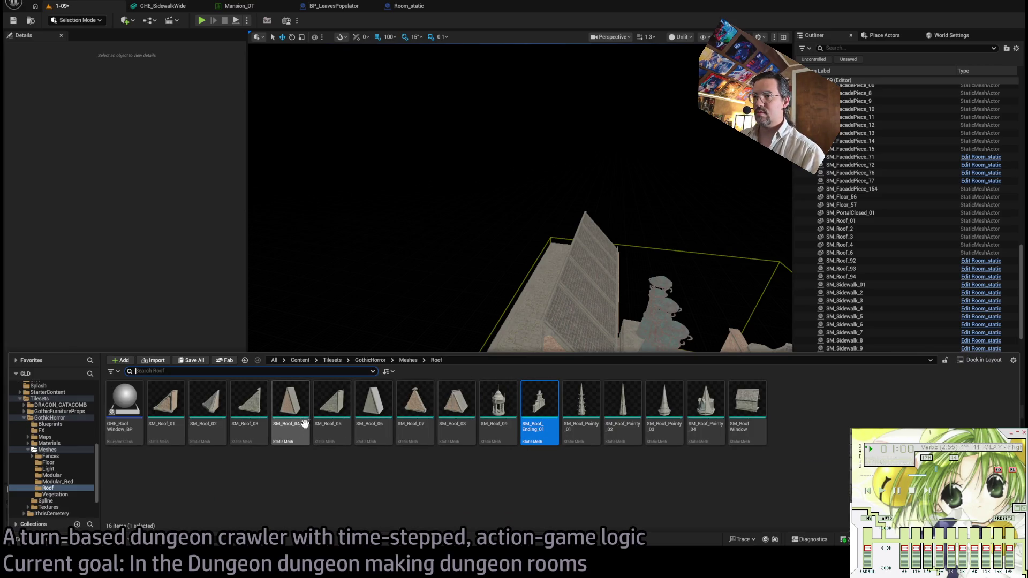
mouse_move(210, 426)
mouse_down()
mouse_move(532, 406)
mouse_move(505, 367)
mouse_move(542, 430)
mouse_up()
mouse_move(541, 395)
mouse_down()
mouse_move(526, 369)
mouse_move(520, 461)
mouse_move(316, 305)
mouse_up()
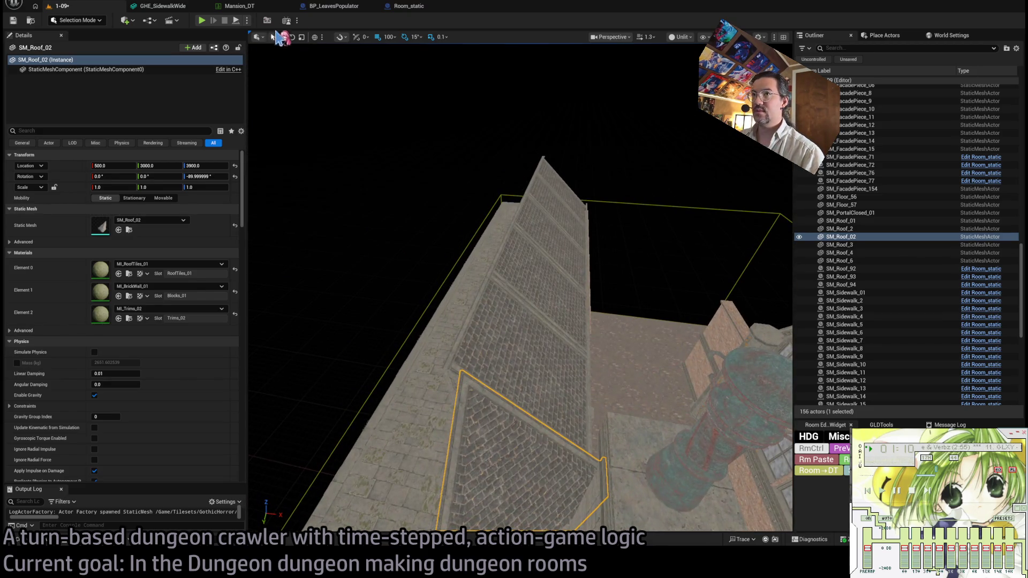
Duplicate SM_Roof_6, turn the copy 90°, and narrow it to 0.9 along Y.
drag(483, 203, 461, 299)
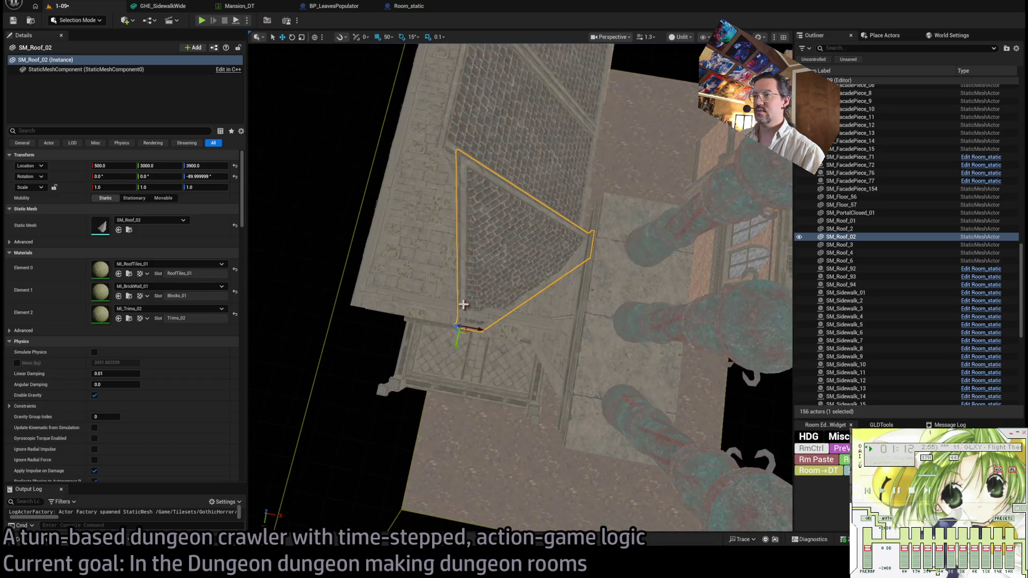
click(560, 225)
key(e)
mouse_move(591, 275)
mouse_down()
mouse_move(558, 297)
mouse_move(401, 294)
mouse_move(399, 323)
mouse_up()
key(f)
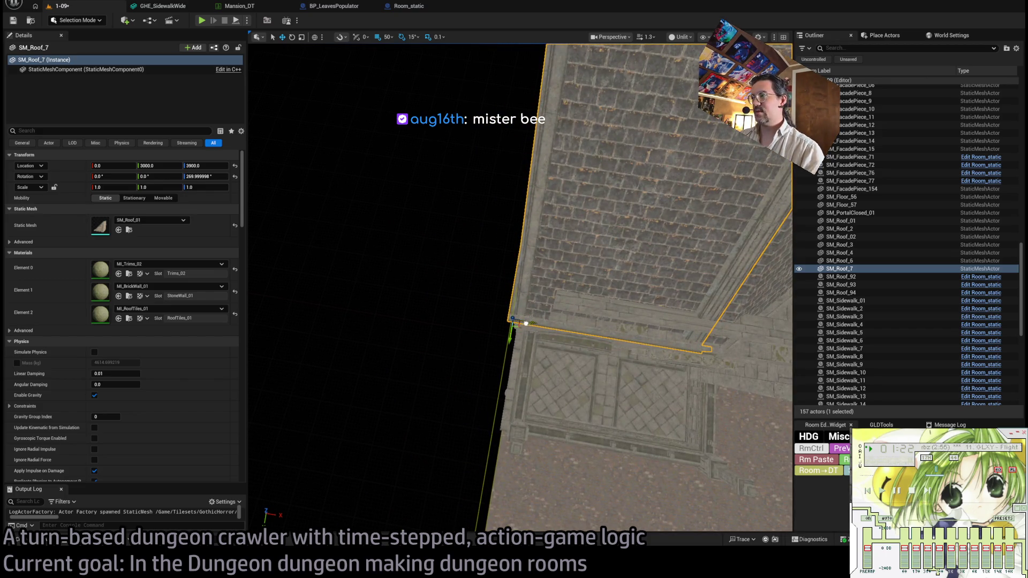
mouse_move(540, 329)
mouse_down()
mouse_move(476, 327)
mouse_move(551, 305)
mouse_up()
Select the corner and base column pieces, then bring up the roof mesh library.
click(509, 278)
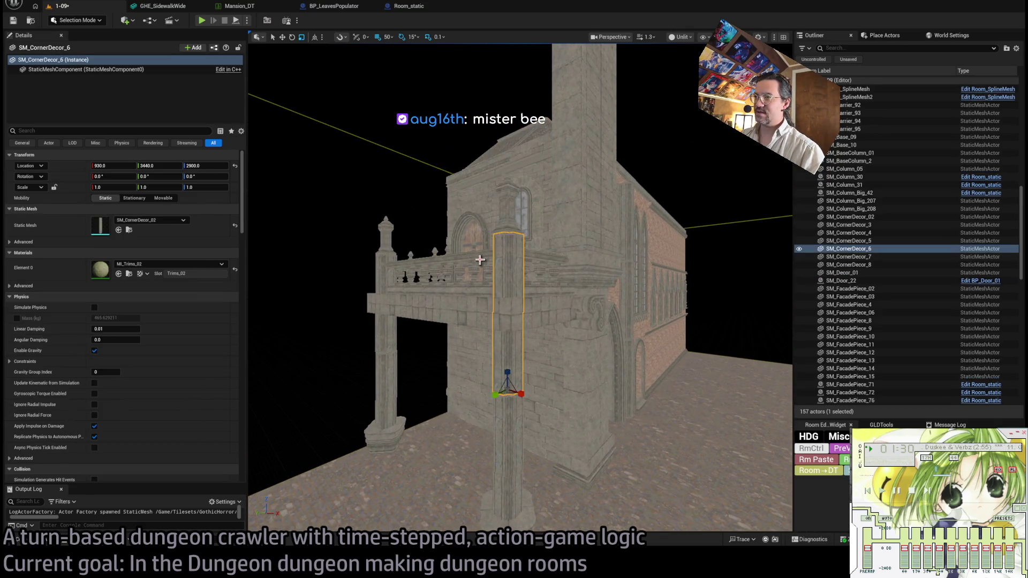
click(507, 213)
mouse_move(507, 213)
mouse_down()
mouse_move(526, 316)
mouse_move(505, 202)
mouse_move(522, 265)
mouse_up()
key(ctrl+space)
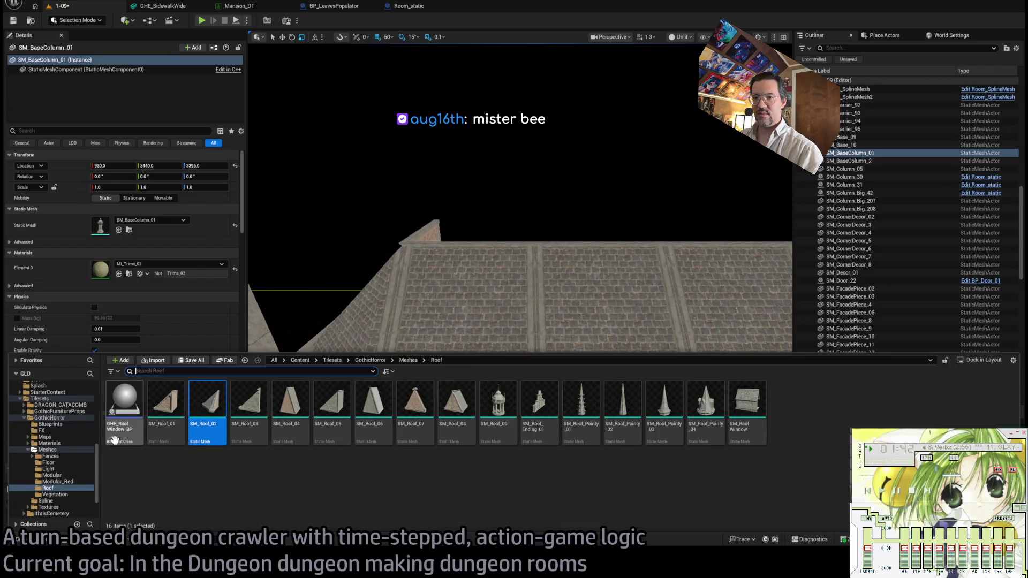
Place a GHE_RoofWindow_BP dormer on the tiled roof slope.
drag(119, 440, 530, 417)
mouse_move(454, 349)
mouse_down()
mouse_move(404, 315)
mouse_move(356, 379)
mouse_move(328, 340)
mouse_move(368, 314)
mouse_move(506, 293)
mouse_up()
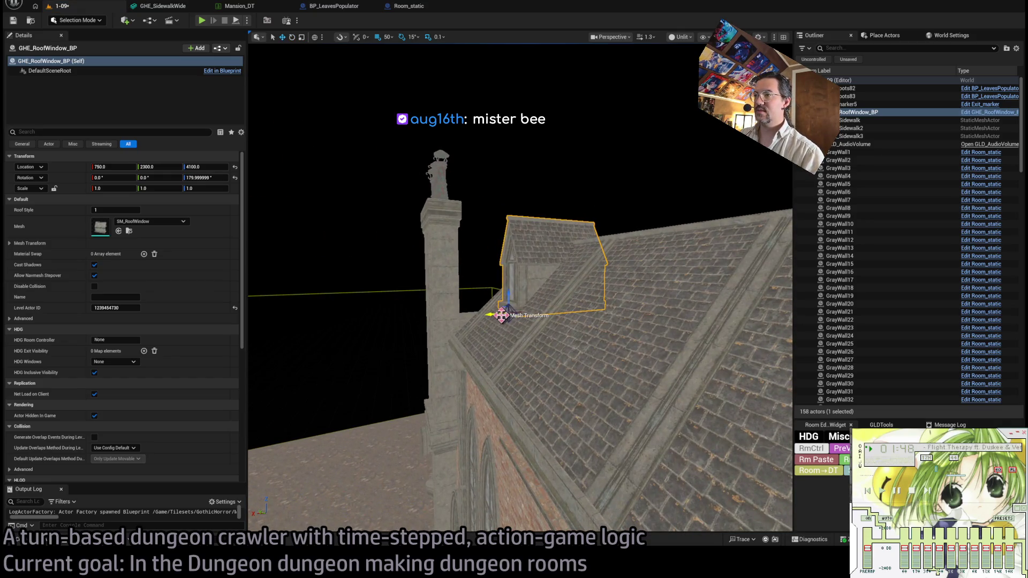
mouse_move(465, 356)
mouse_down()
mouse_move(452, 412)
mouse_move(367, 345)
mouse_move(409, 319)
mouse_move(455, 311)
mouse_move(400, 352)
mouse_move(440, 350)
mouse_move(407, 332)
mouse_up()
Copy the dormer further along the roof and slide the two dormers into place side by side.
mouse_move(345, 386)
alt+mouse_down()
mouse_move(487, 388)
mouse_move(469, 375)
mouse_move(492, 344)
mouse_move(602, 343)
mouse_move(519, 343)
alt+mouse_up()
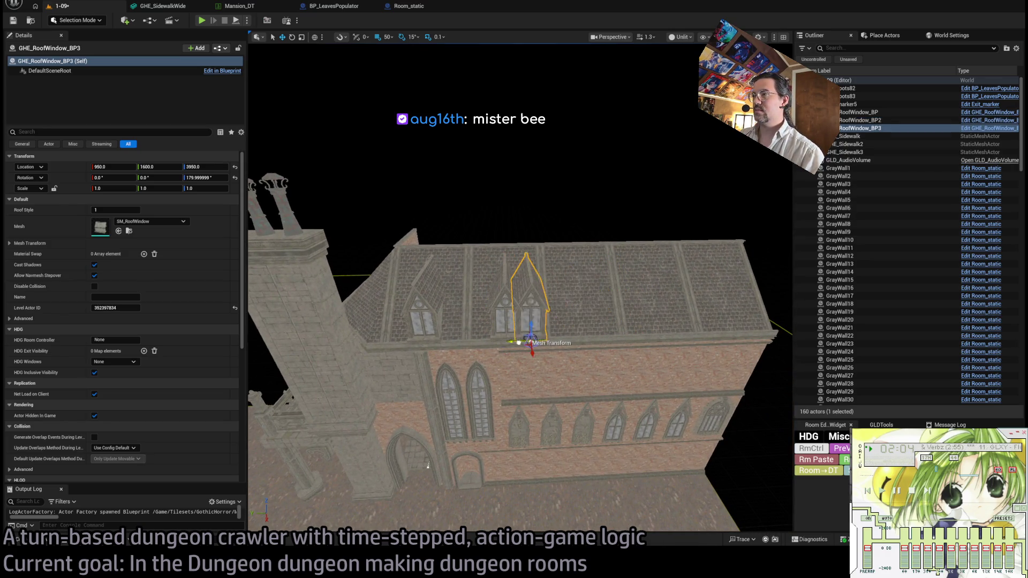
click(507, 299)
ctrl+click(544, 332)
drag(539, 341, 517, 339)
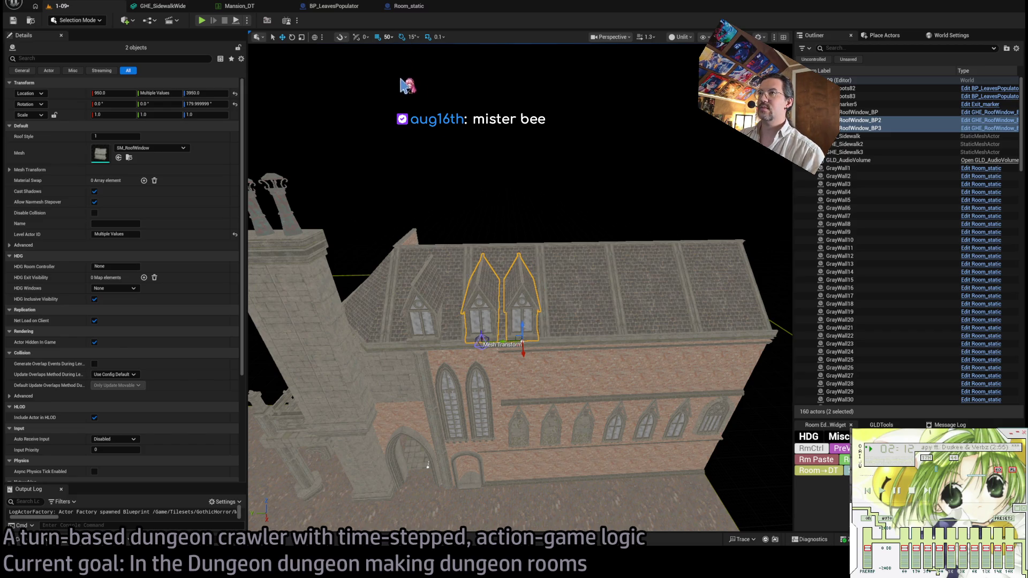
drag(507, 342, 513, 342)
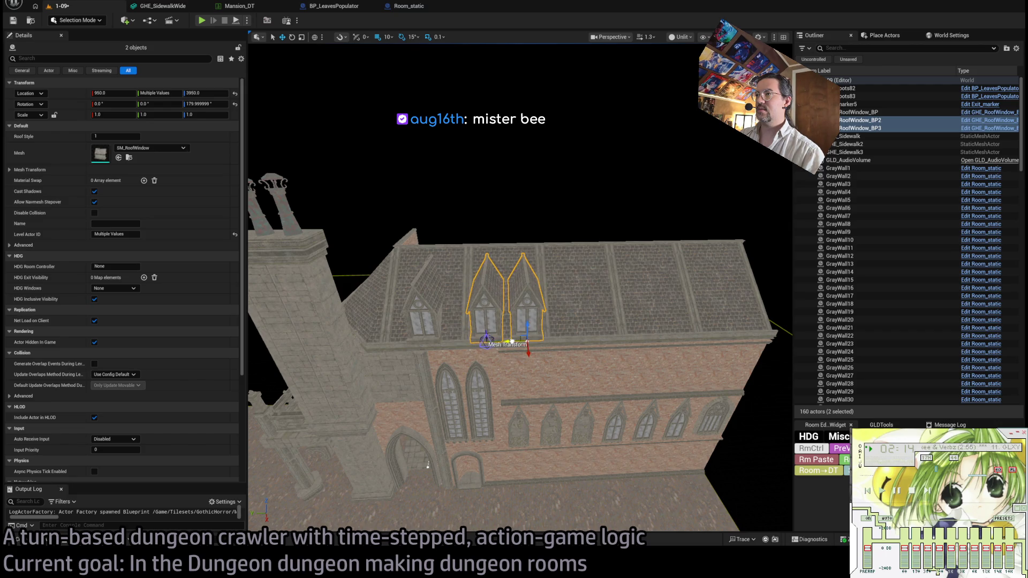
key(f)
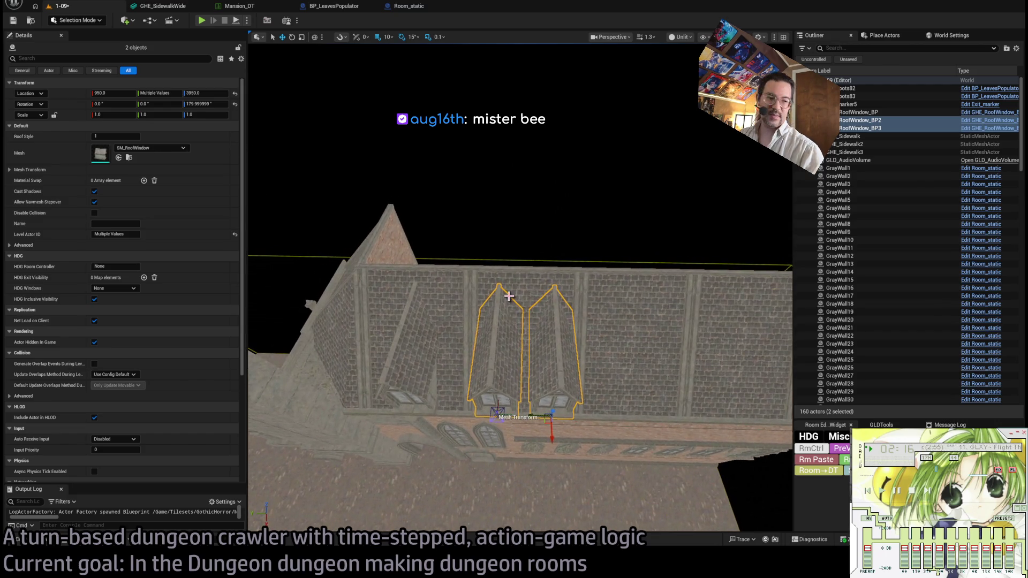
Select the first roof window alone, then switch to the browser's Twitch following page.
click(413, 352)
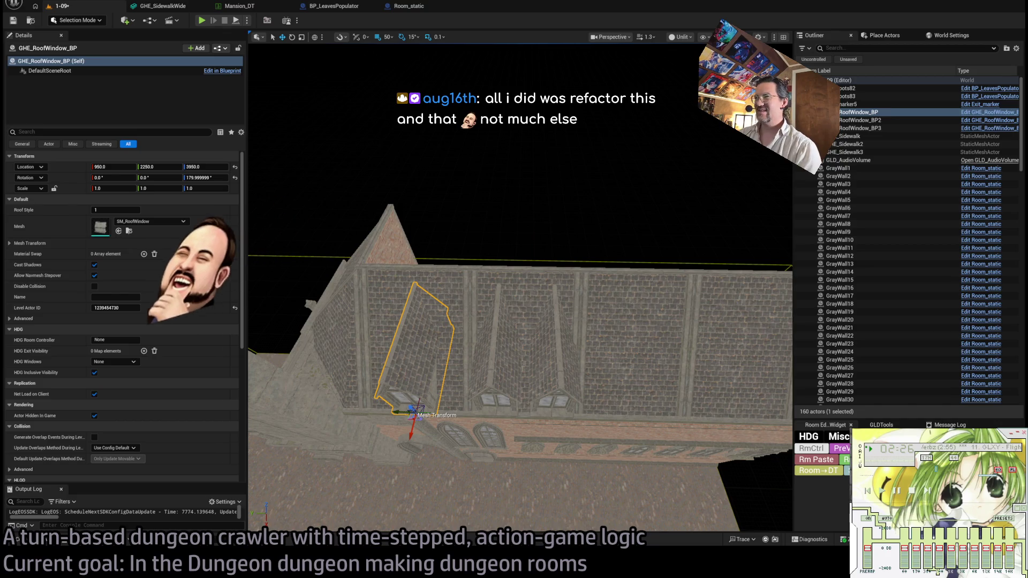
key(alt+Tab)
key(Return)
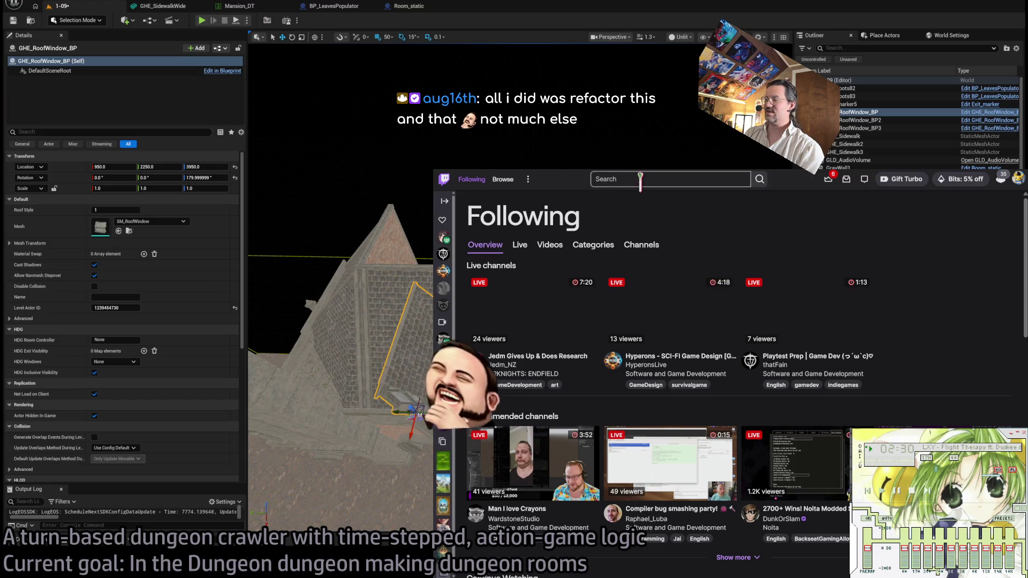
Search Twitch for the channel, play its latest past broadcast, and skip ahead to about 2:39:46.
click(630, 179)
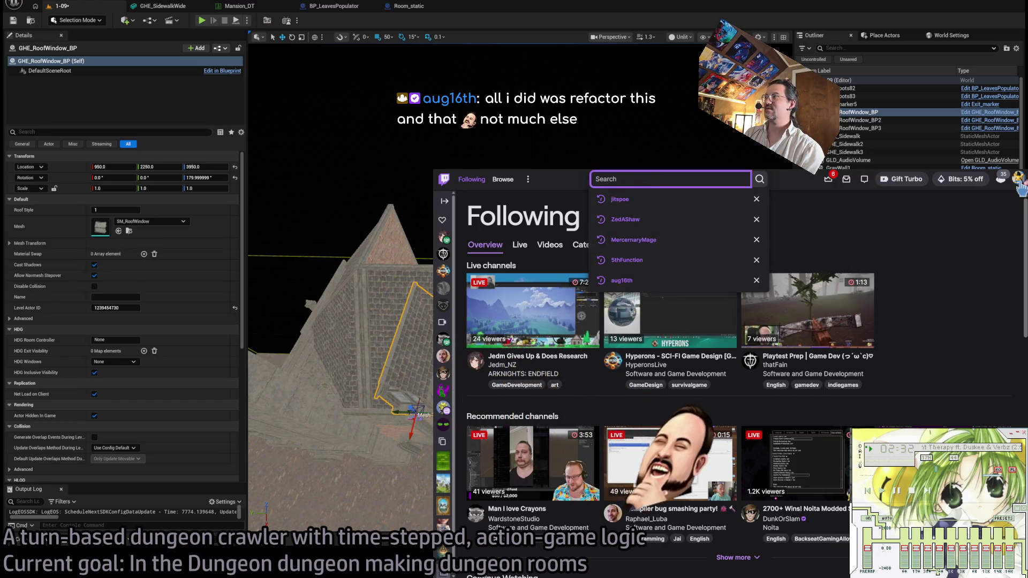
text(aug16th)
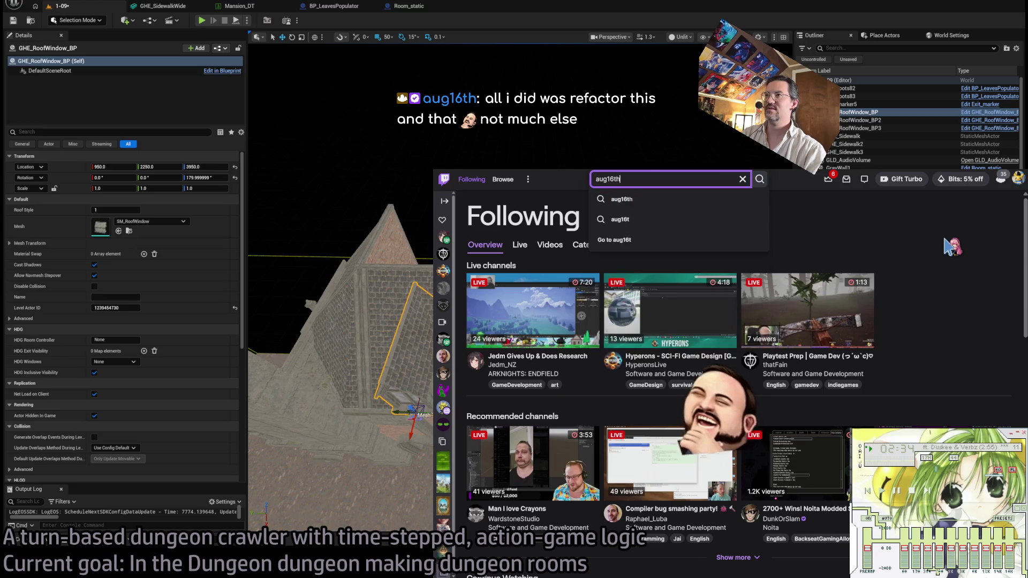
click(669, 207)
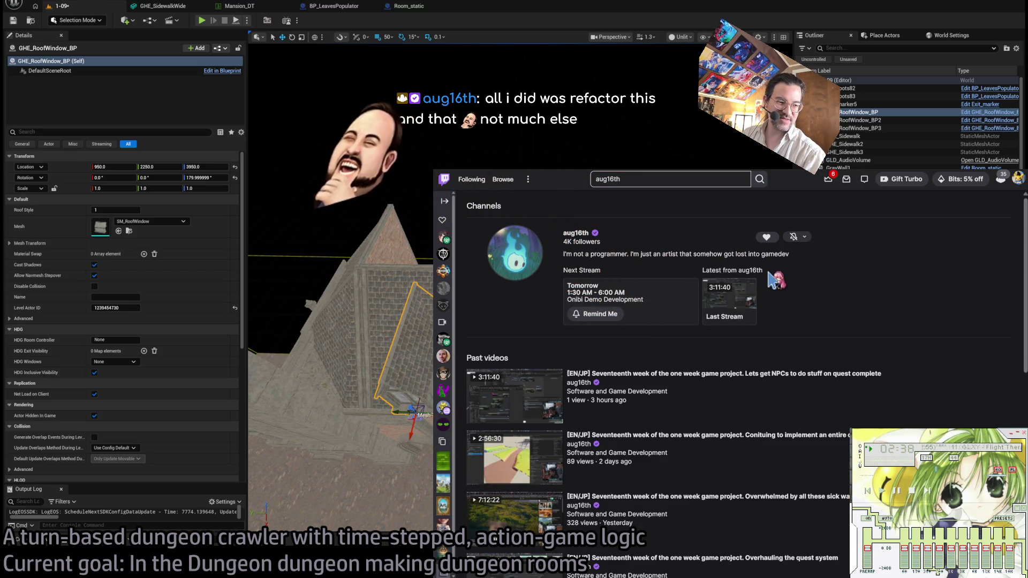
click(577, 234)
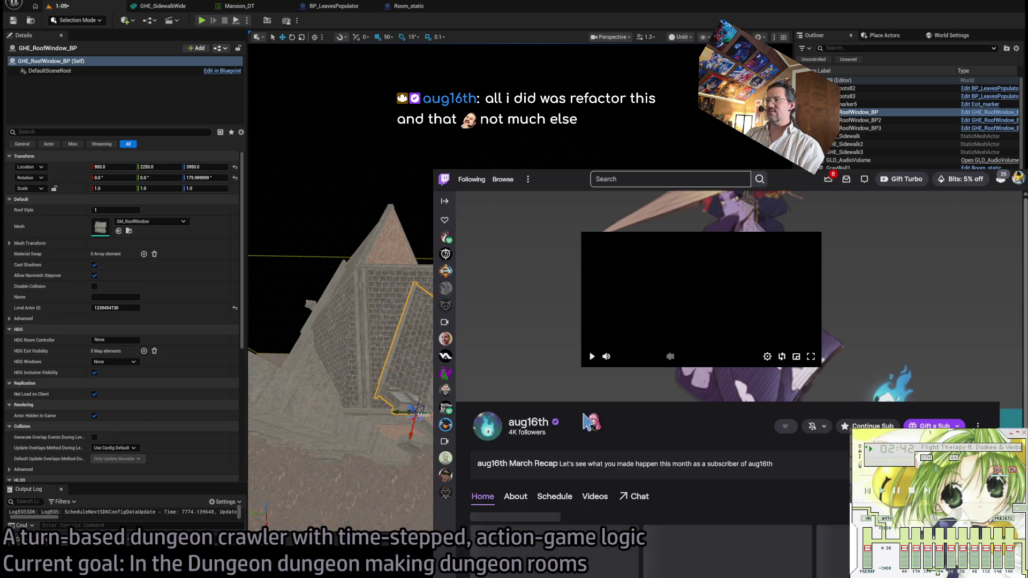
click(536, 301)
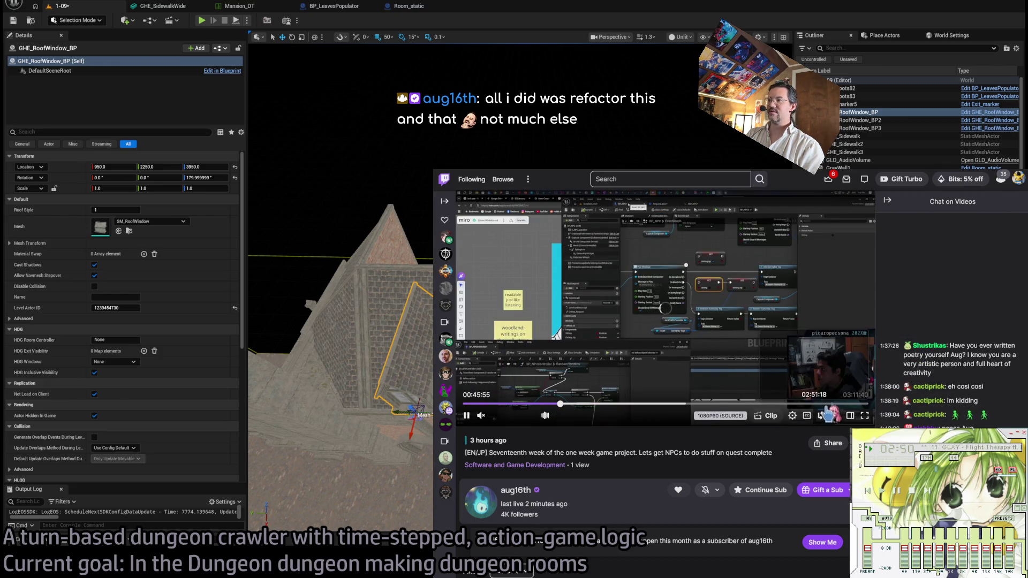
click(803, 405)
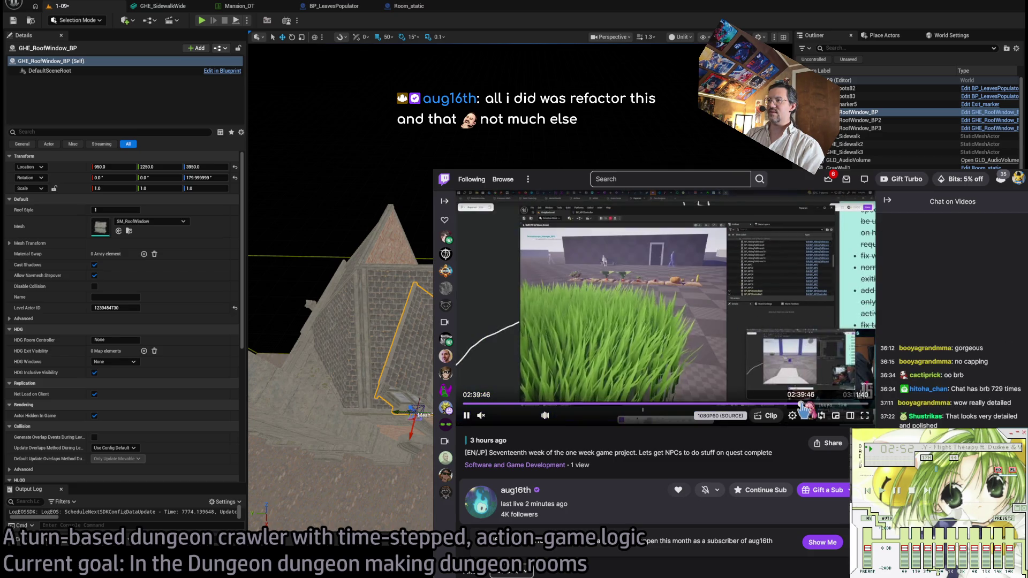
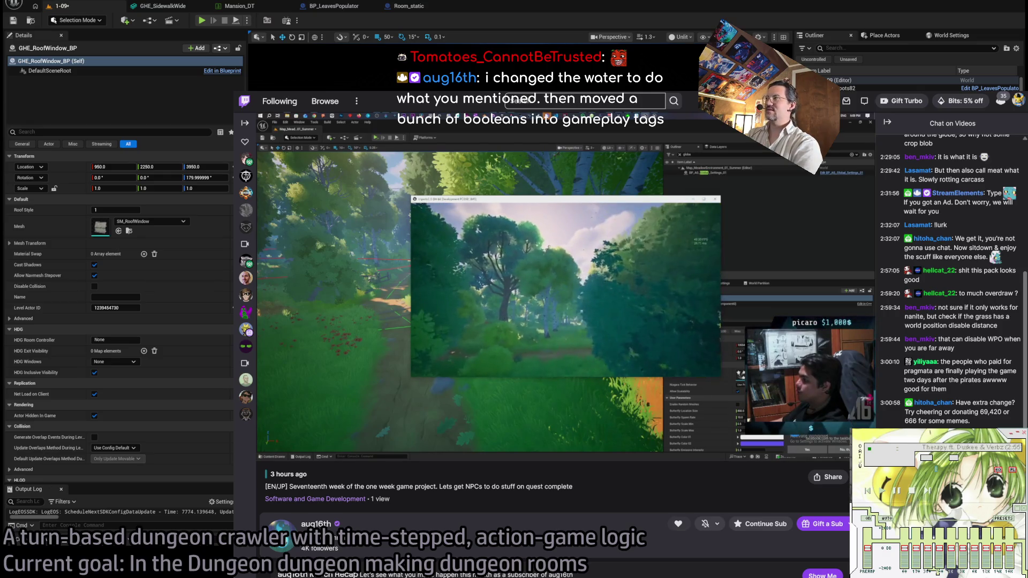
Hide the Twitch stream window and fly the camera down toward the mansion's brick wall.
key(alt+Tab)
mouse_move(553, 264)
mouse_down()
mouse_move(546, 289)
mouse_move(567, 251)
mouse_move(530, 254)
mouse_move(589, 242)
mouse_up()
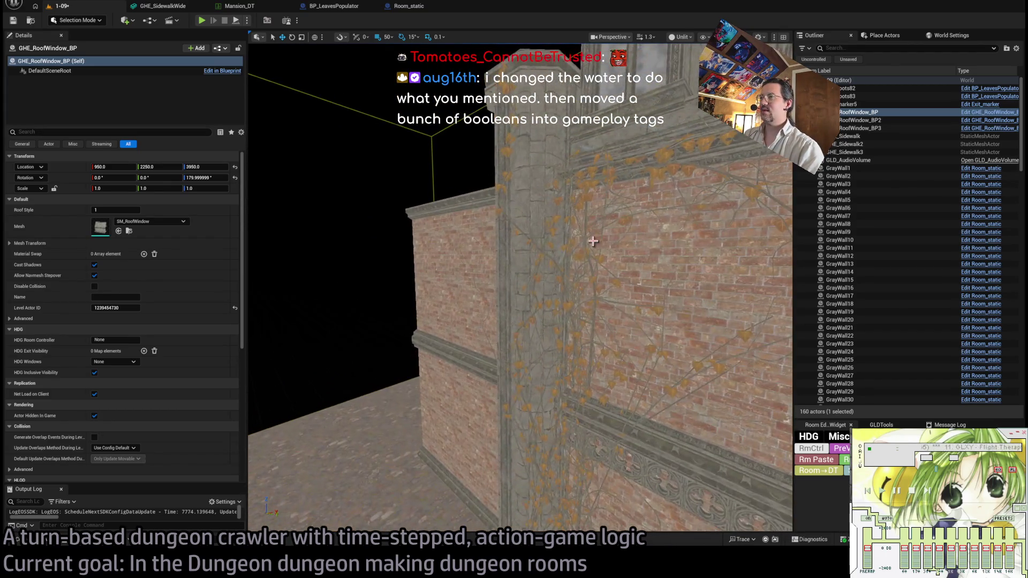
Select the BP_Roots82 ivy and set its Leaves Pitch Random minimum to -80.
click(584, 238)
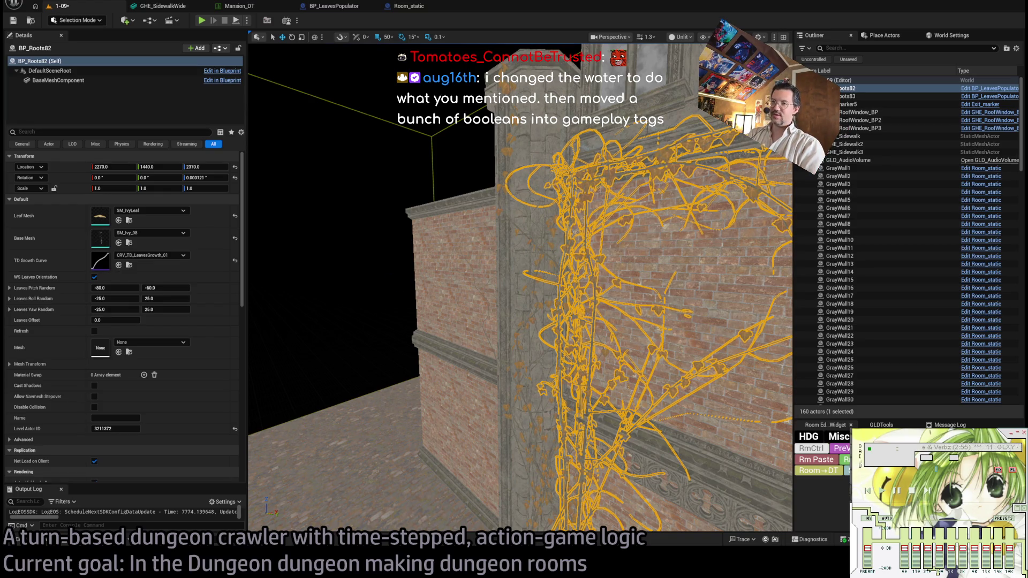
key(f)
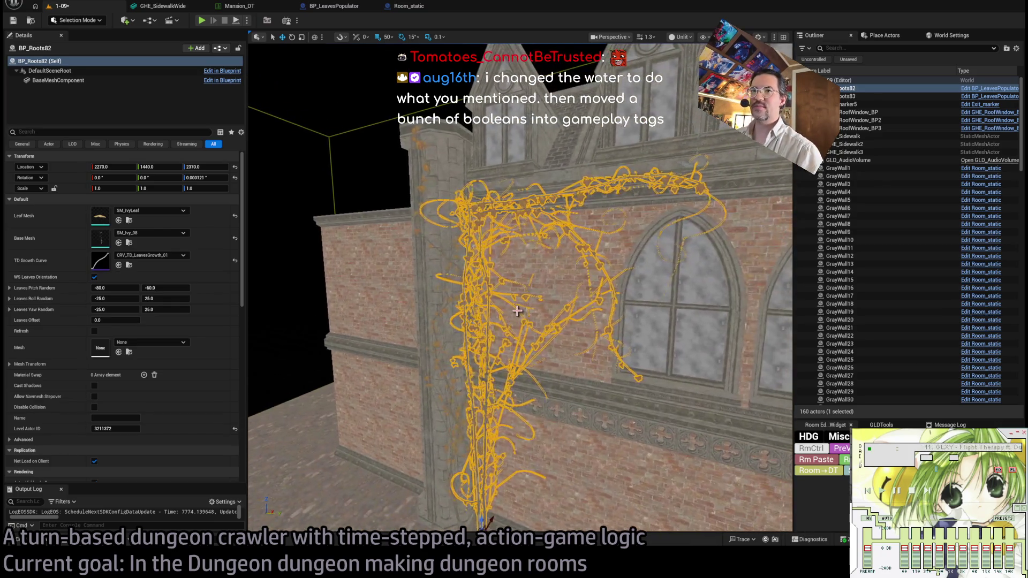
mouse_move(319, 233)
mouse_down()
mouse_move(289, 238)
mouse_move(240, 277)
mouse_up()
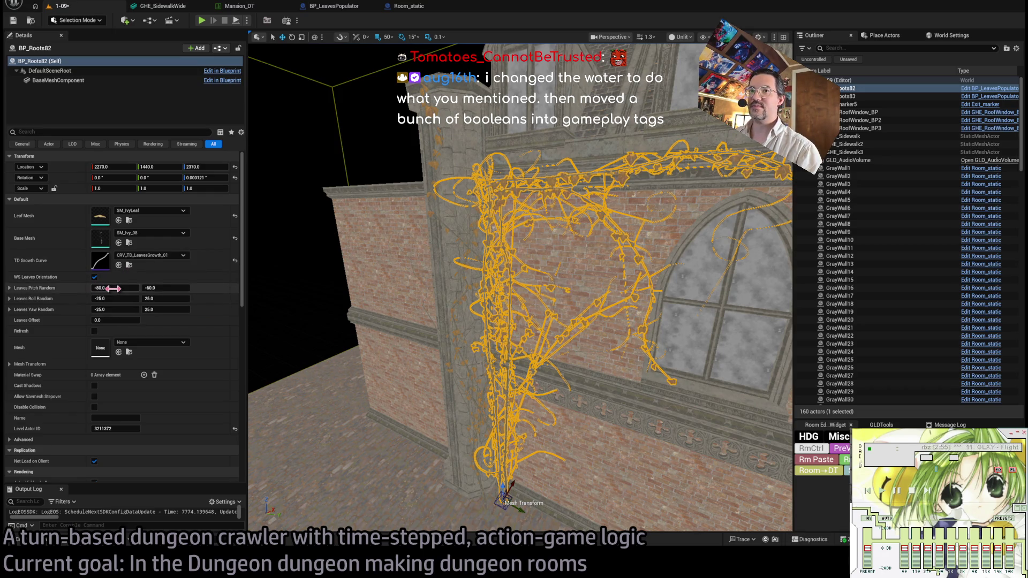
drag(115, 288, 102, 288)
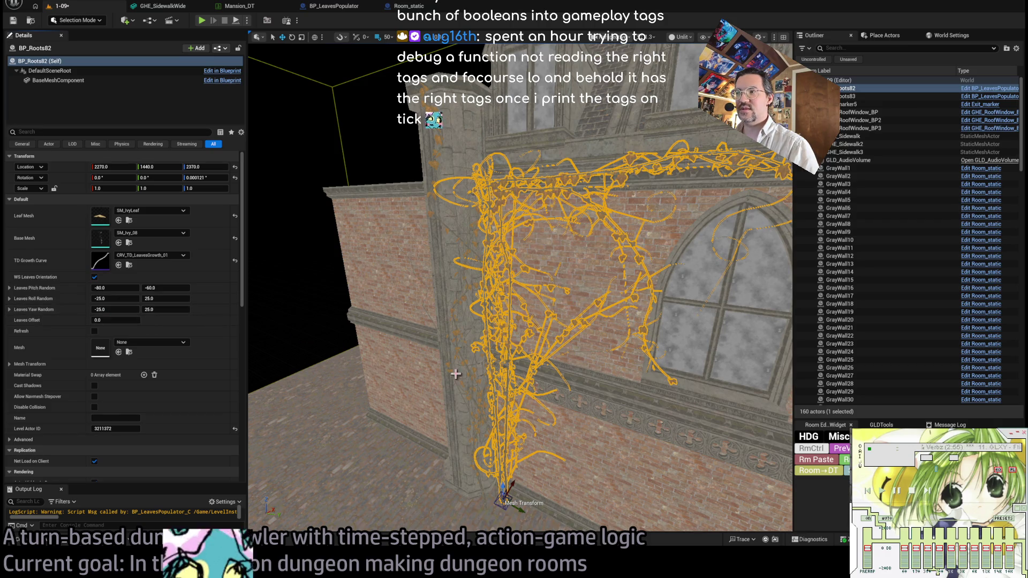
Reselect the BP_Roots82 ivy, frame it closely, and open its BP_LeavesPopulator Blueprint.
click(465, 246)
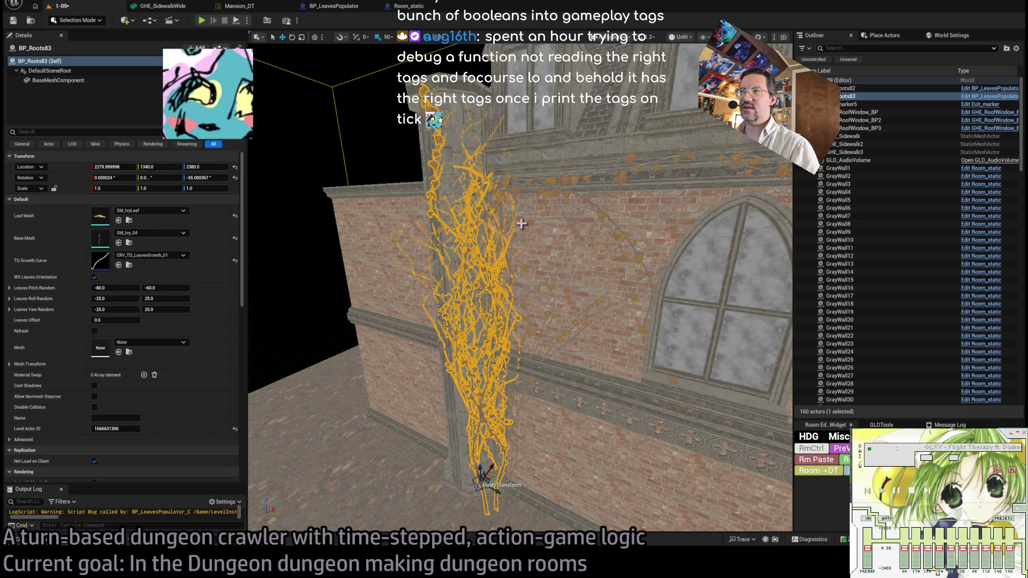
click(522, 223)
click(543, 189)
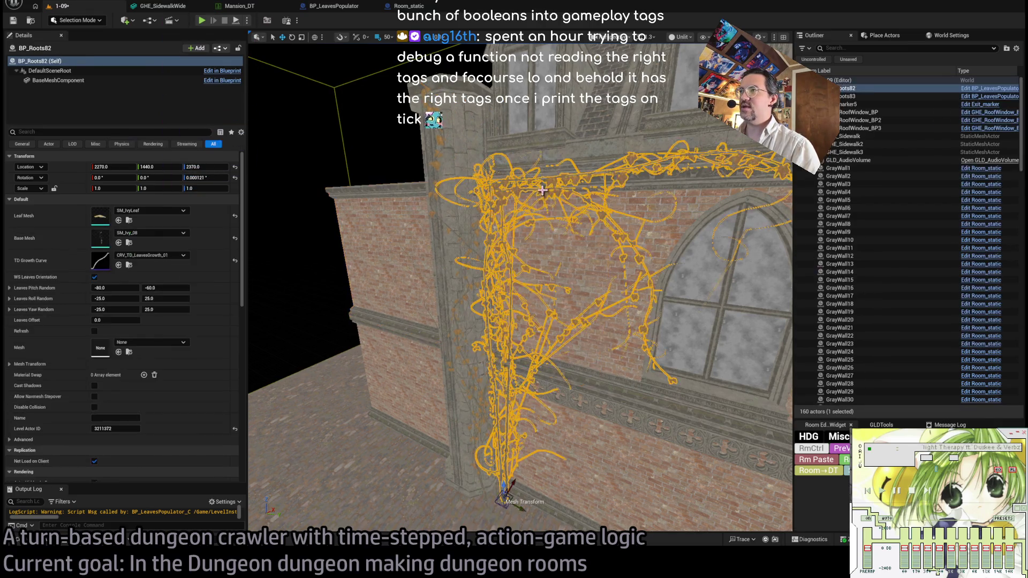
scroll(519, 287, up, 5)
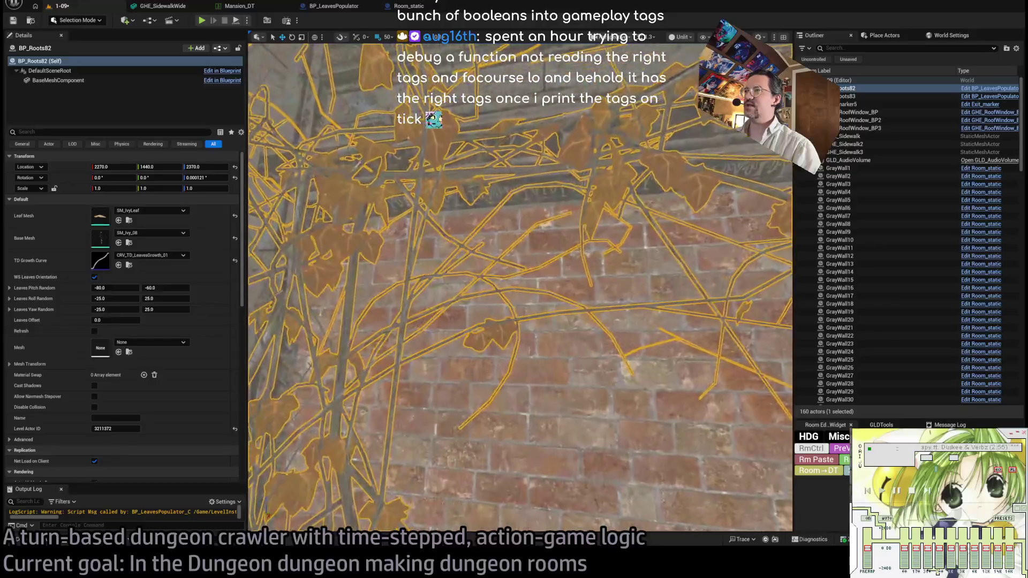
drag(446, 254, 450, 258)
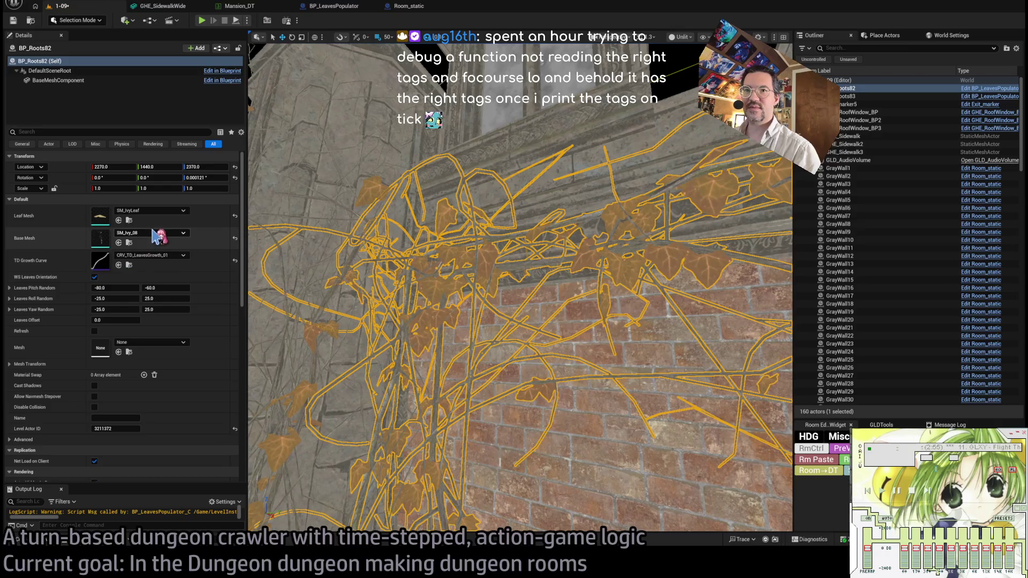
key(ctrl+v)
drag(482, 321, 482, 321)
drag(519, 289, 519, 289)
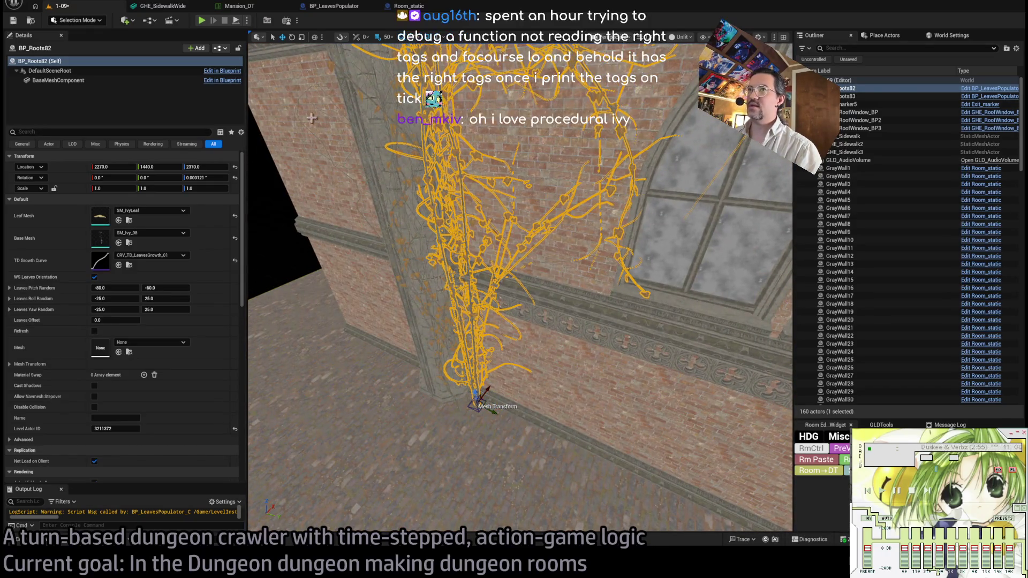
click(1001, 89)
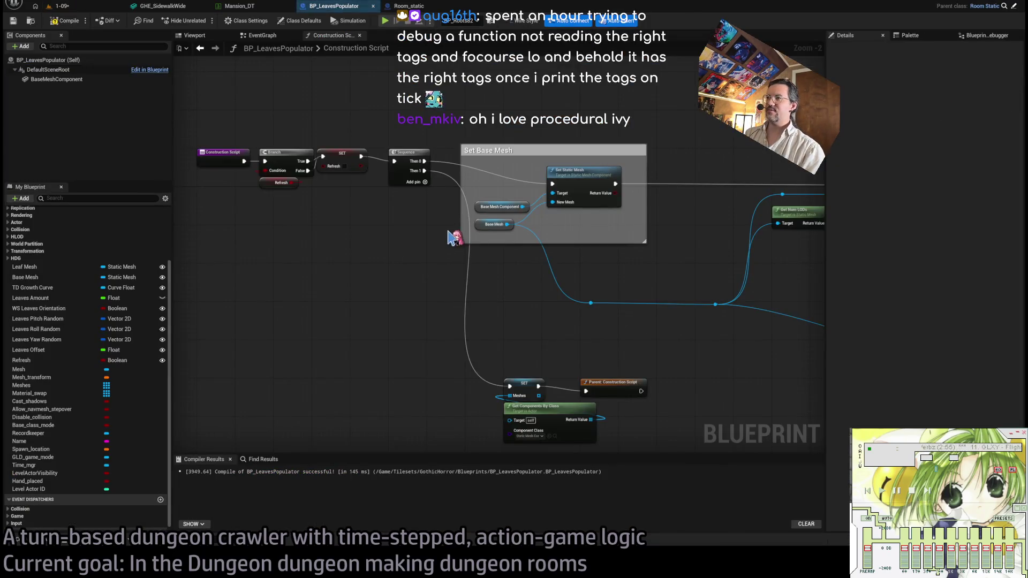
Zoom into the Construction Script's Set Base Mesh section and inspect the Base Mesh variable.
scroll(464, 286, up, 5)
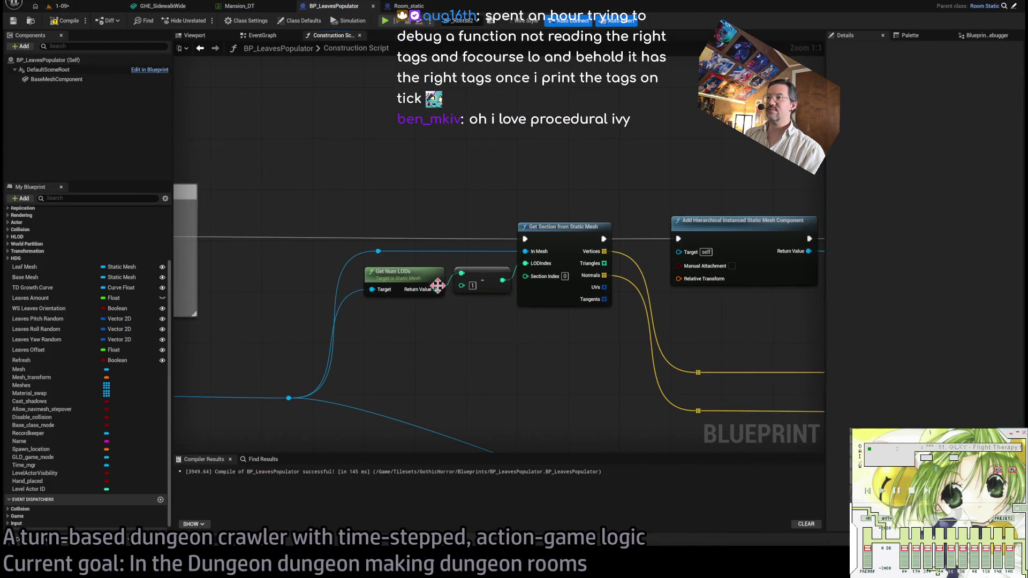
mouse_move(565, 330)
mouse_down()
mouse_move(509, 287)
mouse_move(344, 200)
mouse_move(383, 239)
mouse_up()
click(383, 239)
drag(529, 303, 325, 290)
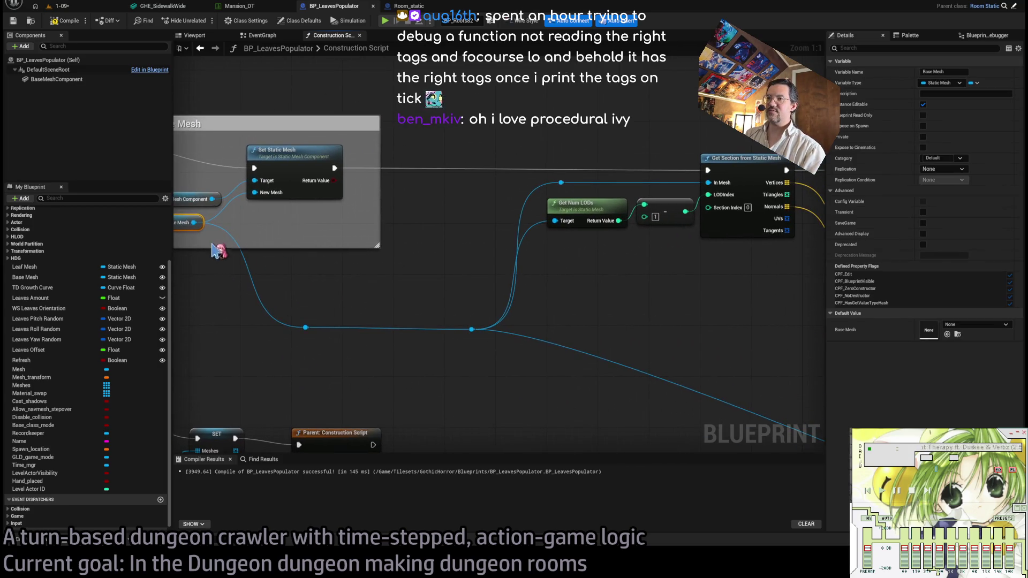
Center and select the Get Section from Static Mesh node, reviewing its outputs and LENGTH node.
drag(526, 341, 436, 241)
drag(513, 226, 428, 242)
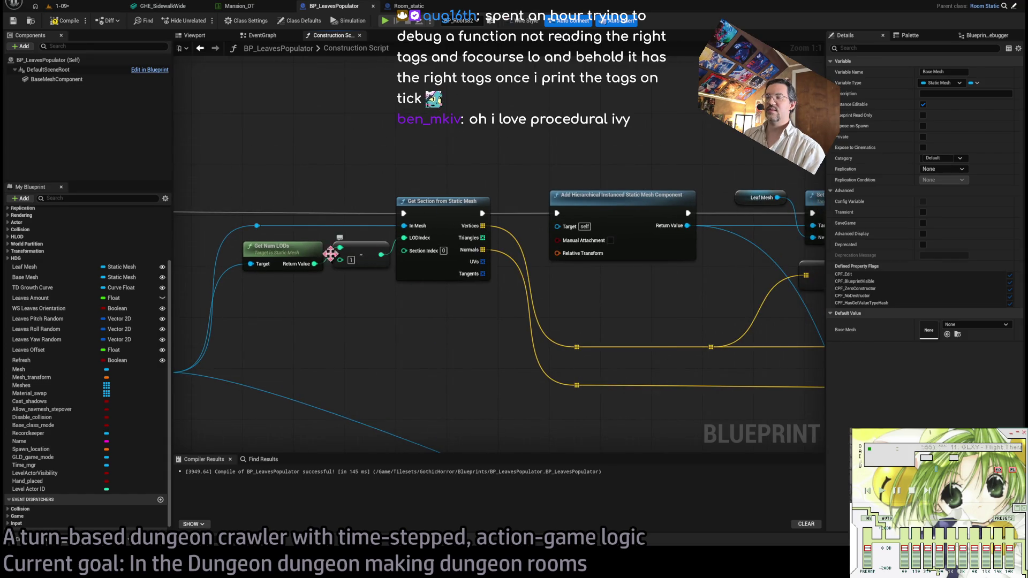
click(422, 238)
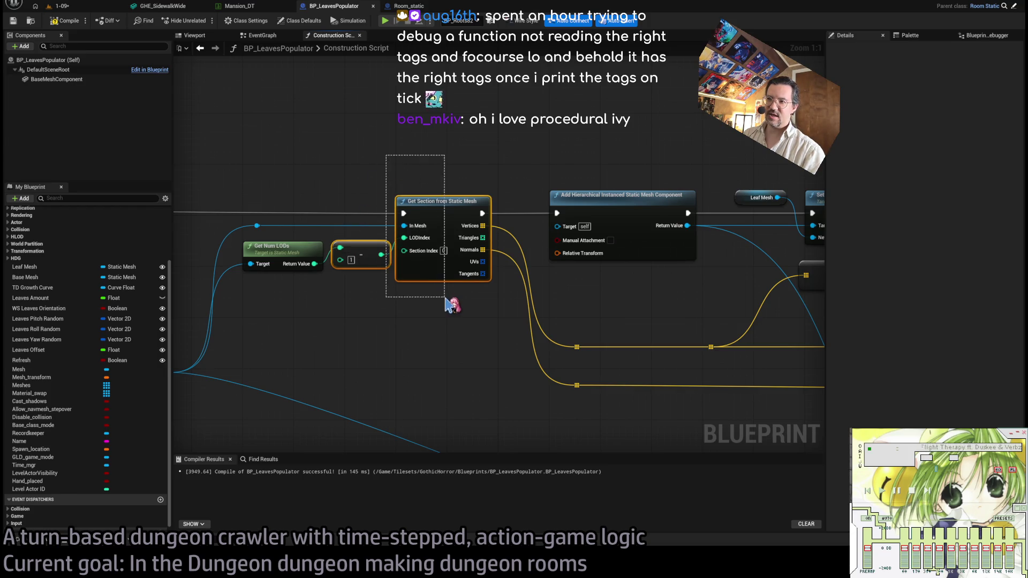
drag(423, 167, 387, 164)
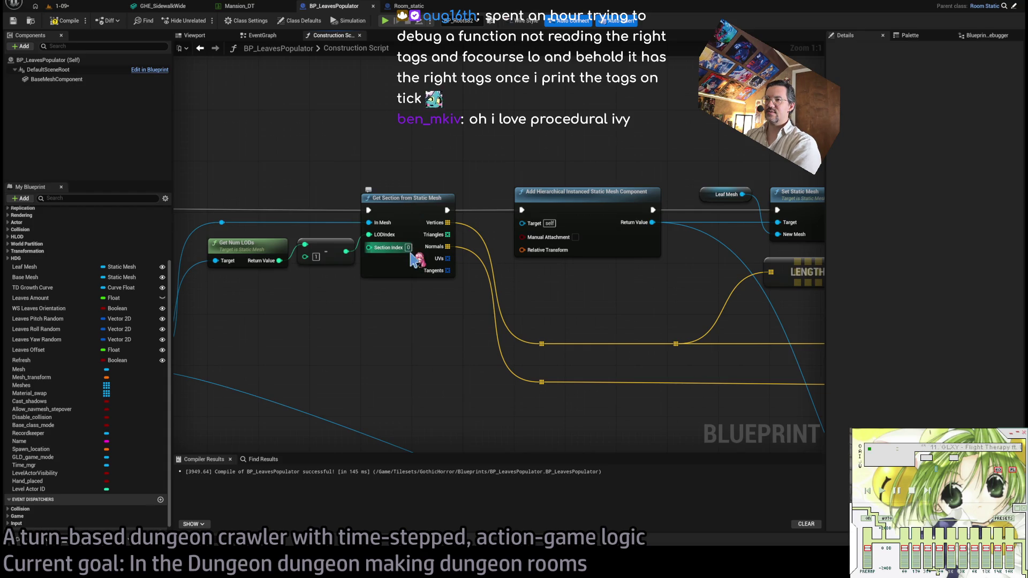
click(410, 212)
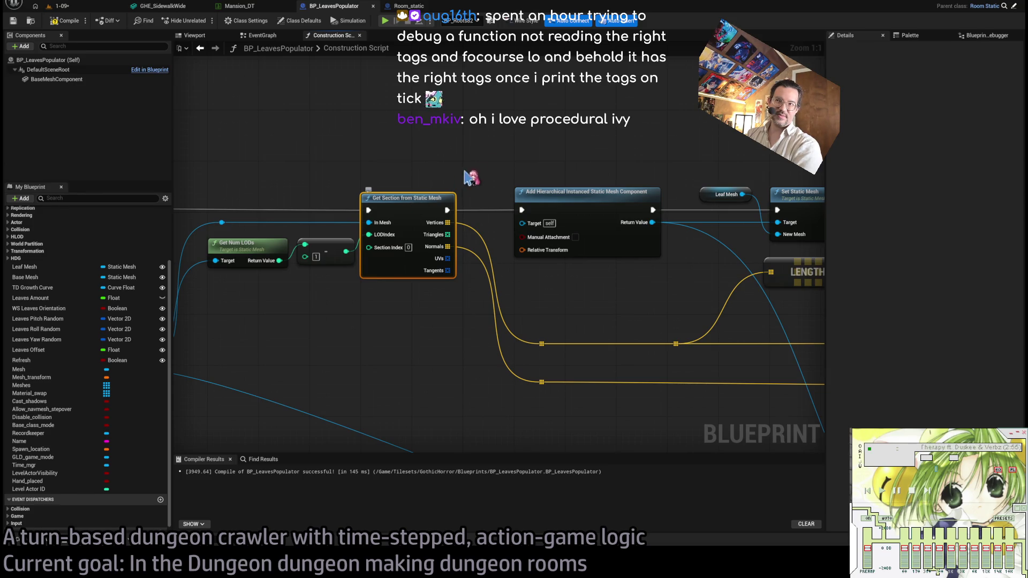
drag(458, 182, 377, 172)
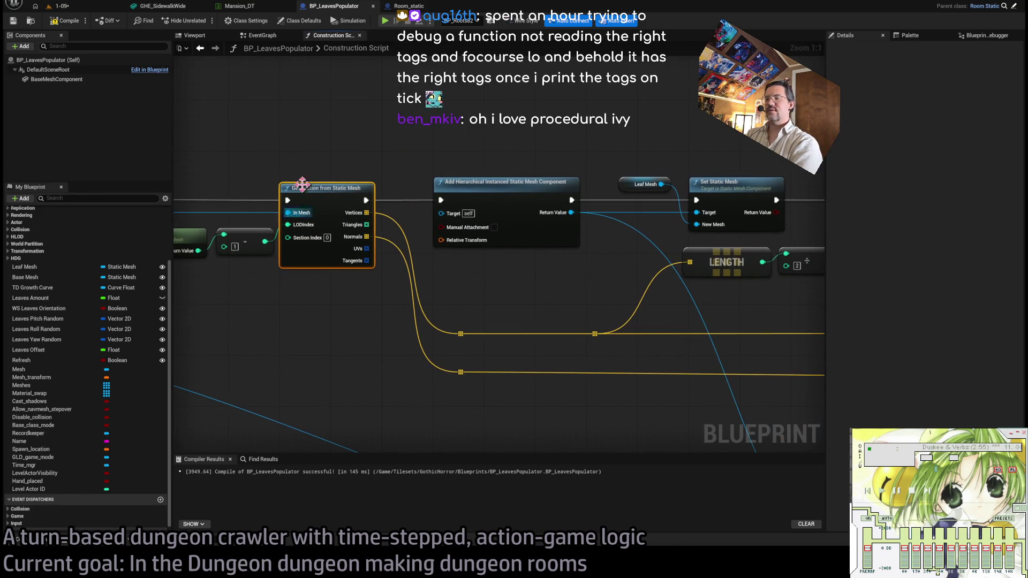
drag(322, 120, 367, 301)
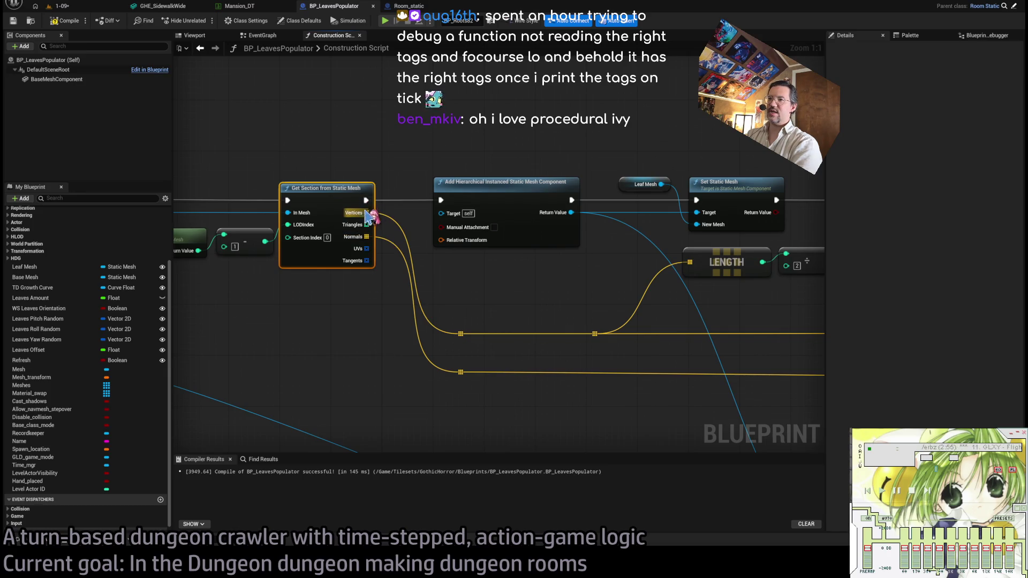
Review the Leaf Scale, Leaves Amount and orientation sections, then close BP_LeavesPopulator.
scroll(497, 295, down, 5)
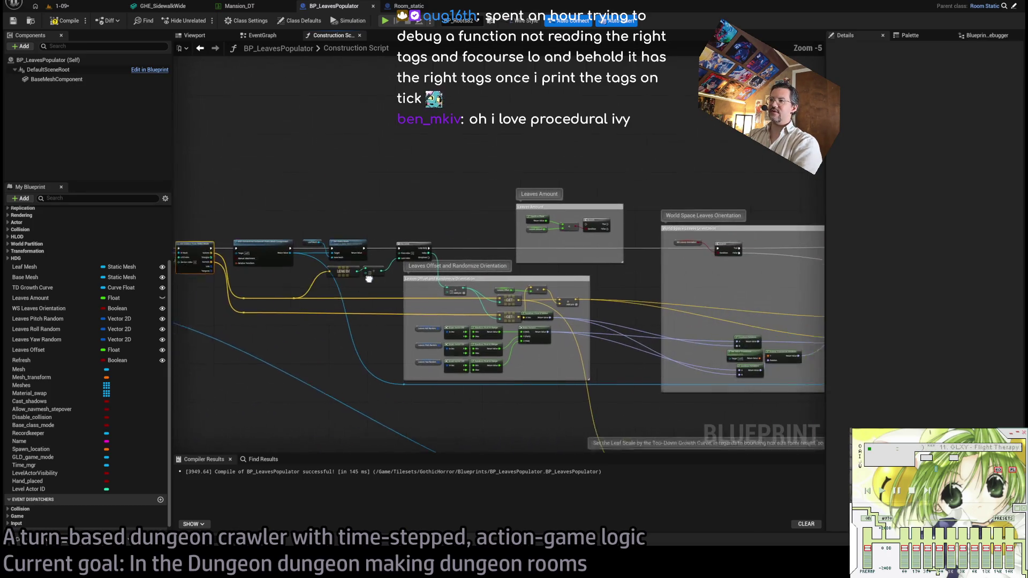
drag(673, 344, 527, 180)
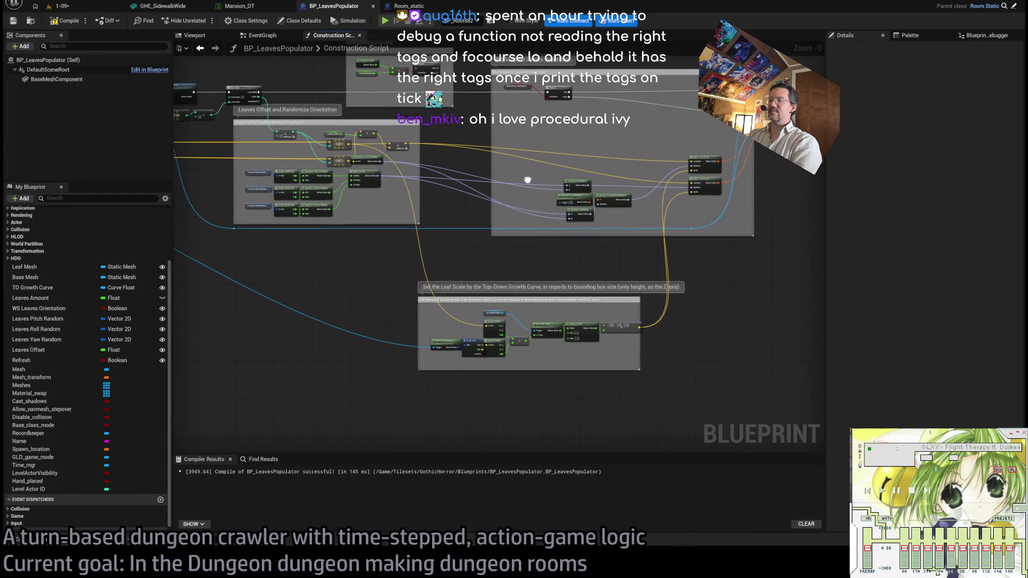
drag(444, 205, 416, 262)
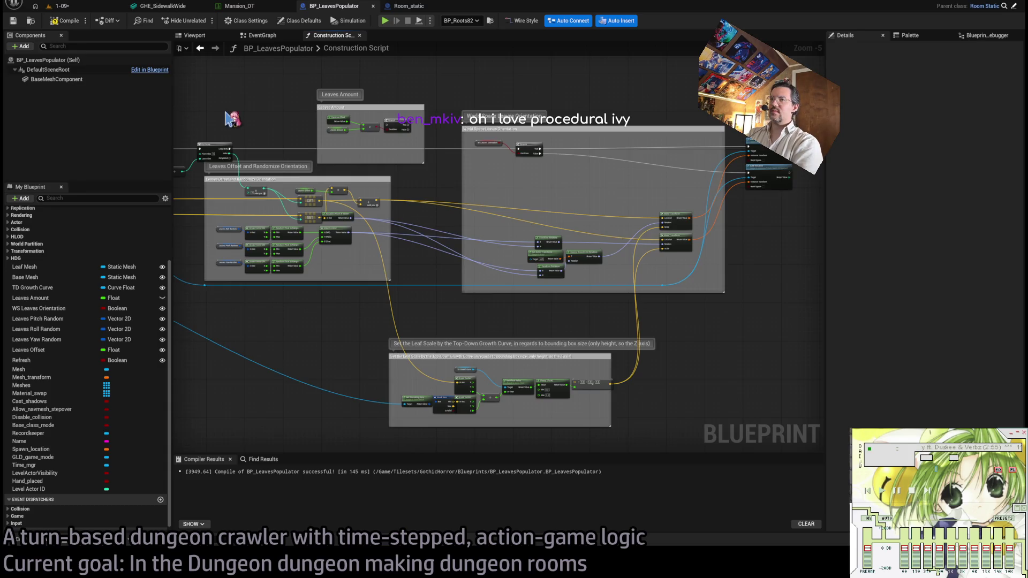
drag(209, 82, 436, 95)
scroll(279, 146, up, 4)
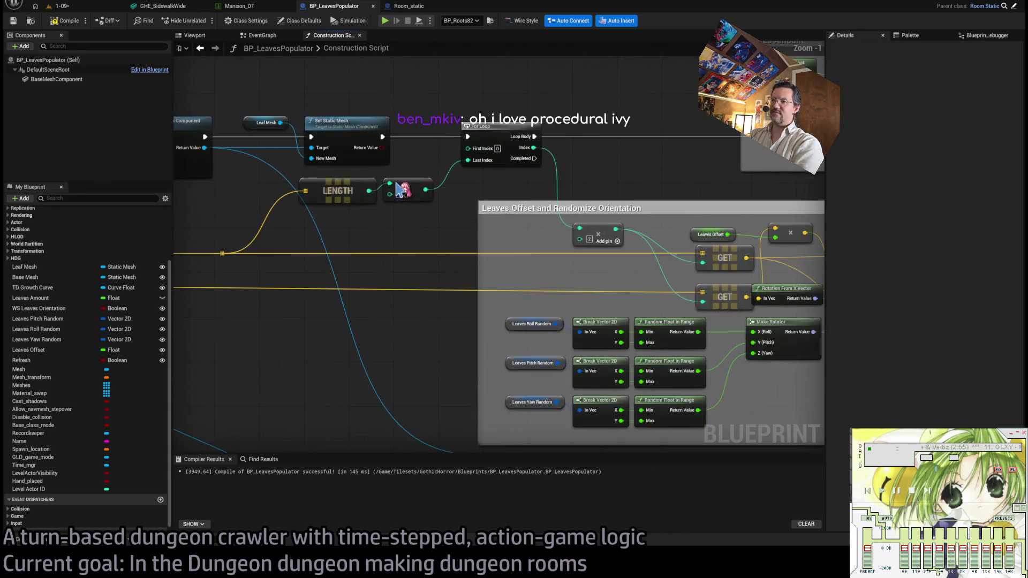
middle_click(303, 7)
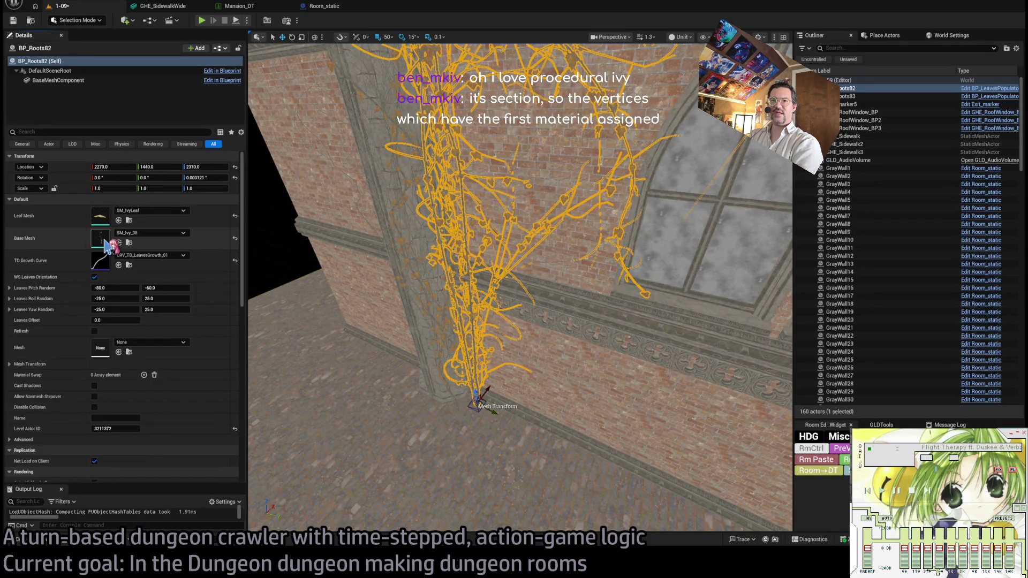
double_click(100, 238)
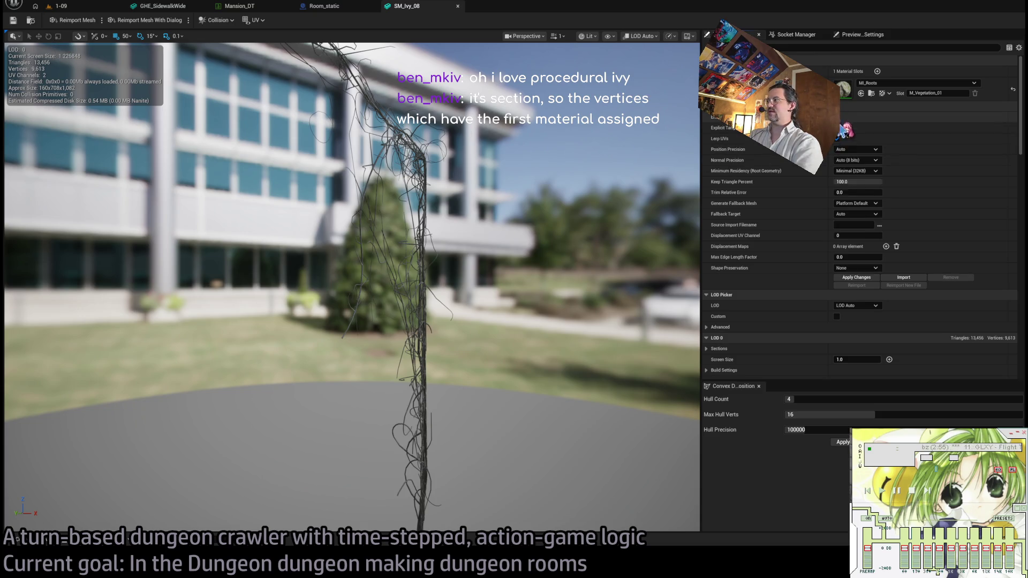
click(82, 10)
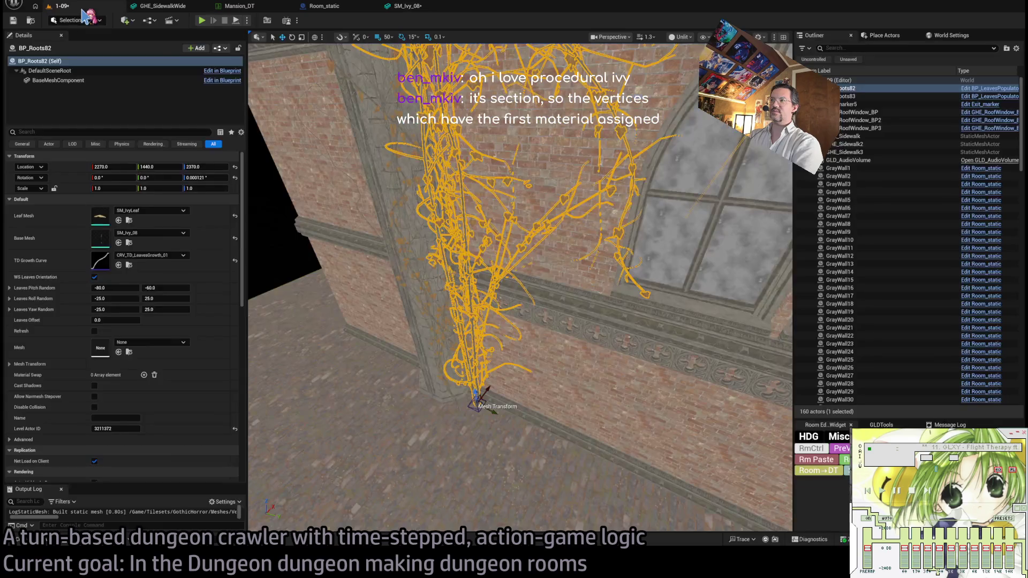
mouse_move(418, 173)
mouse_down()
mouse_move(389, 207)
mouse_move(435, 145)
mouse_up()
click(407, 6)
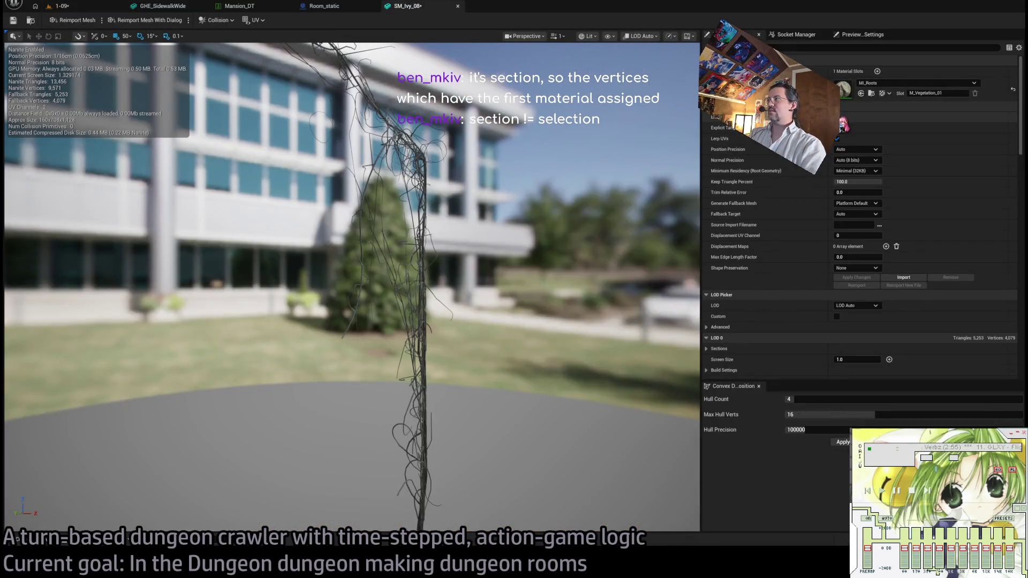
click(838, 118)
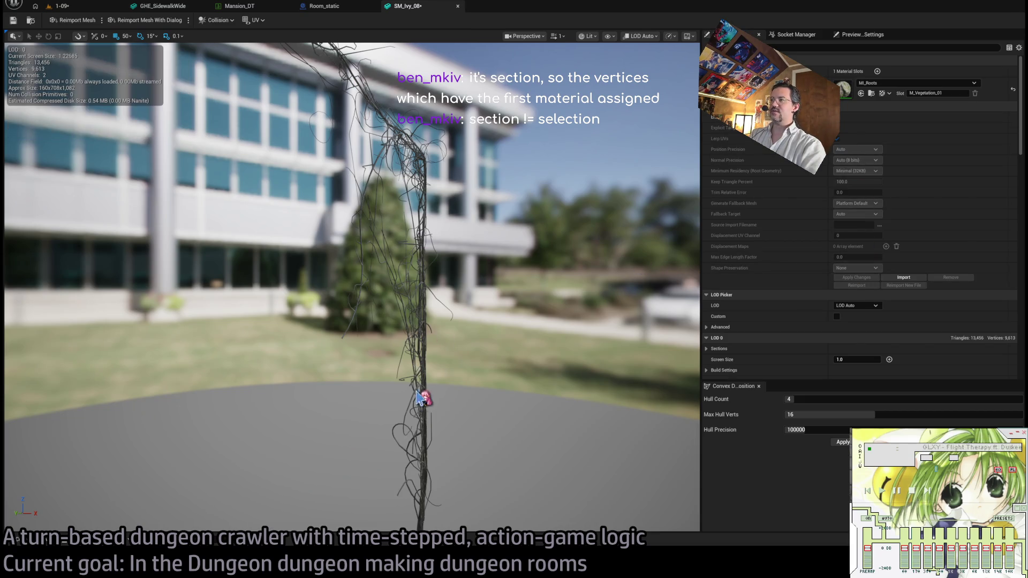
mouse_move(389, 156)
mouse_down()
mouse_move(354, 172)
mouse_move(305, 228)
mouse_up()
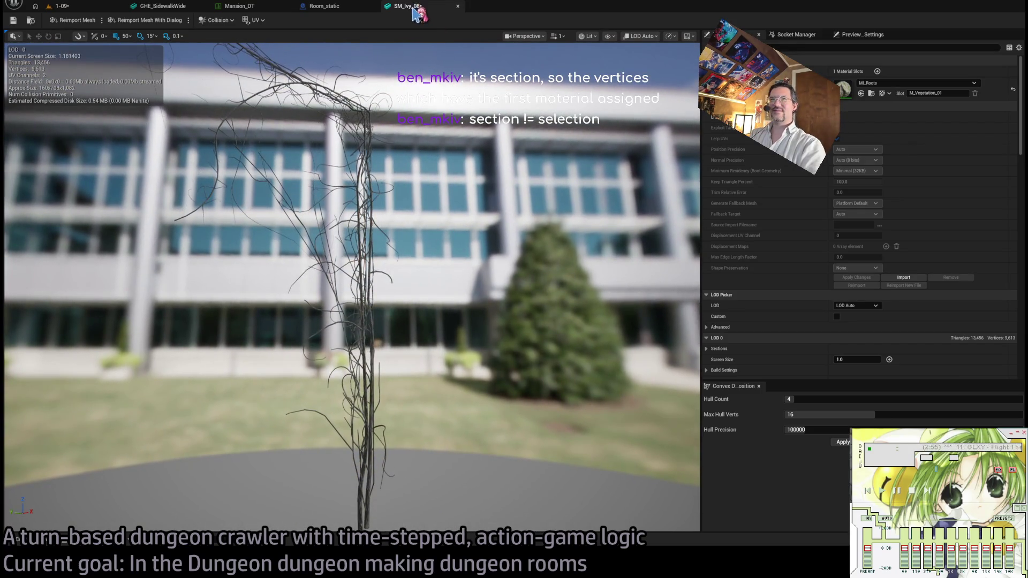
middle_click(417, 11)
click(62, 6)
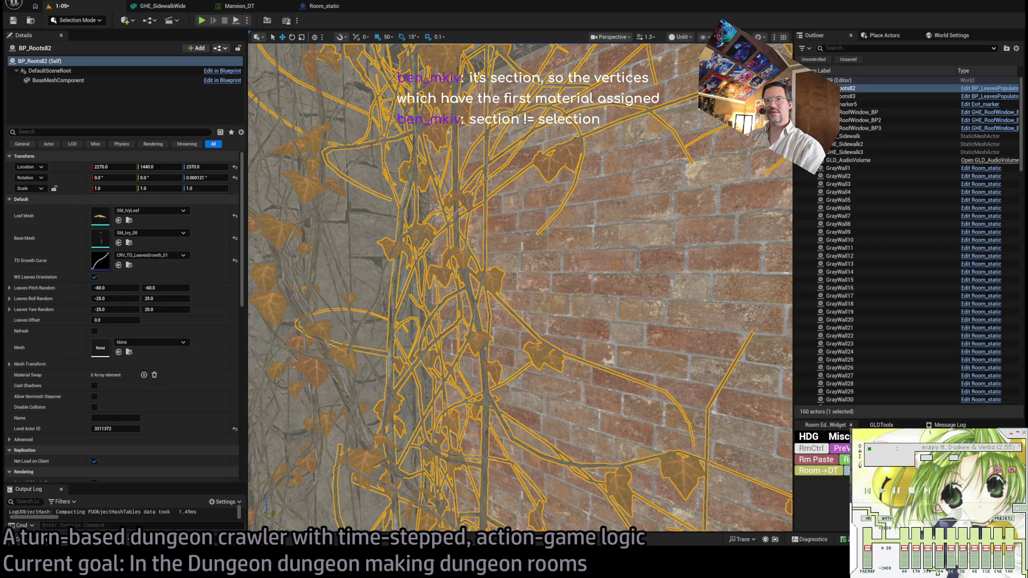
scroll(479, 290, down, 5)
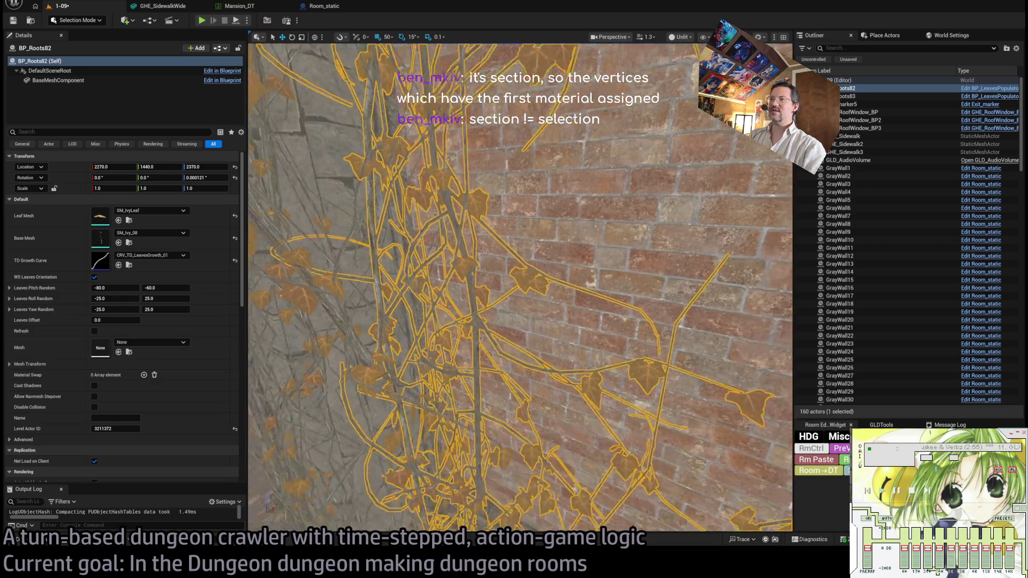
scroll(480, 290, up, 3)
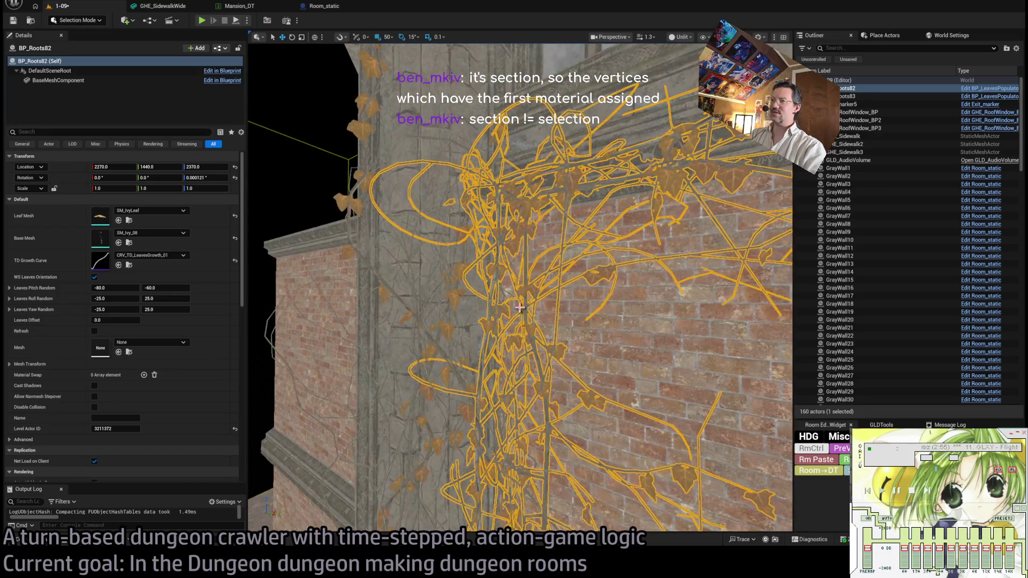
scroll(479, 291, down, 5)
scroll(480, 290, up, 6)
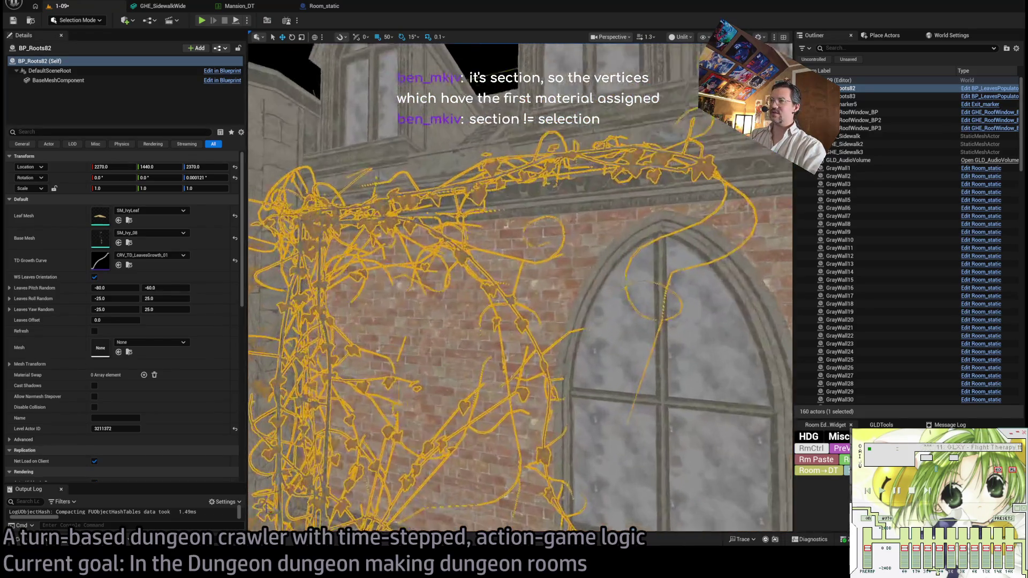
scroll(480, 290, up, 1)
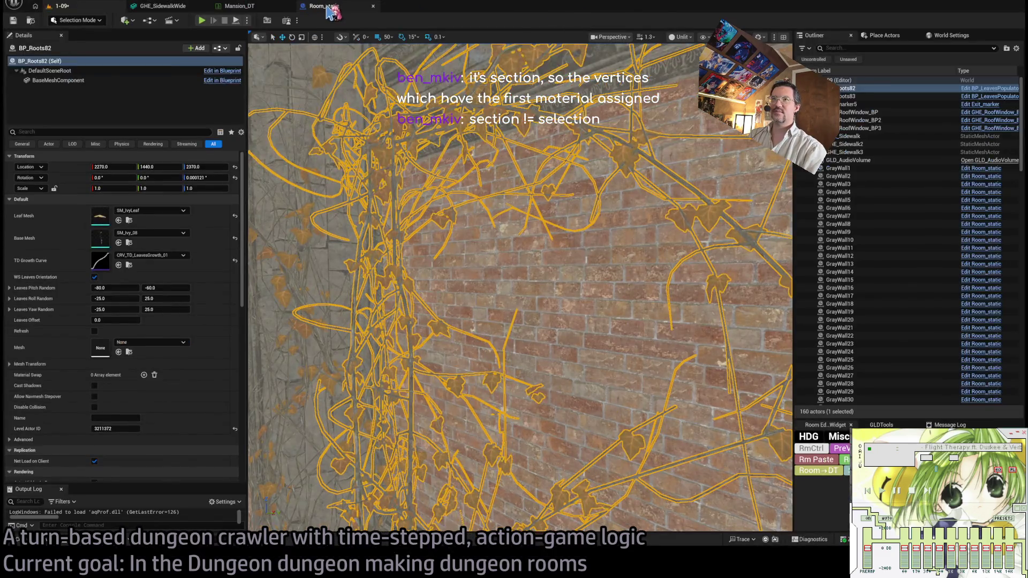
click(332, 8)
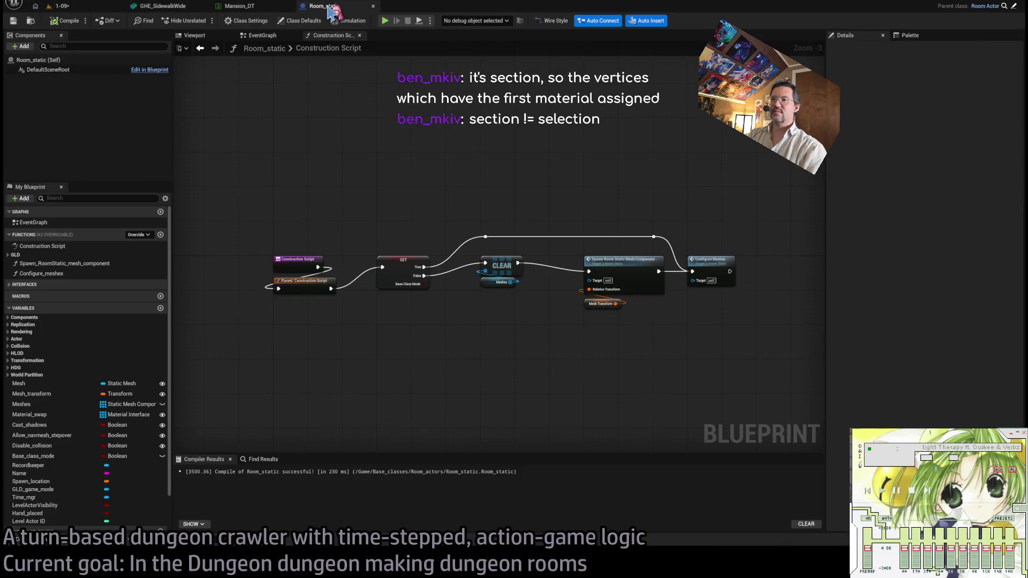
Look at the Room_static and Mansion_DT tabs, then reopen BP_LeavesPopulator from the 1-09 level.
click(162, 6)
click(239, 6)
click(351, 11)
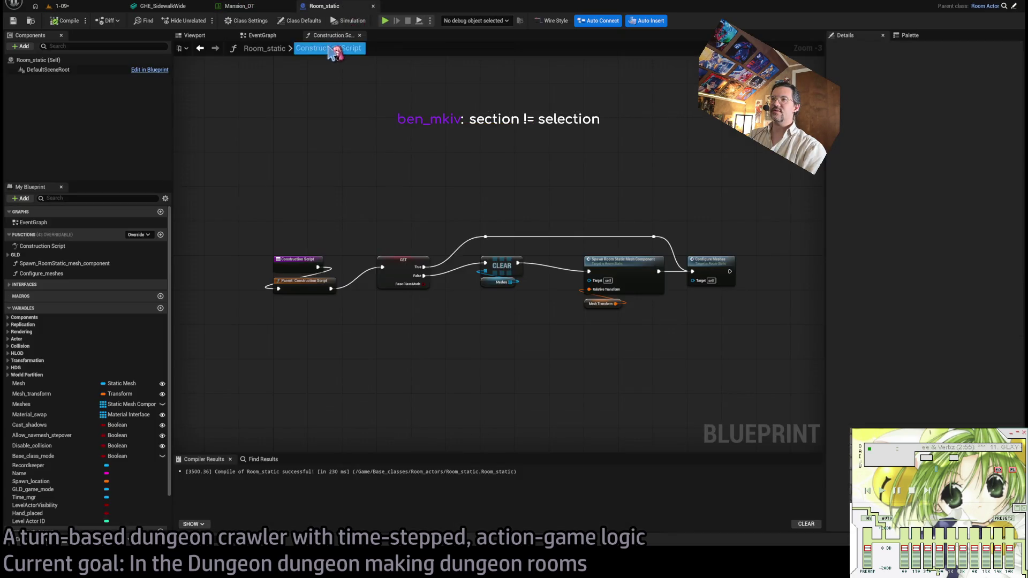
click(93, 8)
click(988, 89)
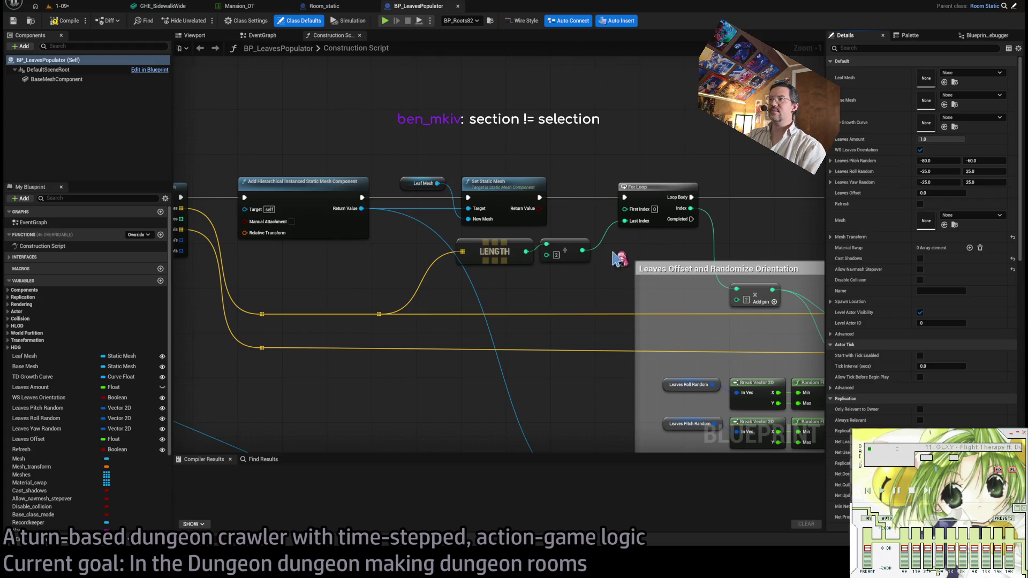
Pan across the Get Section from Static Mesh, Get Num LODs, LENGTH and For Loop nodes.
drag(315, 265, 540, 261)
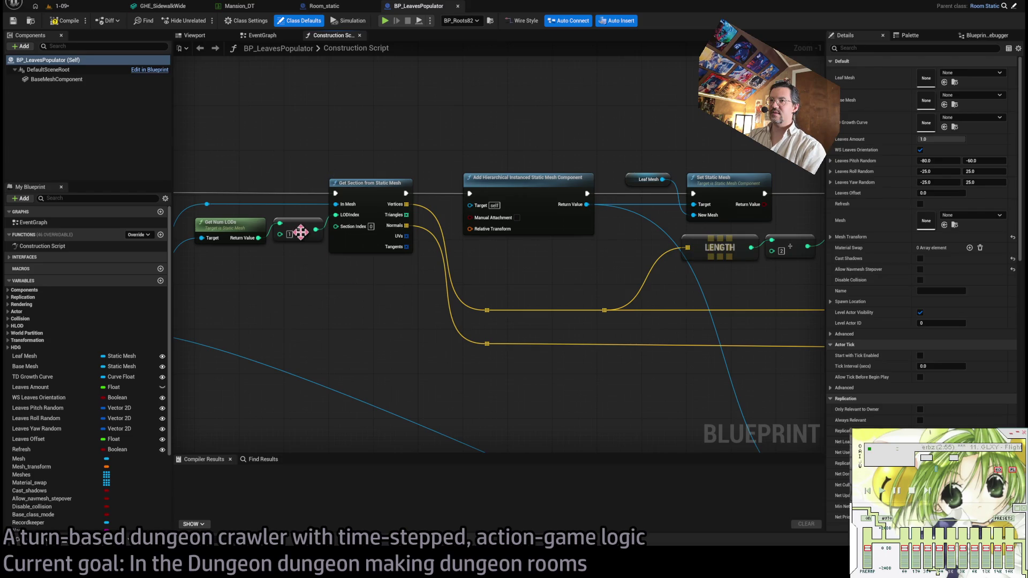
drag(562, 287, 353, 267)
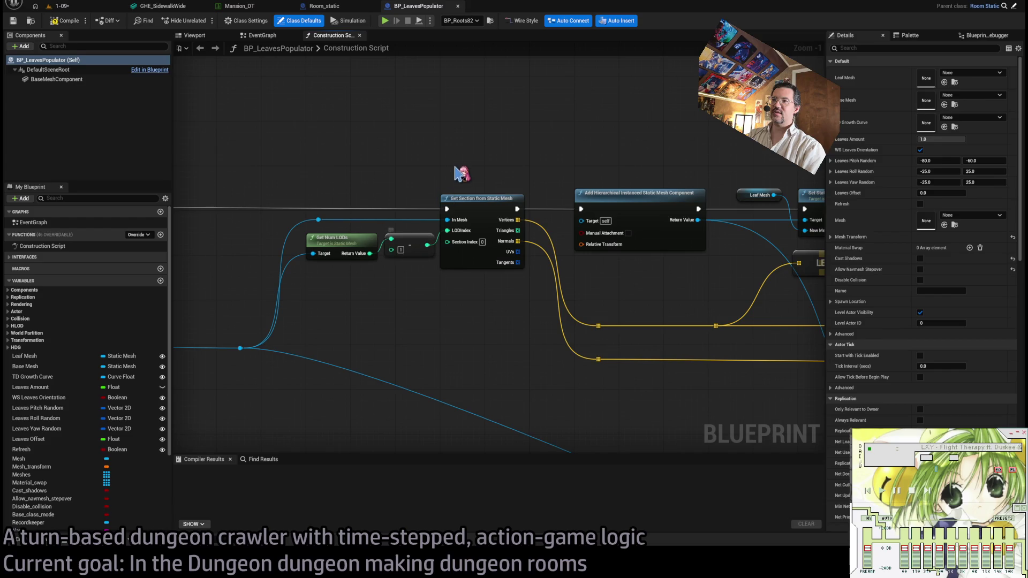
mouse_move(449, 161)
mouse_down()
mouse_move(533, 329)
mouse_move(480, 176)
mouse_move(500, 320)
mouse_move(517, 344)
mouse_move(575, 249)
mouse_move(413, 223)
mouse_move(486, 279)
mouse_move(225, 257)
mouse_move(773, 275)
mouse_move(467, 258)
mouse_move(487, 271)
mouse_up()
scroll(418, 259, down, 2)
scroll(523, 287, up, 2)
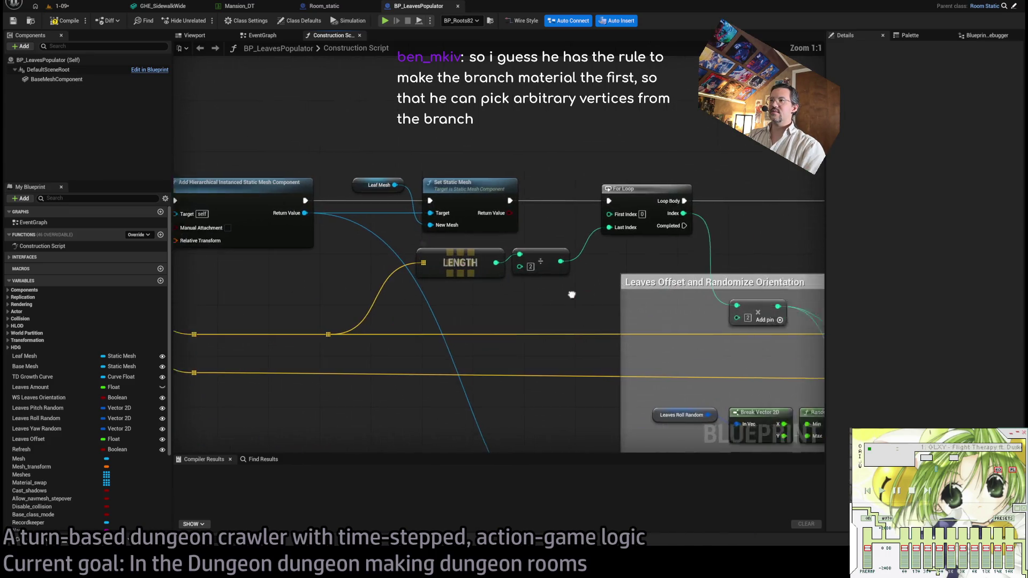
drag(602, 292, 420, 297)
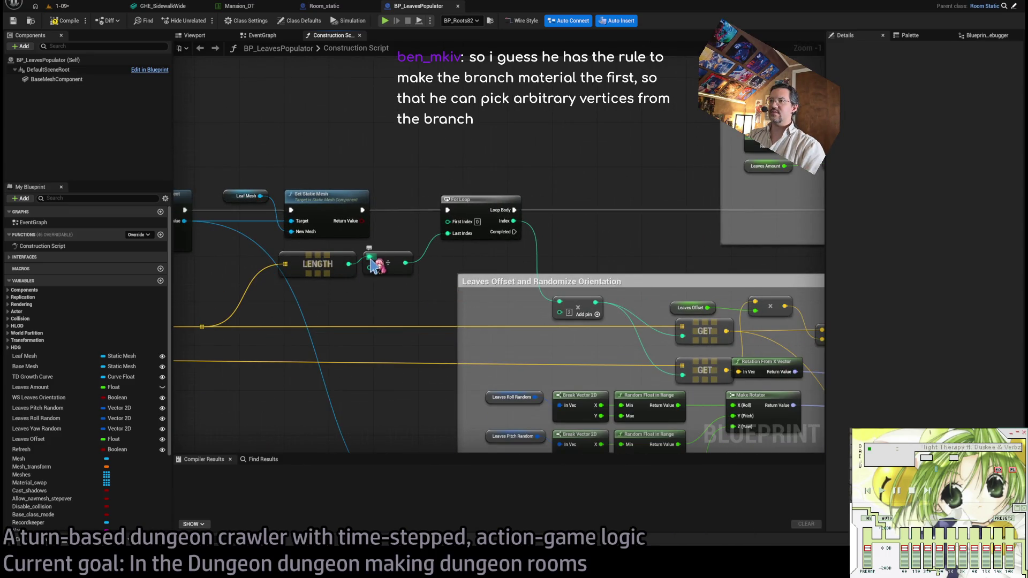
mouse_move(293, 290)
mouse_down()
mouse_move(249, 282)
mouse_move(450, 303)
mouse_move(402, 249)
mouse_move(474, 251)
mouse_up()
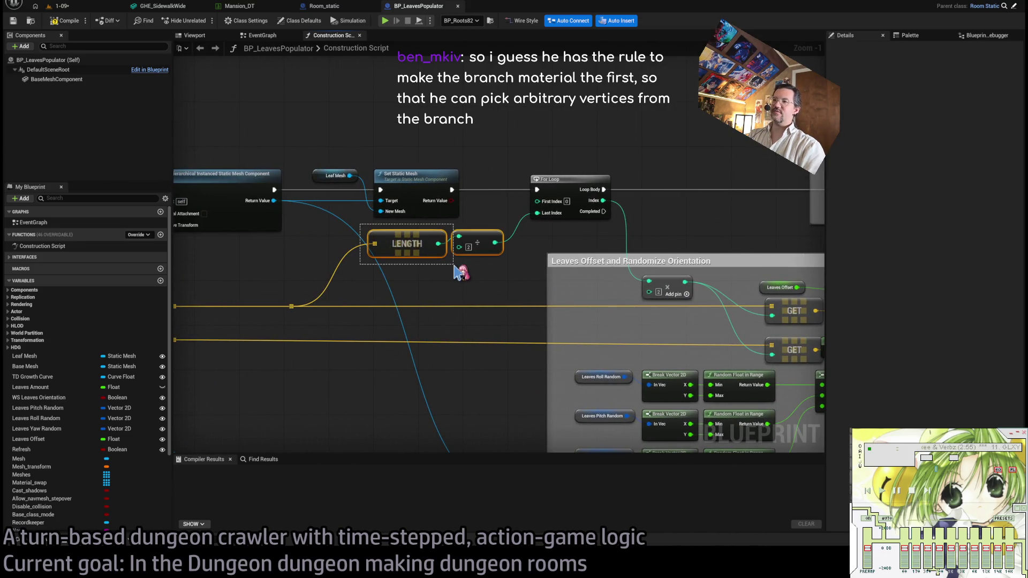
Select the LENGTH and divide nodes, the For Loop, and the Leaves Offset GET nodes.
click(420, 288)
mouse_move(353, 221)
mouse_down()
mouse_move(505, 282)
mouse_move(369, 265)
mouse_move(296, 218)
mouse_up()
click(412, 143)
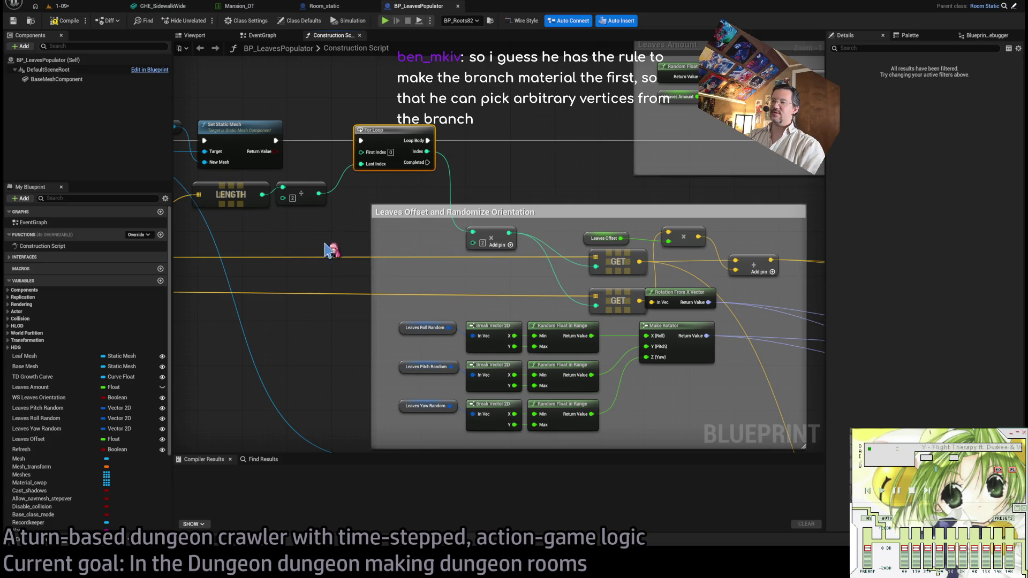
mouse_move(544, 259)
mouse_down()
mouse_move(435, 244)
mouse_move(512, 292)
mouse_up()
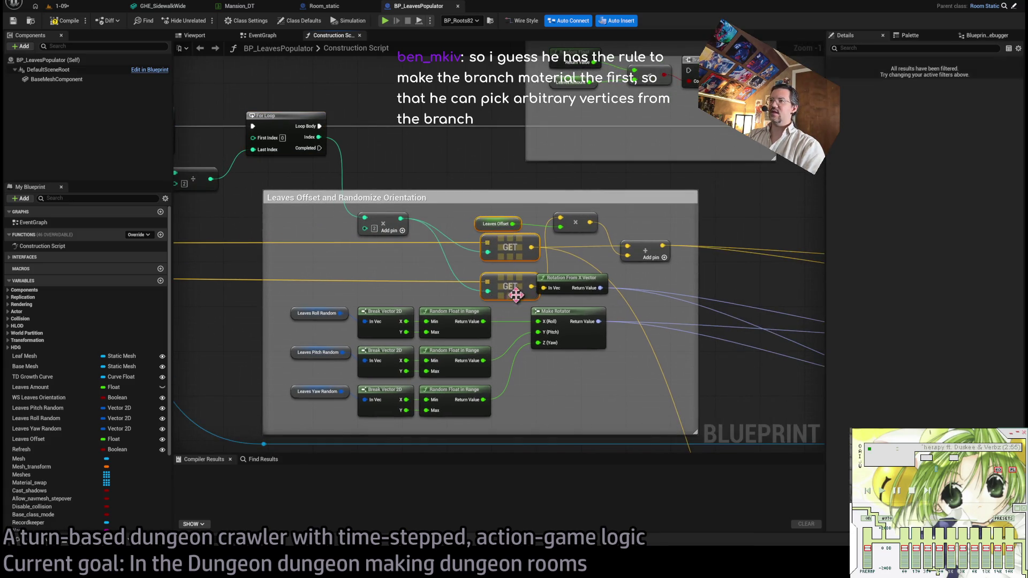
scroll(665, 284, down, 3)
scroll(688, 315, up, 3)
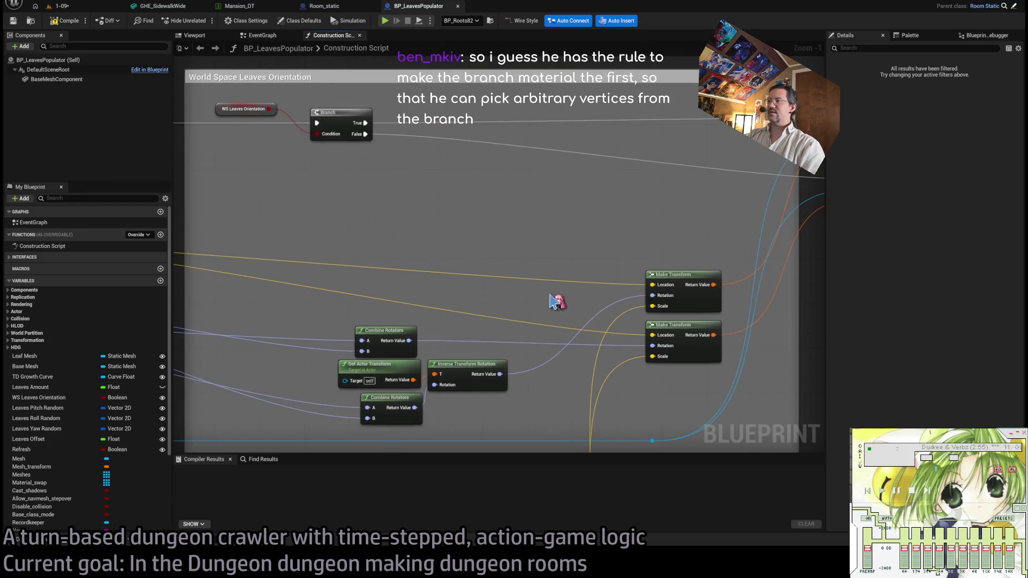
Review the Add Instance nodes and orientation group, compile BP_LeavesPopulator, and return to level 1-09.
drag(651, 285, 335, 319)
click(590, 143)
mouse_move(592, 215)
mouse_down()
mouse_move(558, 220)
mouse_move(753, 257)
mouse_up()
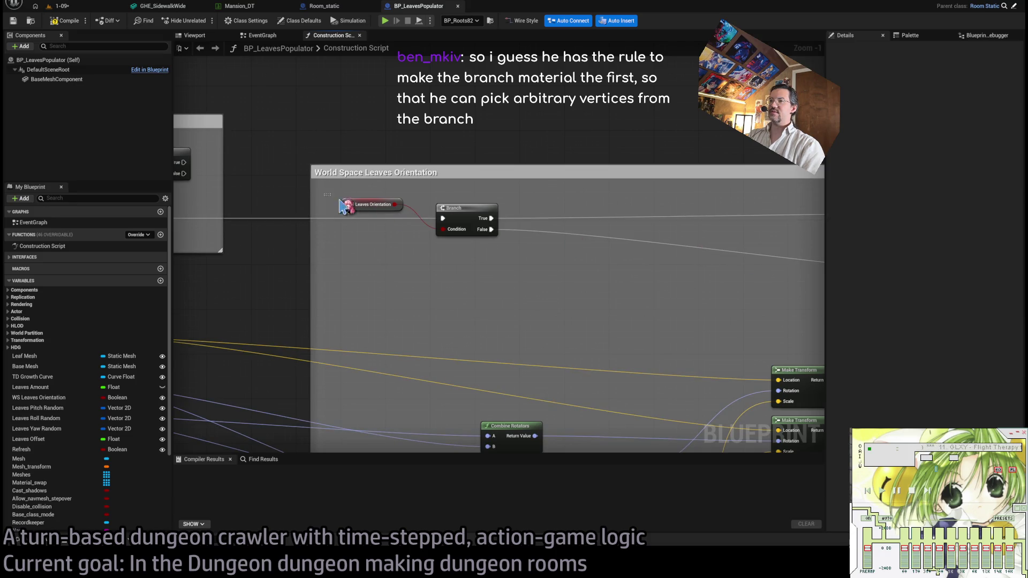
scroll(643, 285, down, 3)
drag(642, 285, 805, 279)
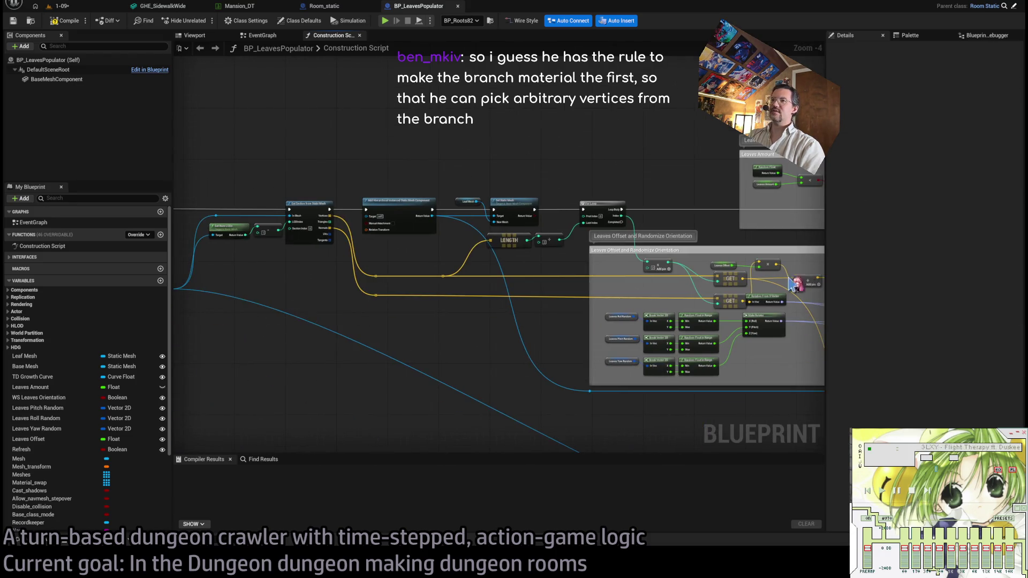
click(66, 20)
click(99, 6)
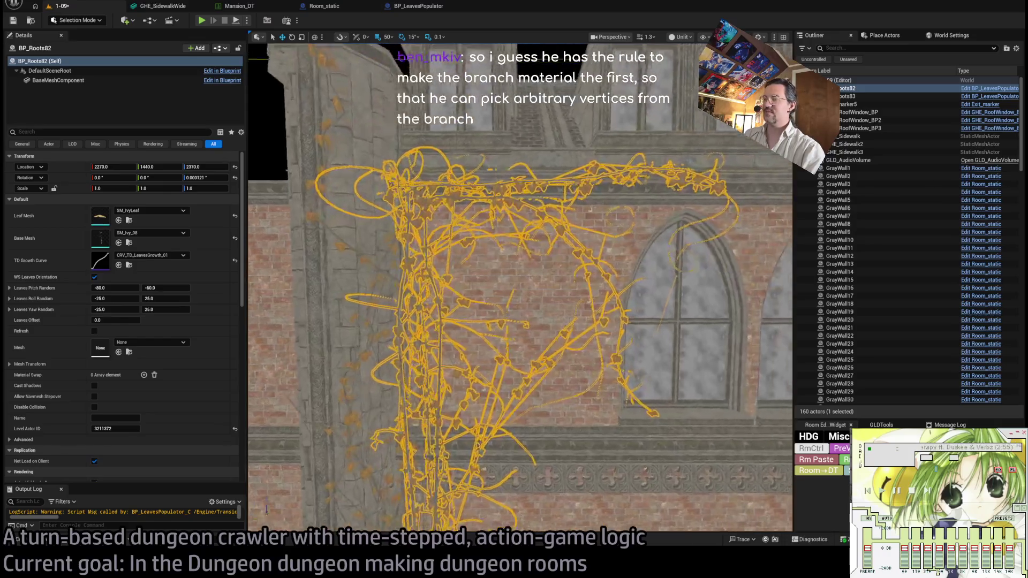
Turn the camera to the brick facade and select the SM_PortalClosed_01 arched doorway.
scroll(520, 288, up, 5)
scroll(597, 204, down, 8)
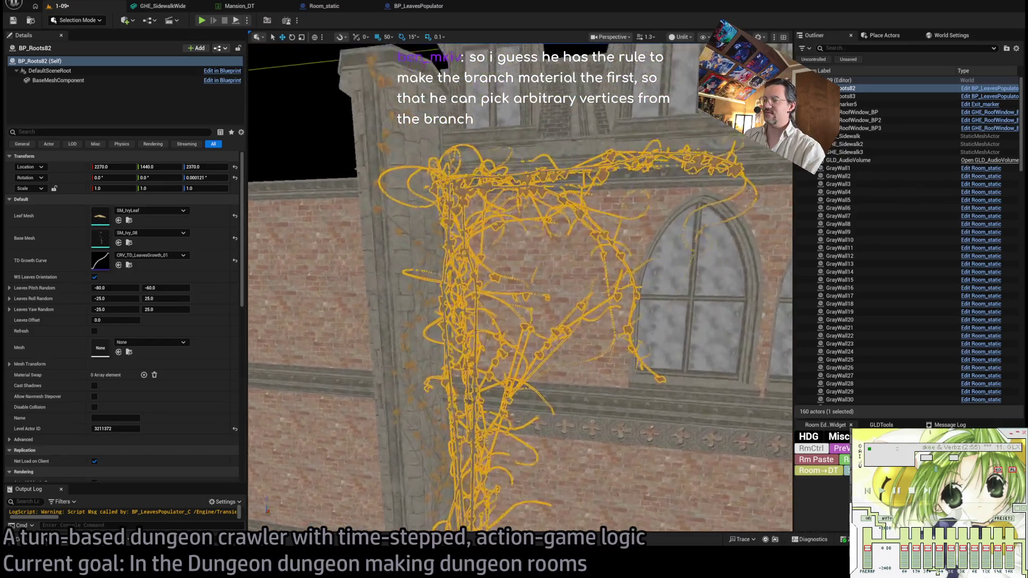
mouse_move(482, 407)
mouse_down()
mouse_move(371, 391)
mouse_move(417, 418)
mouse_up()
click(440, 428)
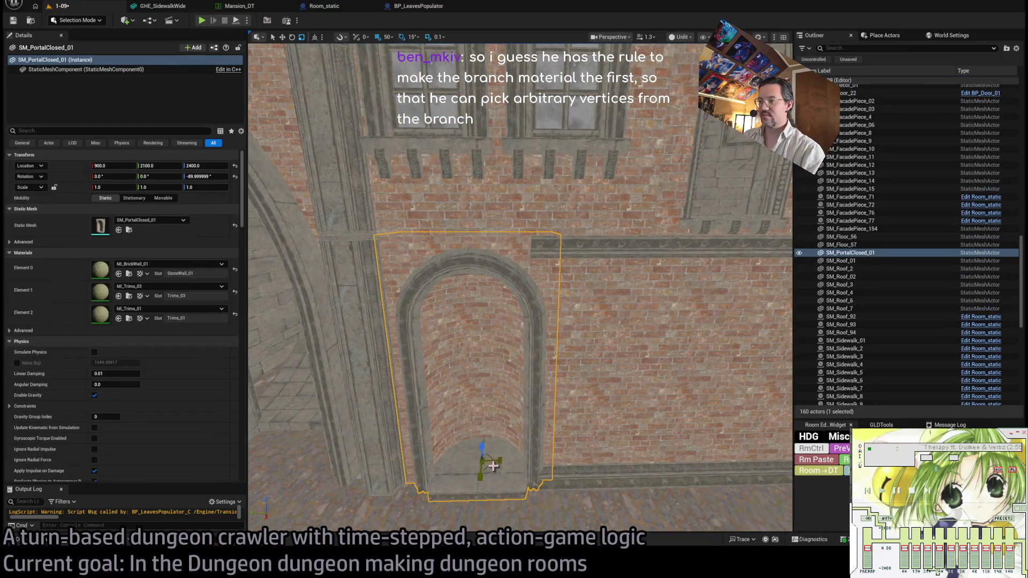
Scale the arch to 0.9 on X, enable grid snapping, and slide it to 600, 2130, 2400.
drag(499, 464, 494, 463)
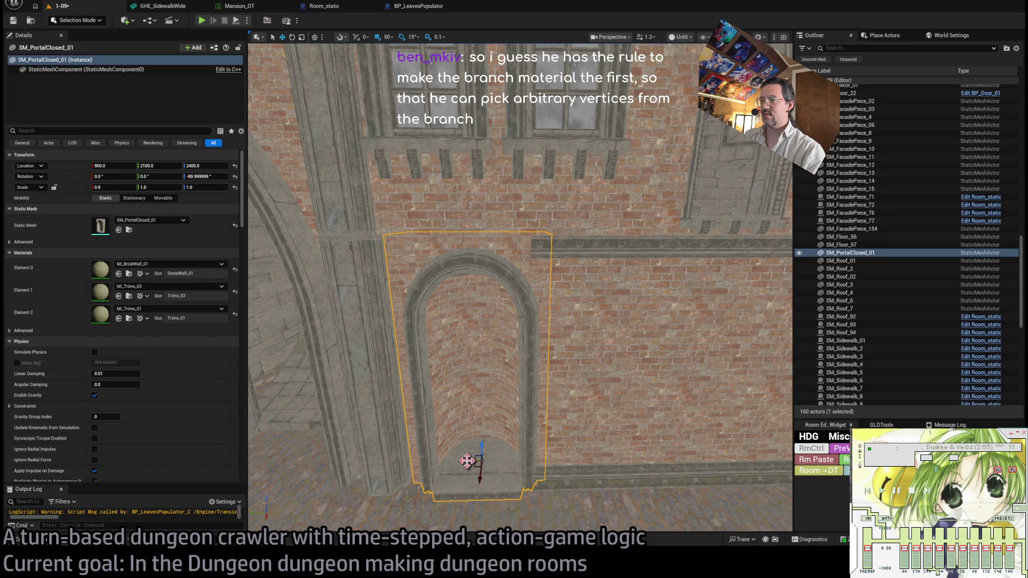
key(w)
click(377, 37)
drag(465, 473, 444, 467)
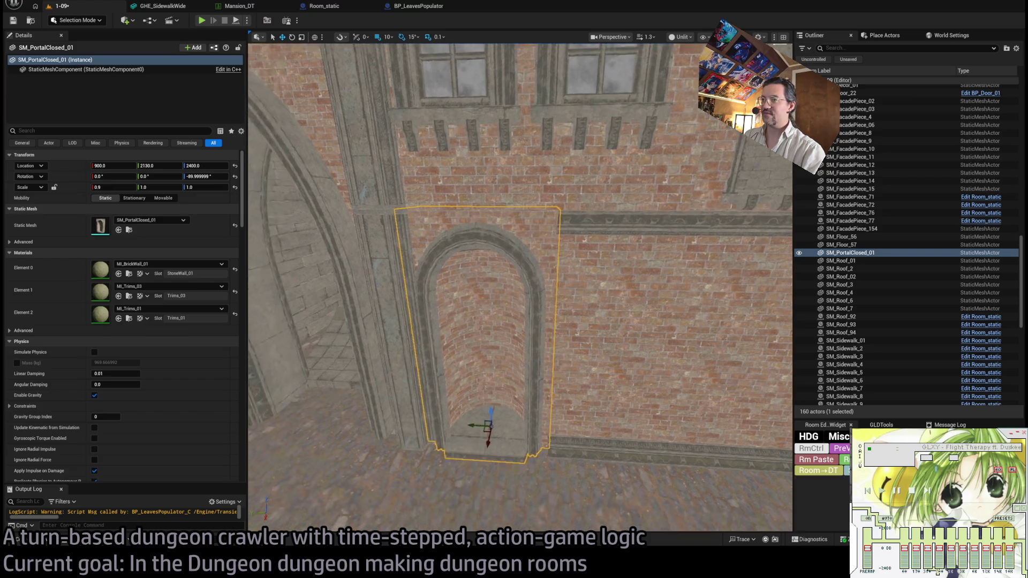
Look along the wall and briefly open and close the Content Drawer.
scroll(460, 460, up, 5)
scroll(482, 429, down, 5)
scroll(482, 428, up, 6)
scroll(482, 428, down, 5)
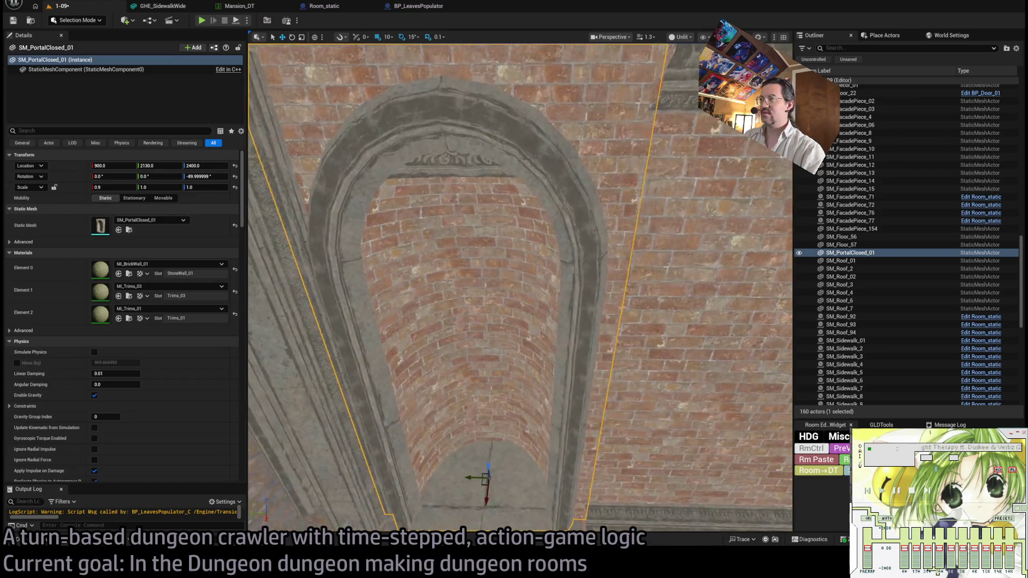
mouse_move(546, 394)
mouse_down()
mouse_move(482, 407)
mouse_move(353, 528)
mouse_up()
click(58, 542)
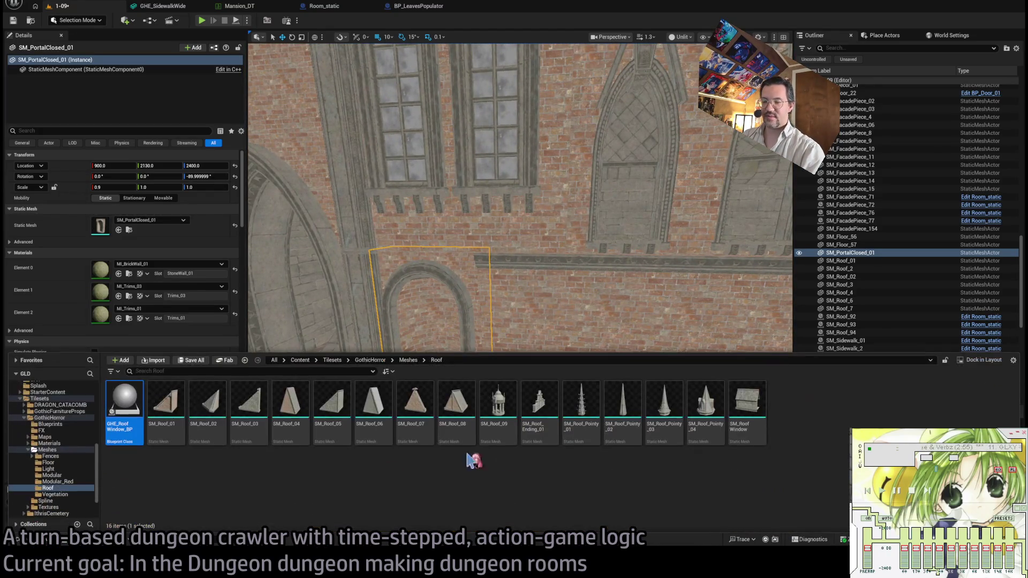
key(ctrl+space)
Select the upper corner column, then the lower SM_CornerDecor_02 column.
scroll(420, 420, down, 3)
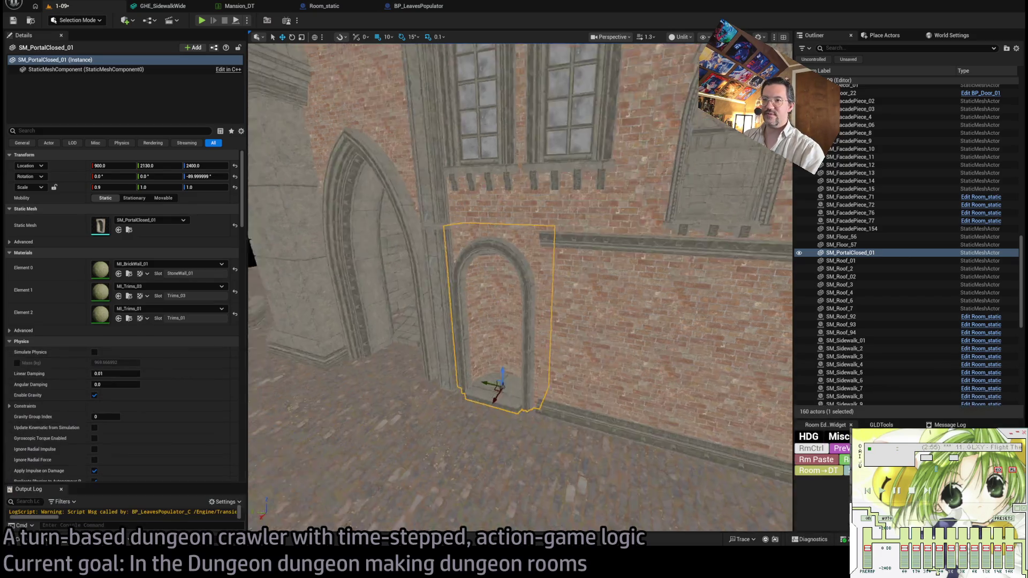
drag(394, 374, 399, 402)
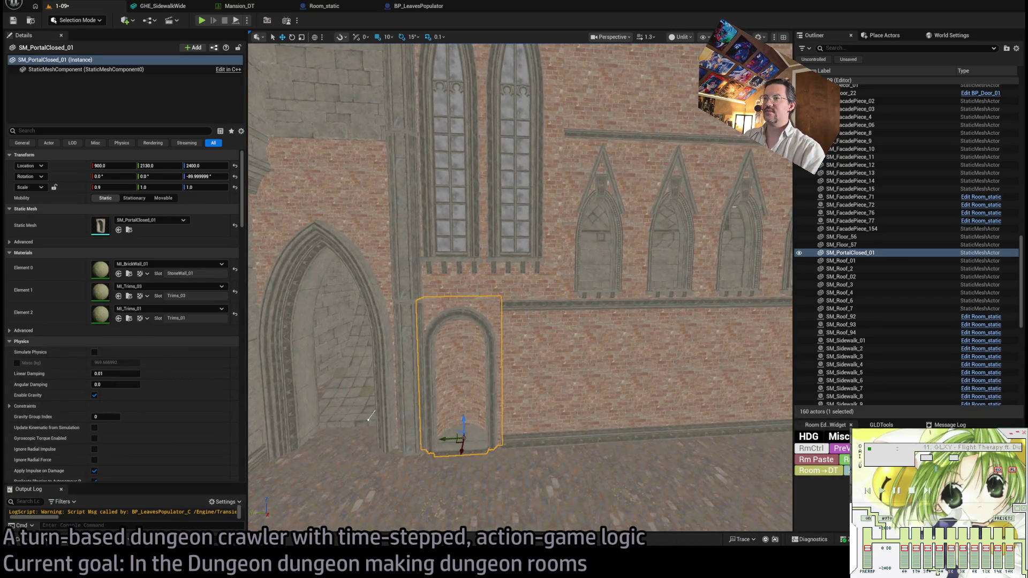
click(407, 241)
click(421, 440)
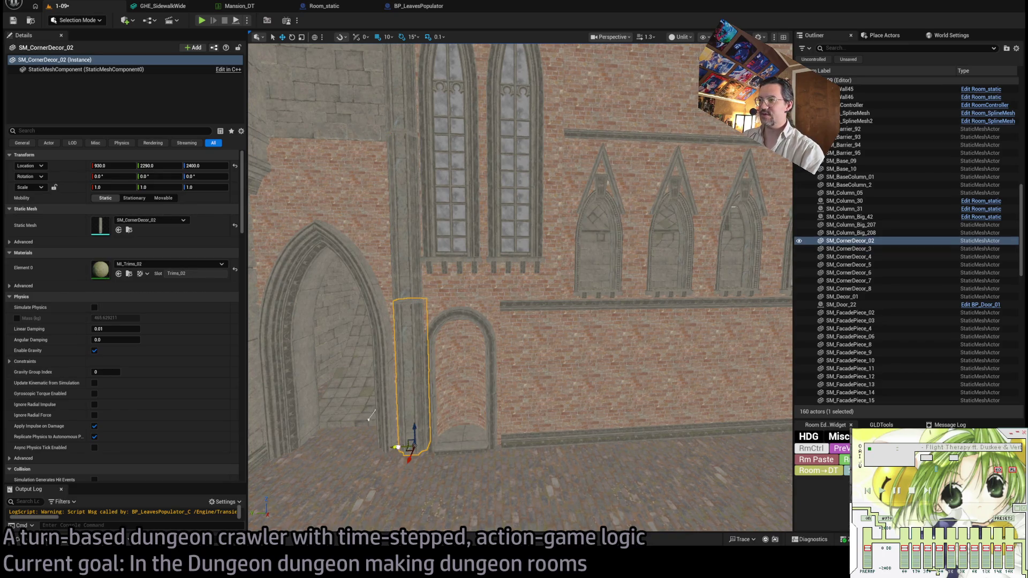
Duplicate the corner column beside the arch, then undo an unwanted finial column duplicate.
alt+drag(396, 447, 509, 461)
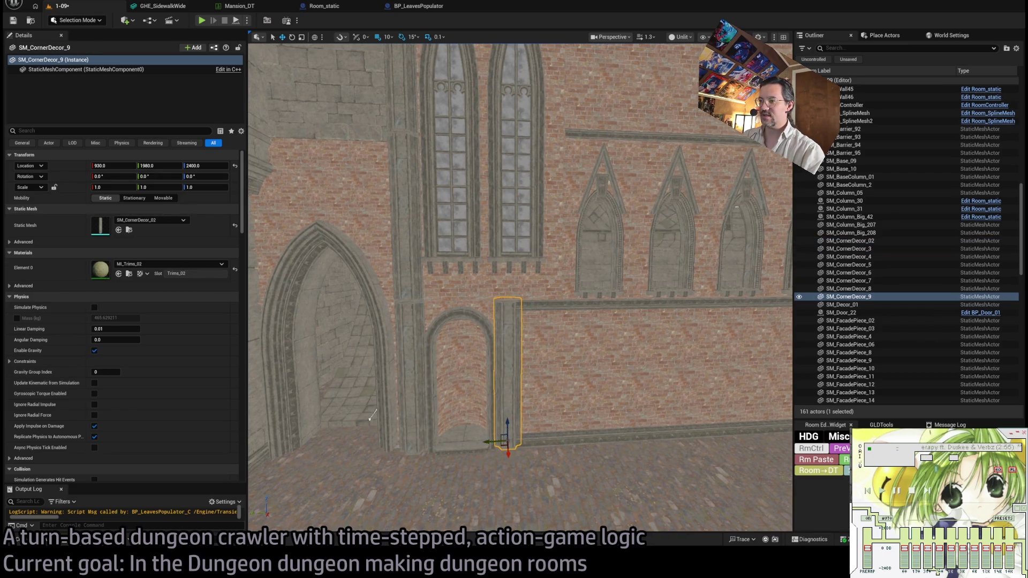
scroll(369, 418, up, 3)
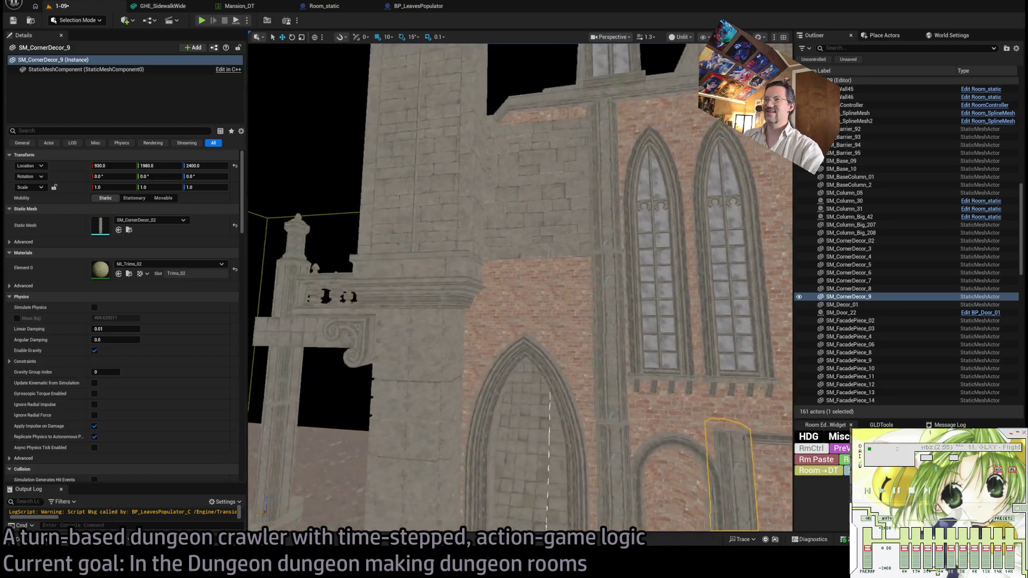
click(374, 242)
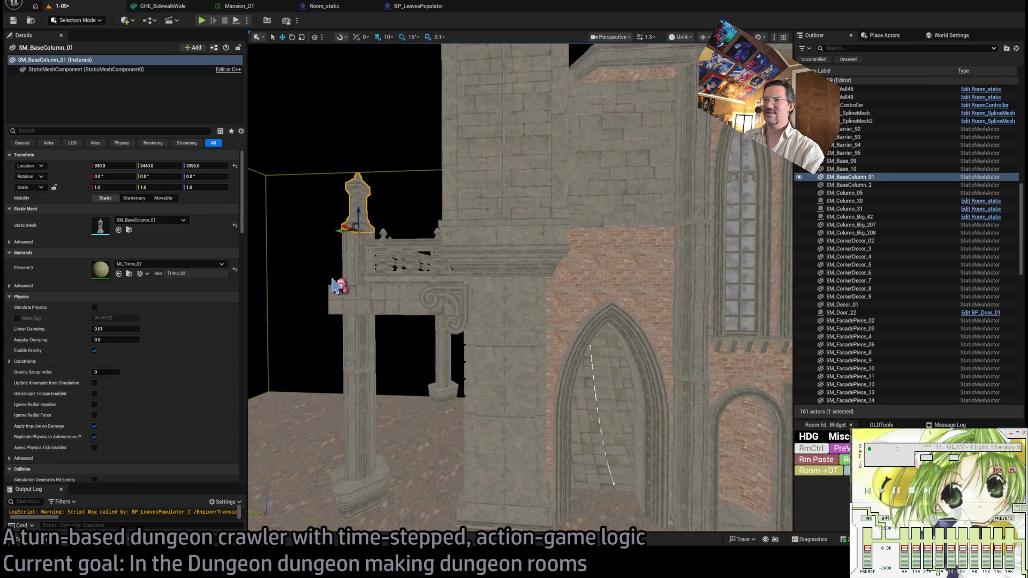
alt+drag(353, 224, 439, 275)
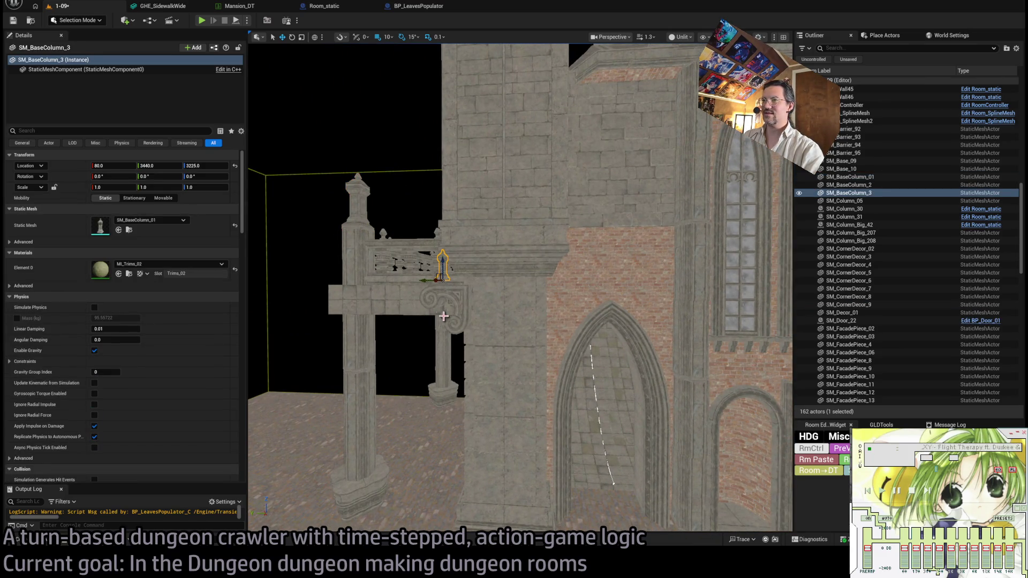
key(ctrl+z)
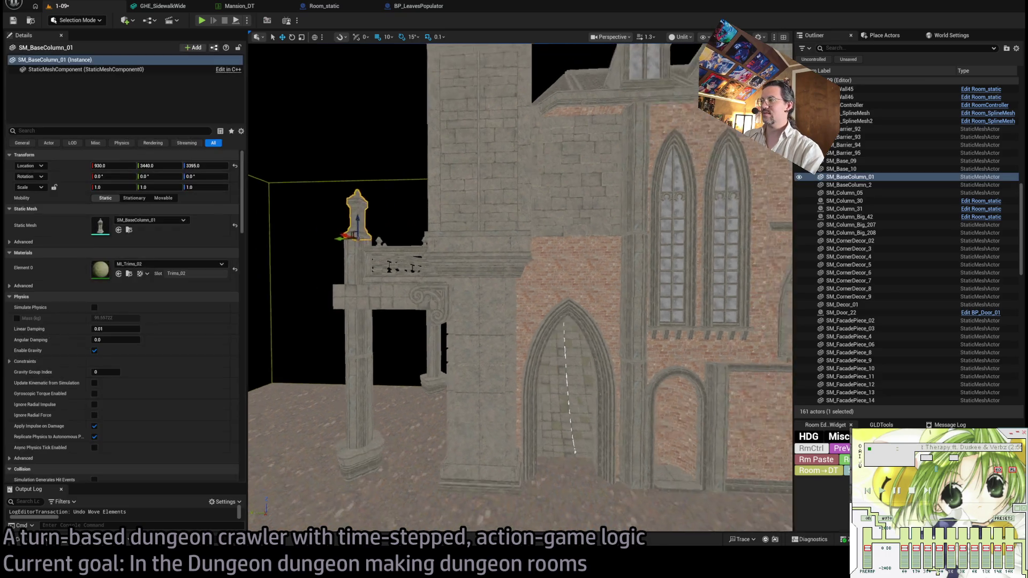
Place a duplicate SM_BaseColumn_3 on the ground, nudge it along X, then delete it.
mouse_move(345, 224)
alt+mouse_down()
mouse_move(329, 415)
mouse_move(323, 404)
alt+mouse_up()
click(664, 368)
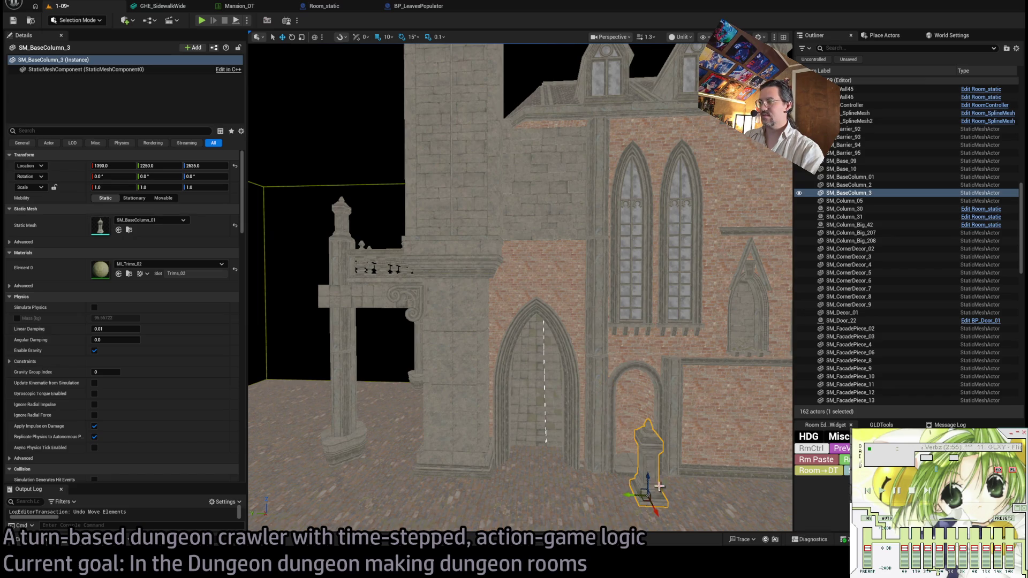
click(628, 459)
scroll(629, 459, up, 2)
key(f)
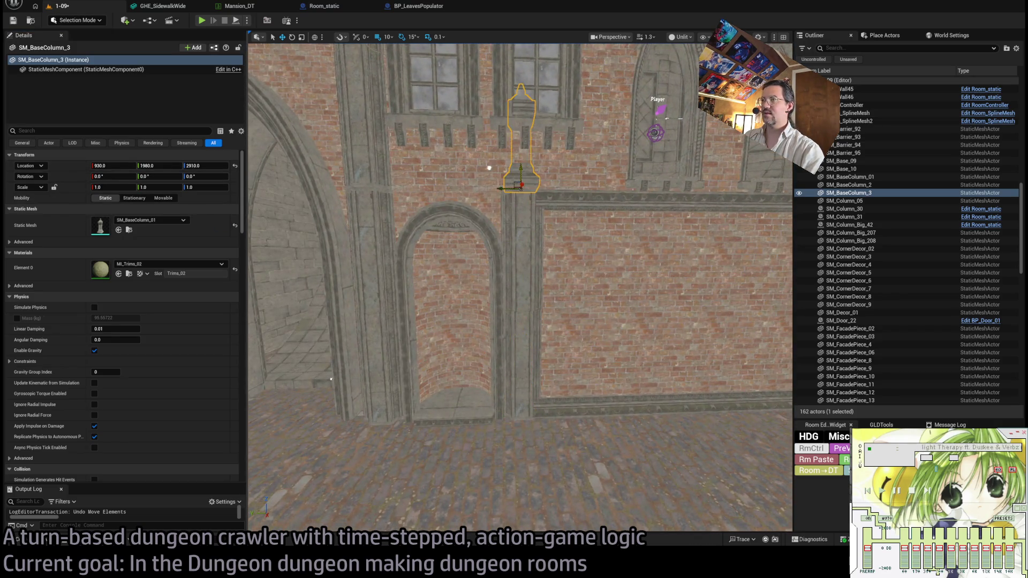
drag(520, 194, 583, 241)
drag(494, 276, 502, 280)
mouse_move(625, 329)
mouse_down()
mouse_move(632, 305)
mouse_move(523, 360)
mouse_move(696, 154)
mouse_move(479, 328)
mouse_up()
key(Delete)
Select the carved wall bracket and browse the GothicHorror/Meshes folder in the Content Drawer.
key(ctrl+space)
drag(365, 338, 437, 281)
click(309, 249)
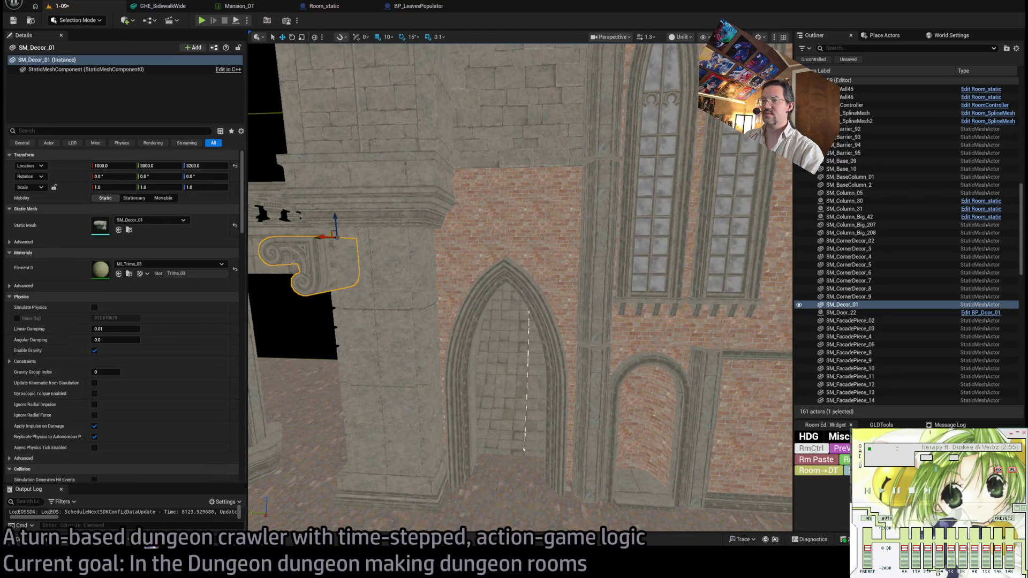
key(ctrl+space)
click(47, 450)
scroll(568, 445, down, 3)
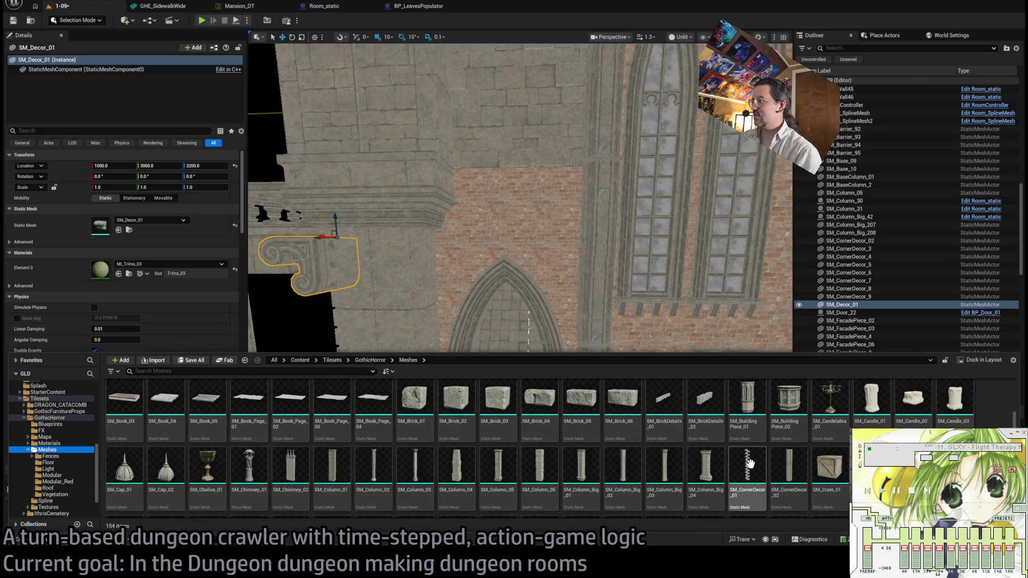
Drop an SM_CornerDecor_01 pilaster beside the arch, rotate it 180°, and push it against the wall.
mouse_move(760, 497)
mouse_down()
mouse_move(752, 474)
mouse_move(567, 359)
mouse_move(691, 415)
mouse_move(698, 442)
mouse_move(365, 438)
mouse_up()
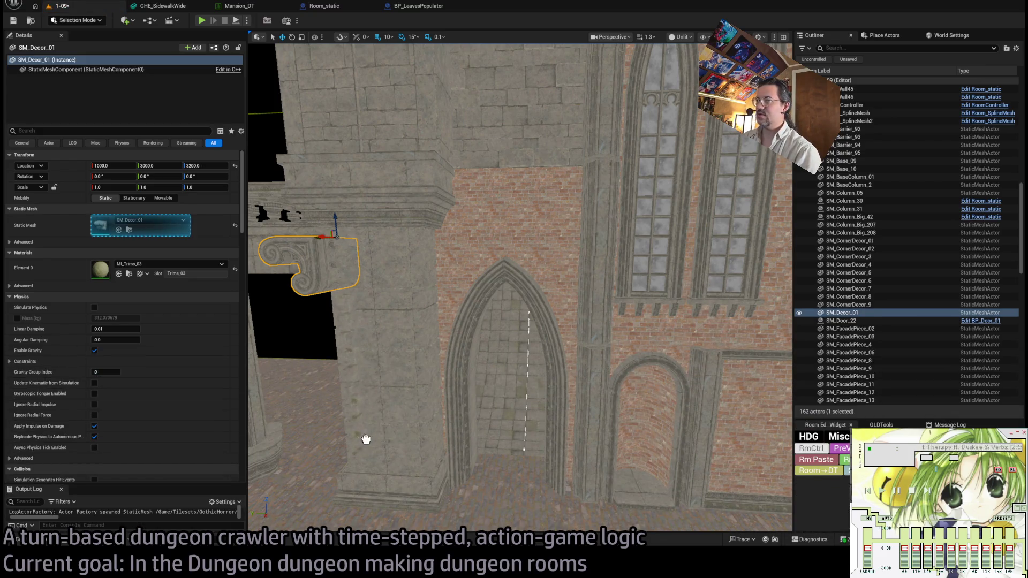
drag(750, 470, 751, 471)
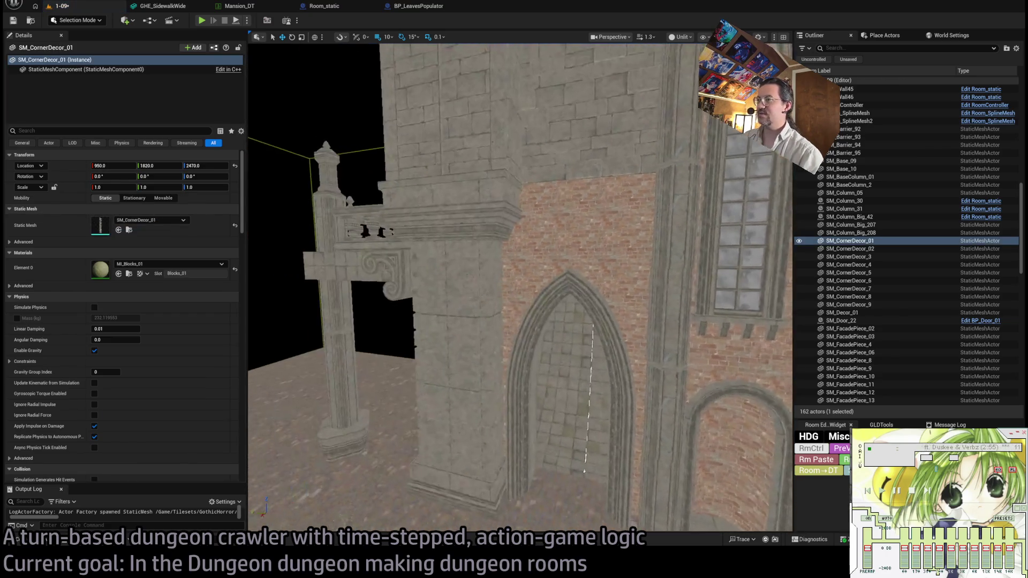
drag(670, 411, 670, 411)
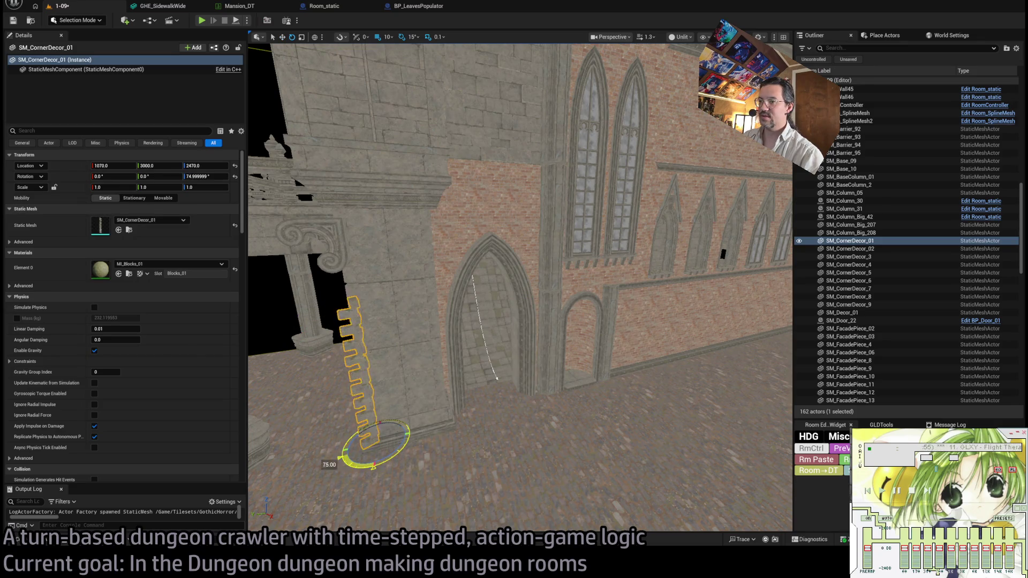
drag(555, 493, 554, 493)
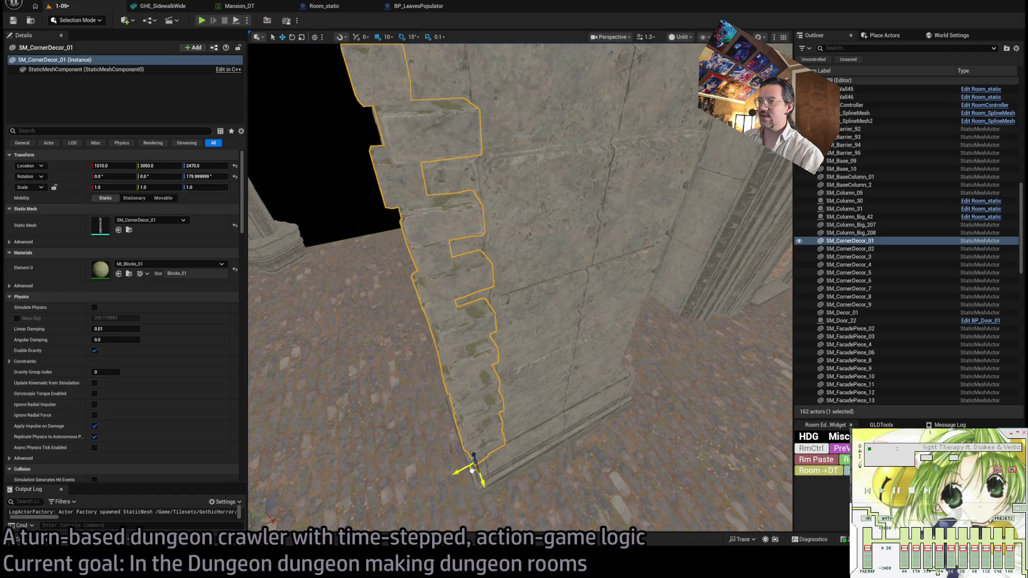
drag(489, 444, 489, 443)
mouse_move(507, 222)
mouse_down()
mouse_move(510, 202)
mouse_move(598, 393)
mouse_up()
key(Escape)
drag(469, 284, 469, 284)
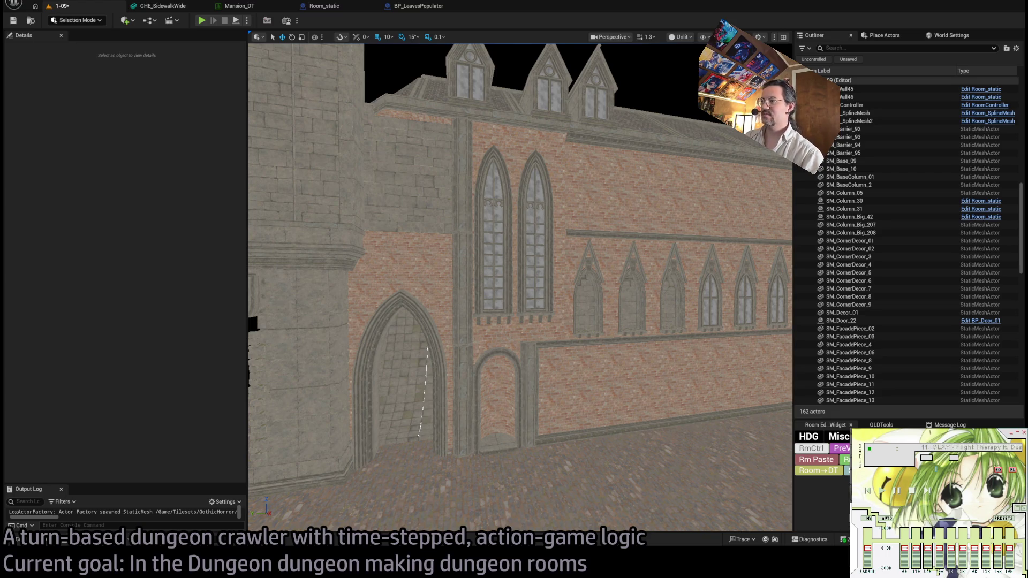
Fly along the facade and through the corridor to the exit doorway, then pull back overhead.
mouse_move(520, 289)
mouse_down()
mouse_move(503, 300)
mouse_move(525, 348)
mouse_move(512, 298)
mouse_move(515, 289)
mouse_move(531, 321)
mouse_move(537, 283)
mouse_up()
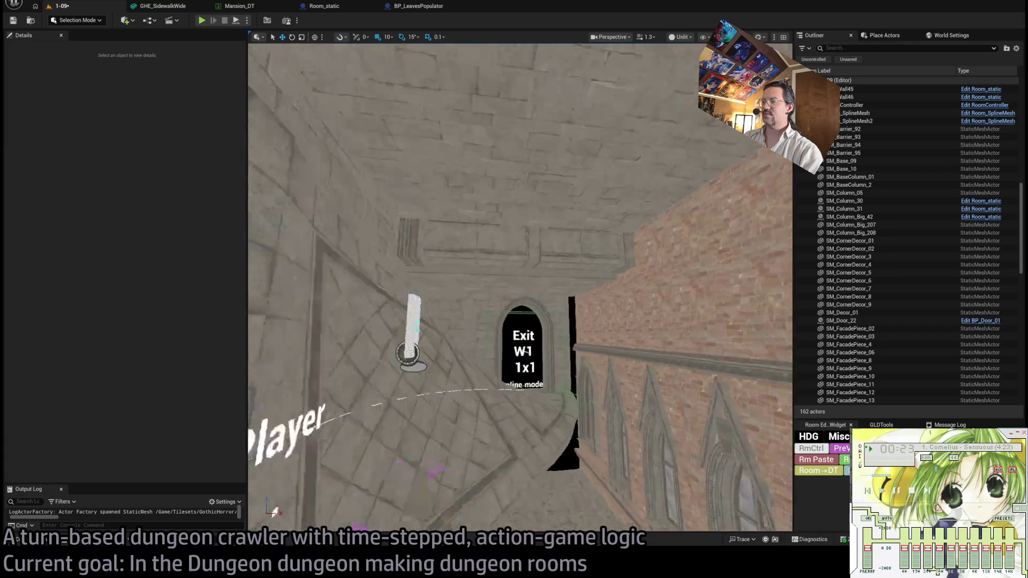
mouse_move(514, 289)
mouse_down()
mouse_move(558, 375)
mouse_move(558, 353)
mouse_move(559, 375)
mouse_move(584, 354)
mouse_up()
mouse_move(466, 338)
mouse_down()
mouse_move(466, 396)
mouse_move(466, 338)
mouse_up()
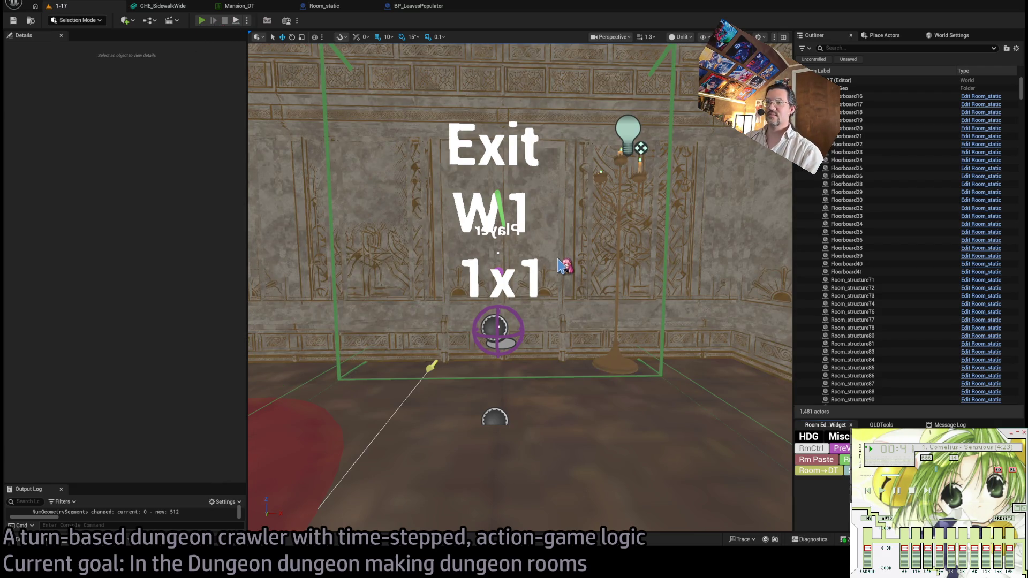
Play level 1-09 in the editor, restart the session, and run a first queued move.
key(alt+p)
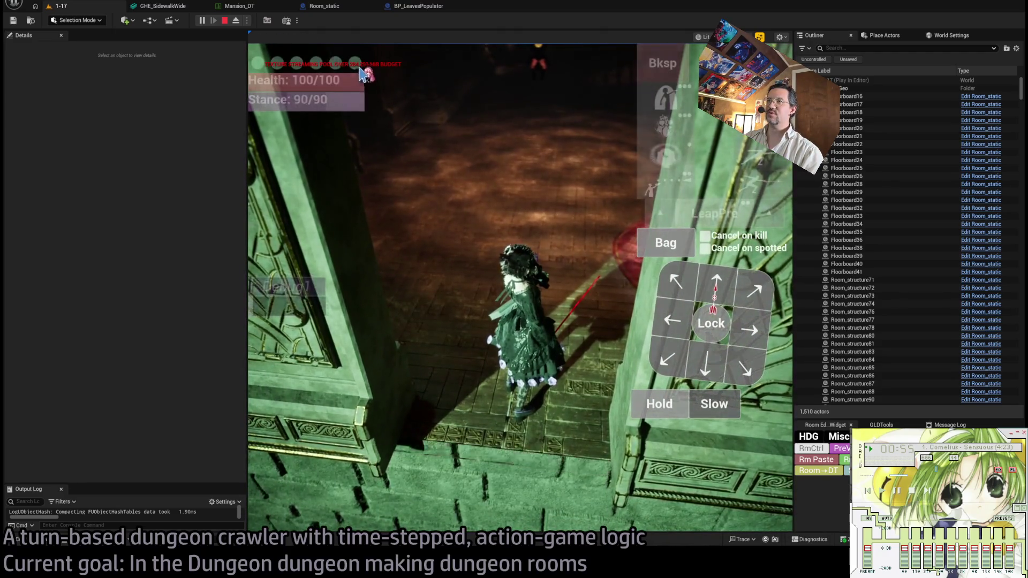
click(730, 281)
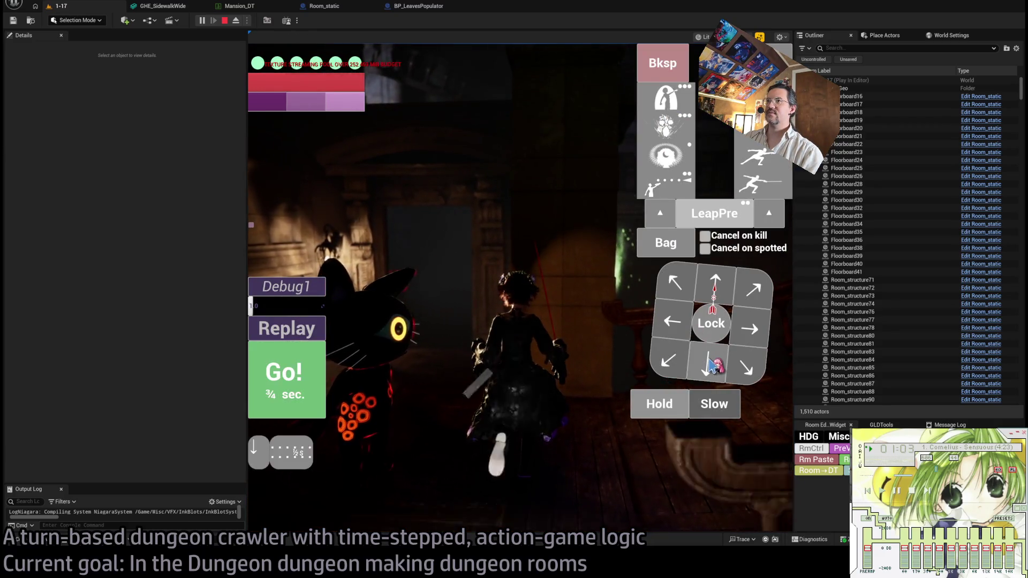
click(221, 21)
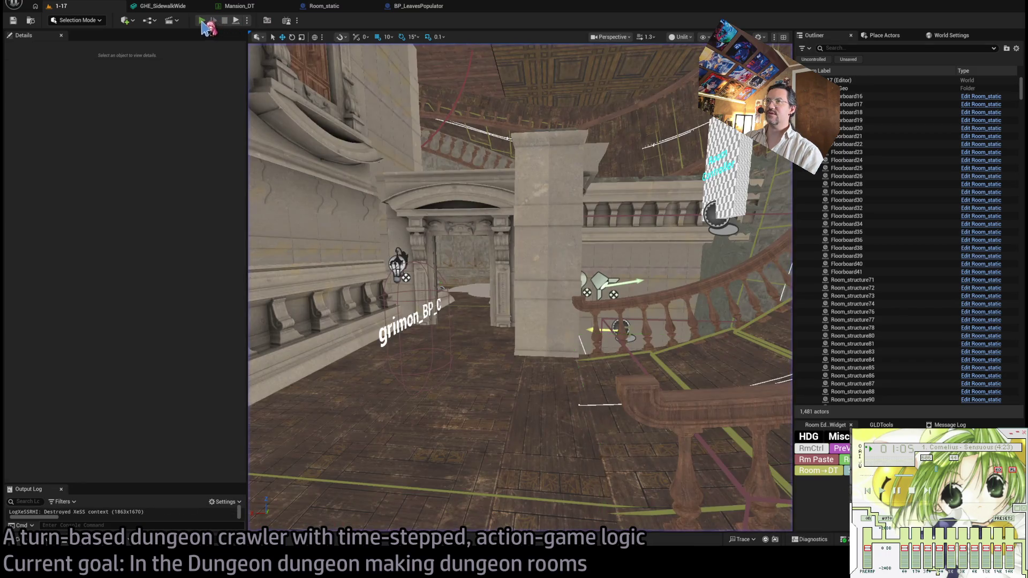
key(alt+p)
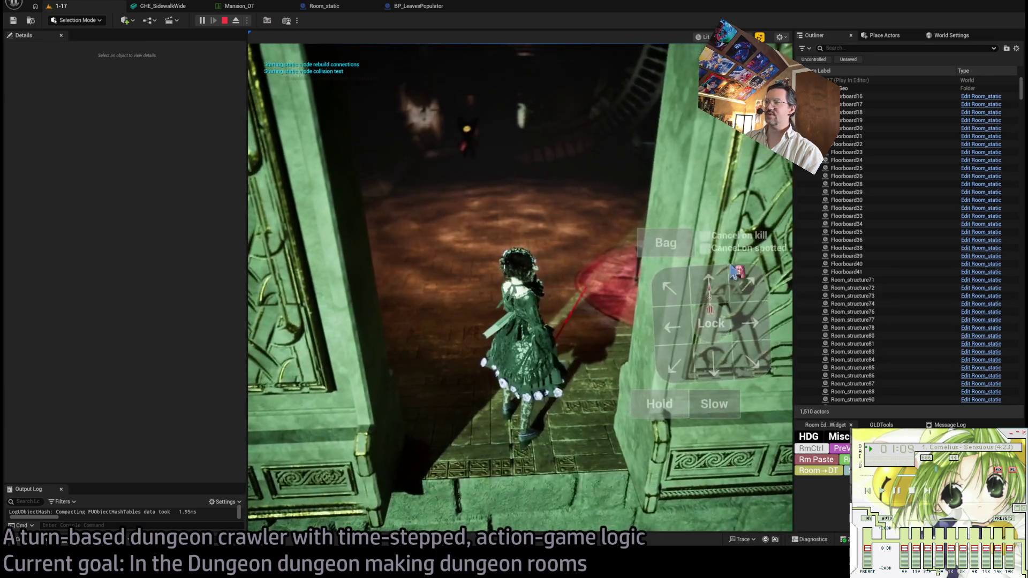
click(711, 287)
click(285, 382)
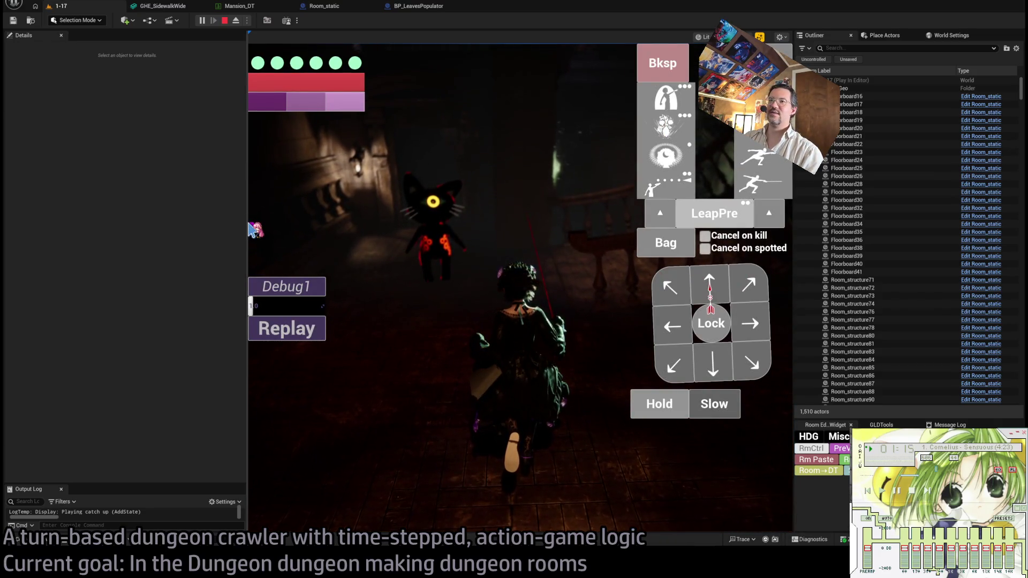
Collapse the Details and Outliner panels to widen the game view.
drag(245, 220, 6, 227)
drag(21, 285, 33, 285)
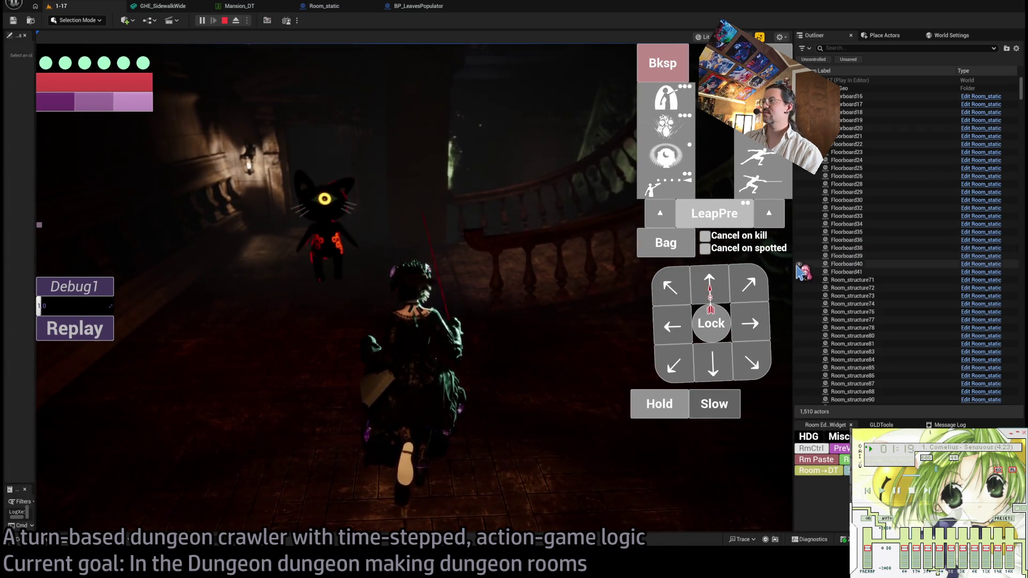
drag(794, 265, 989, 267)
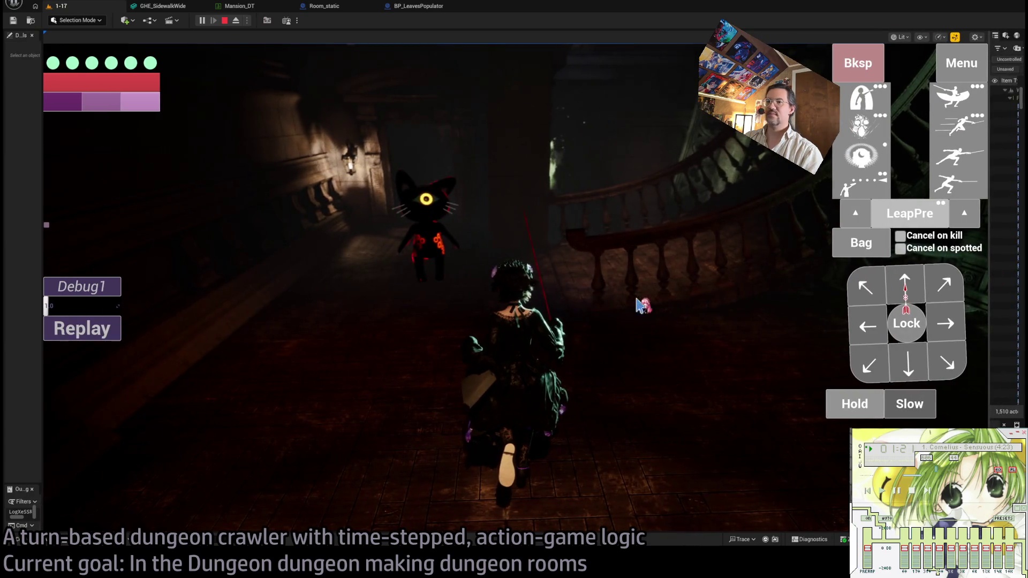
click(605, 325)
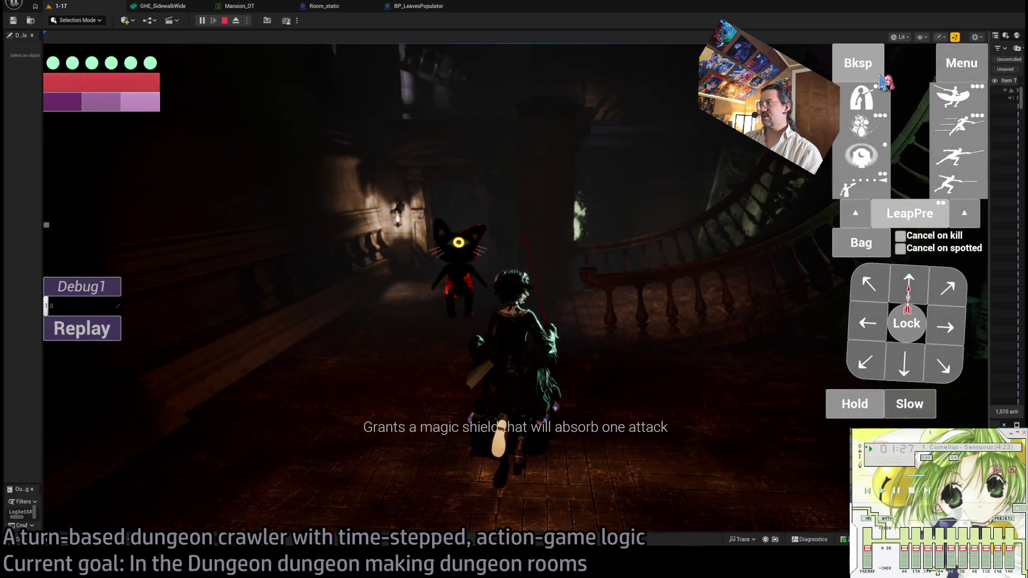
Queue downward, up-left and forward moves and execute them.
click(917, 364)
click(865, 281)
click(908, 284)
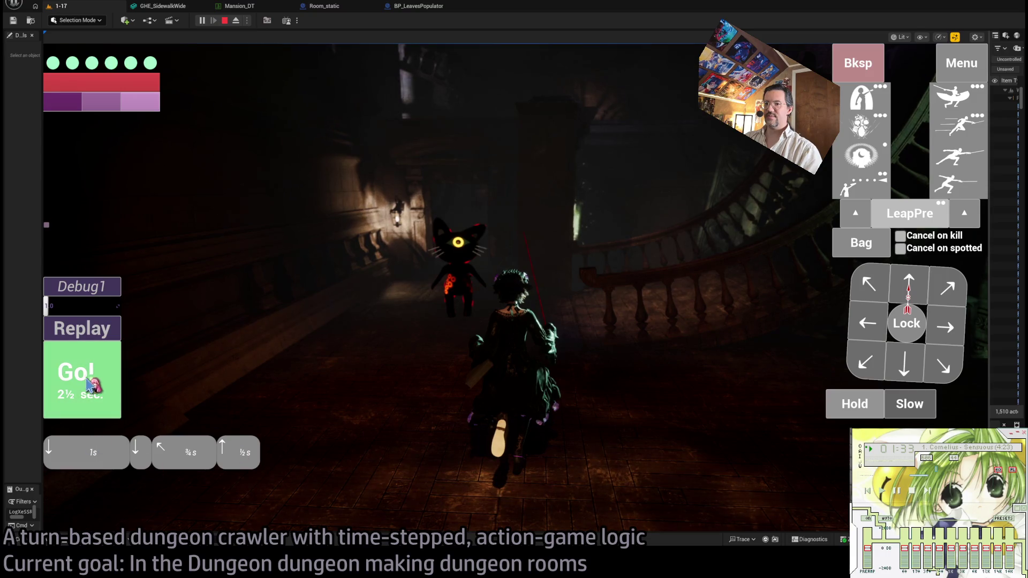
click(100, 358)
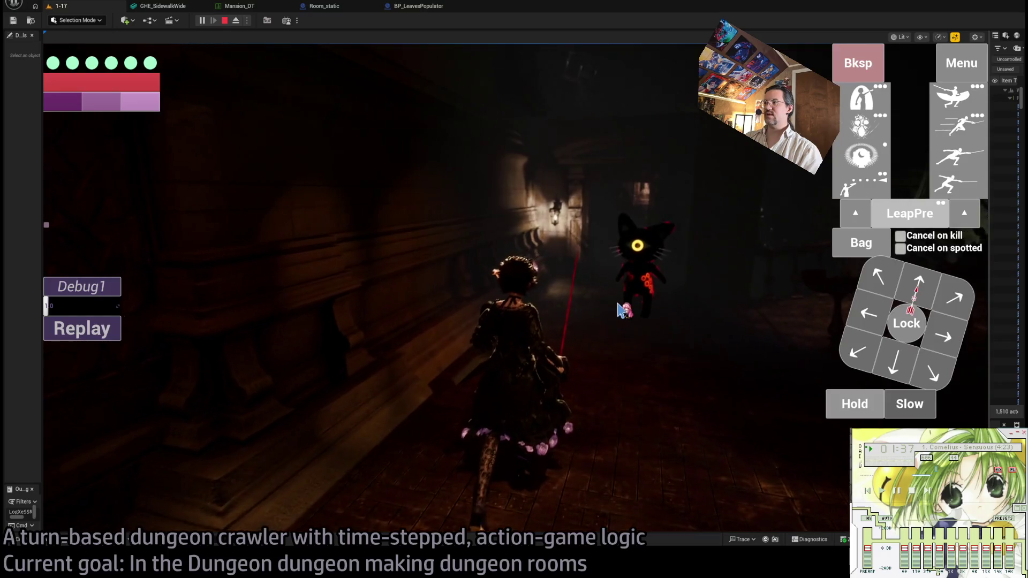
Lock onto the cat enemy, then queue and execute three more moves.
click(909, 322)
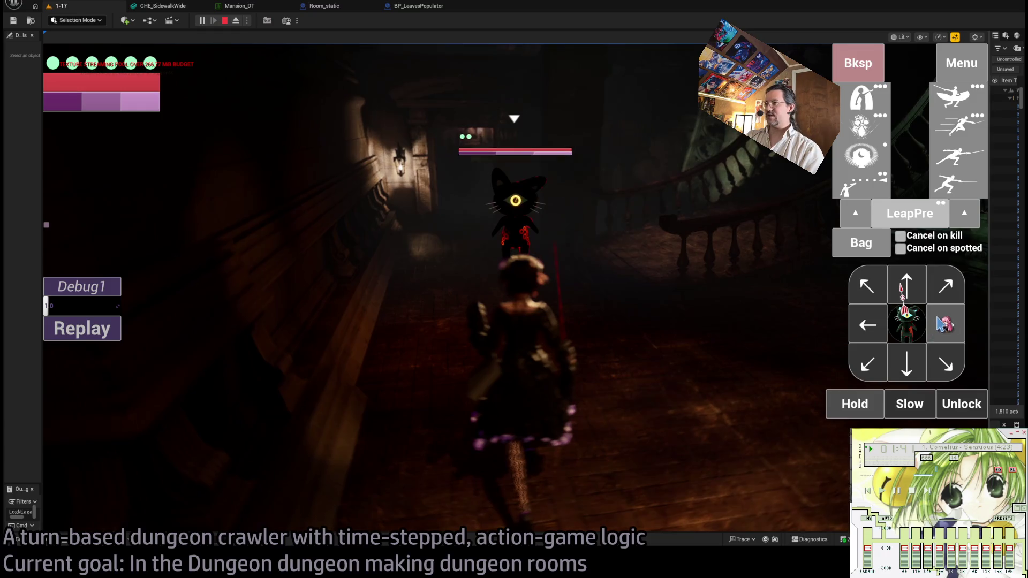
click(945, 297)
click(946, 324)
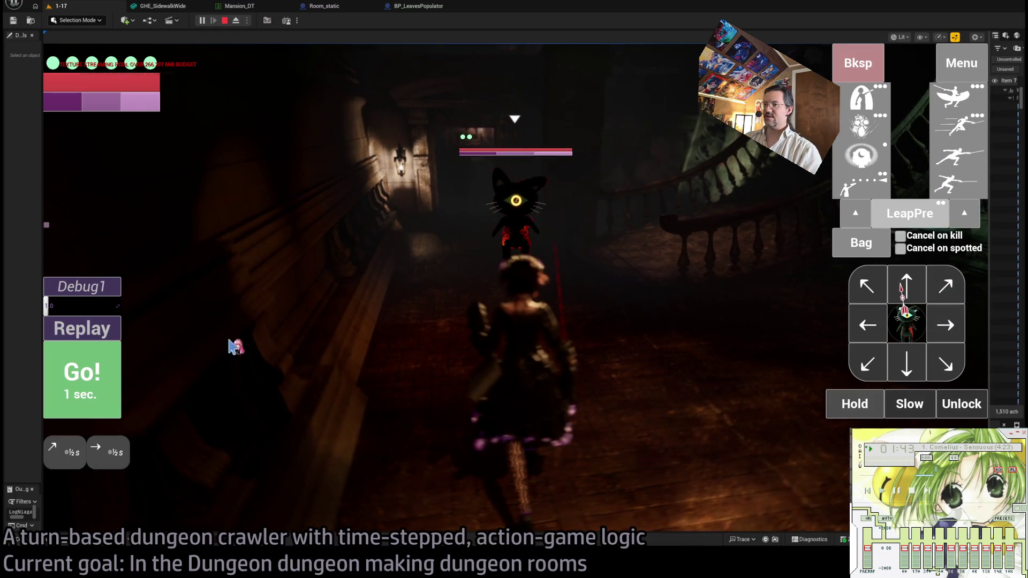
click(868, 365)
click(102, 380)
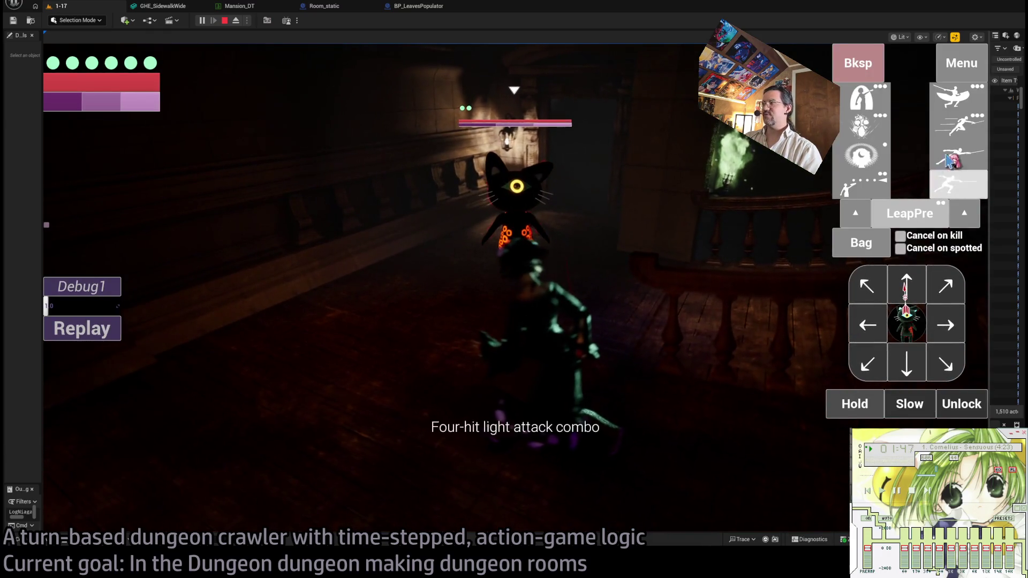
Attack the cat with a LeapPre thrust, replay it, then finish with a lunge attack.
click(969, 130)
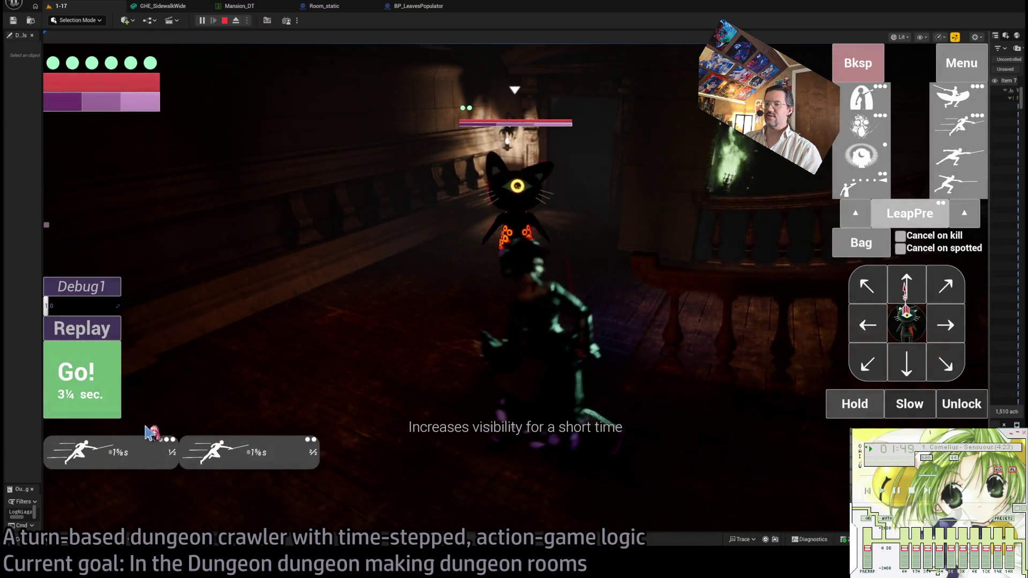
click(113, 369)
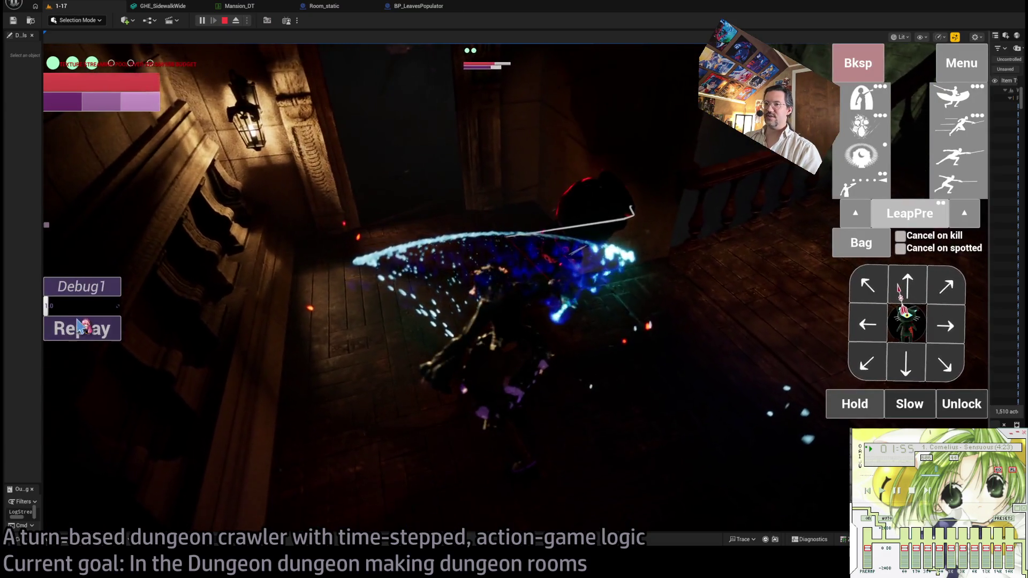
click(77, 329)
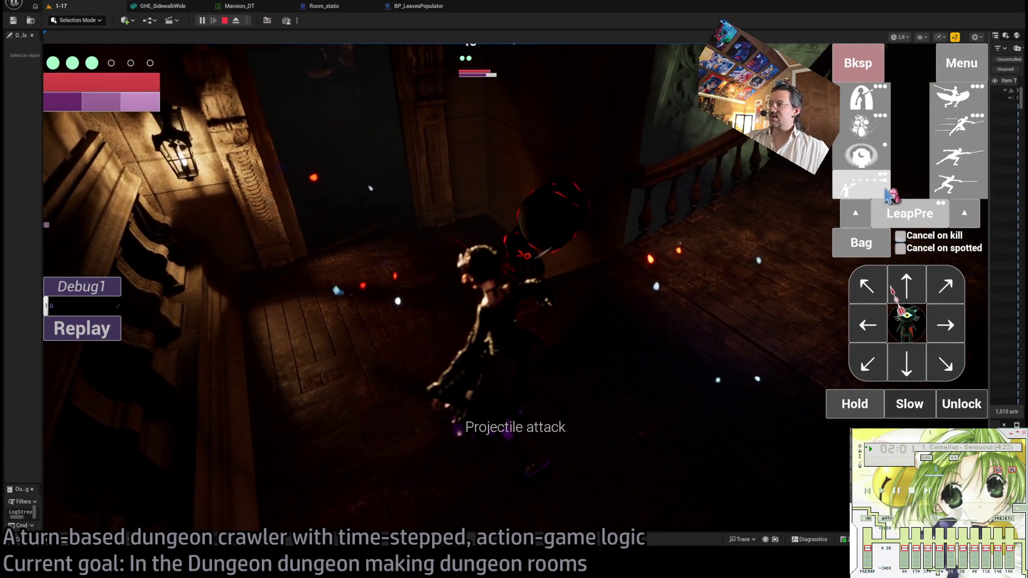
click(926, 206)
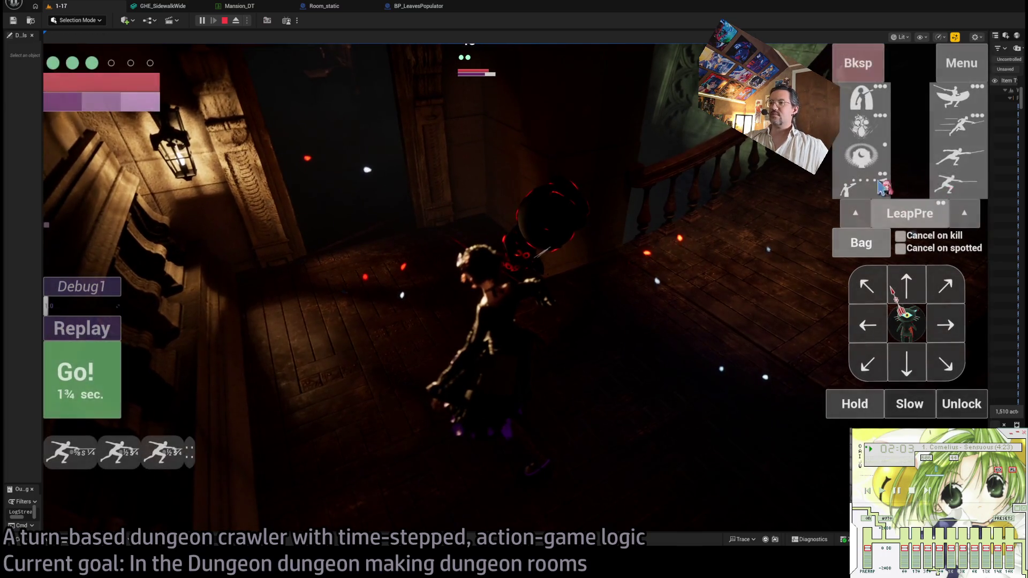
click(110, 377)
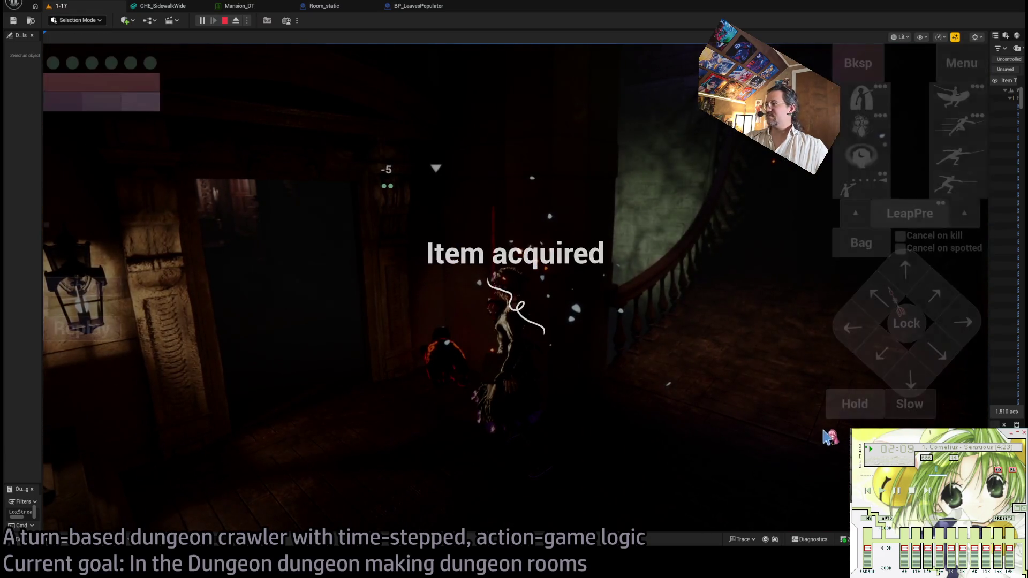
Move the character right with three queued moves and play out the turn.
click(941, 300)
click(963, 321)
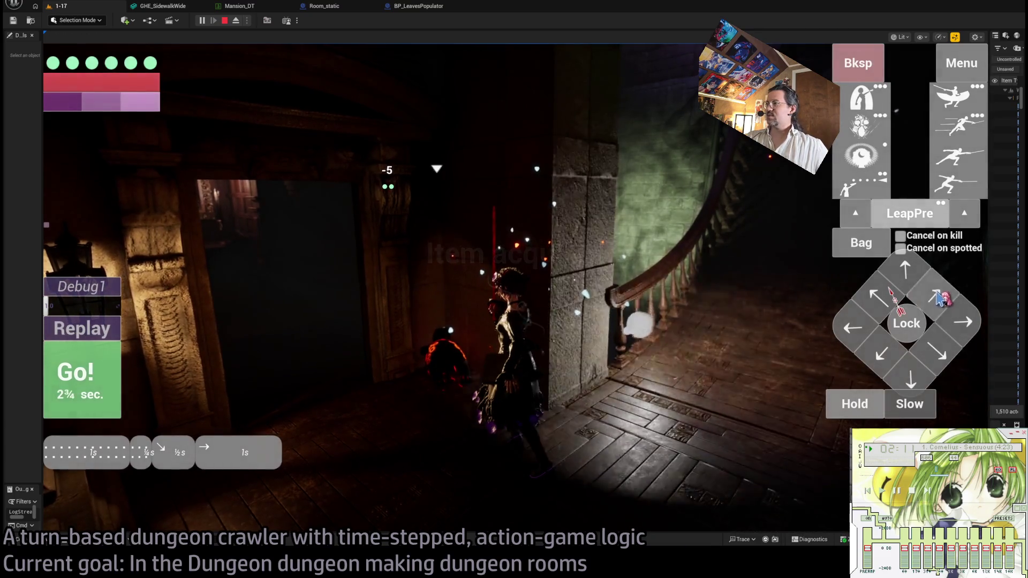
click(963, 322)
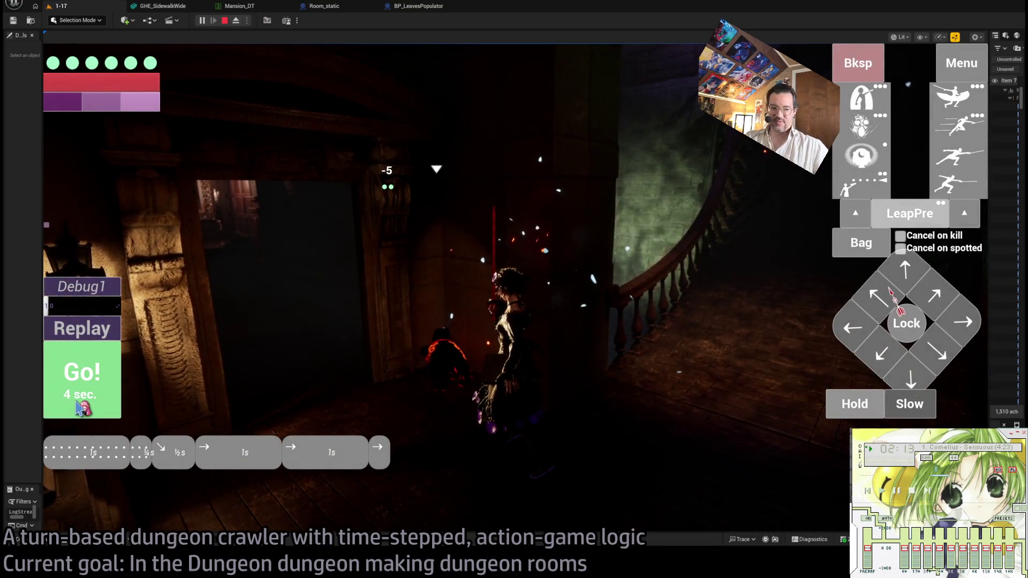
click(79, 407)
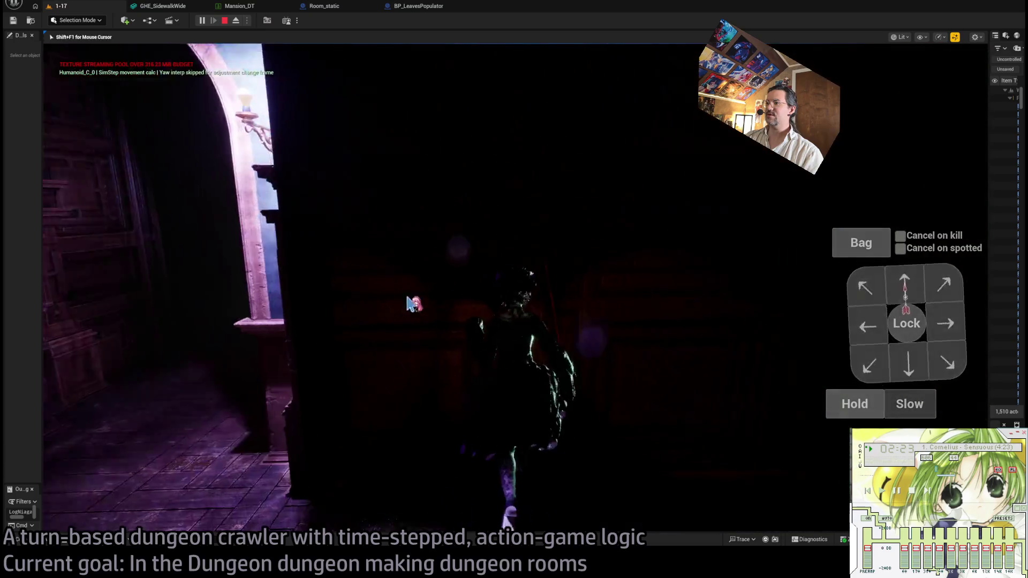
Lead the character left through the arched doorway and attack the enemy on the rug.
click(867, 320)
click(867, 319)
click(276, 338)
click(119, 375)
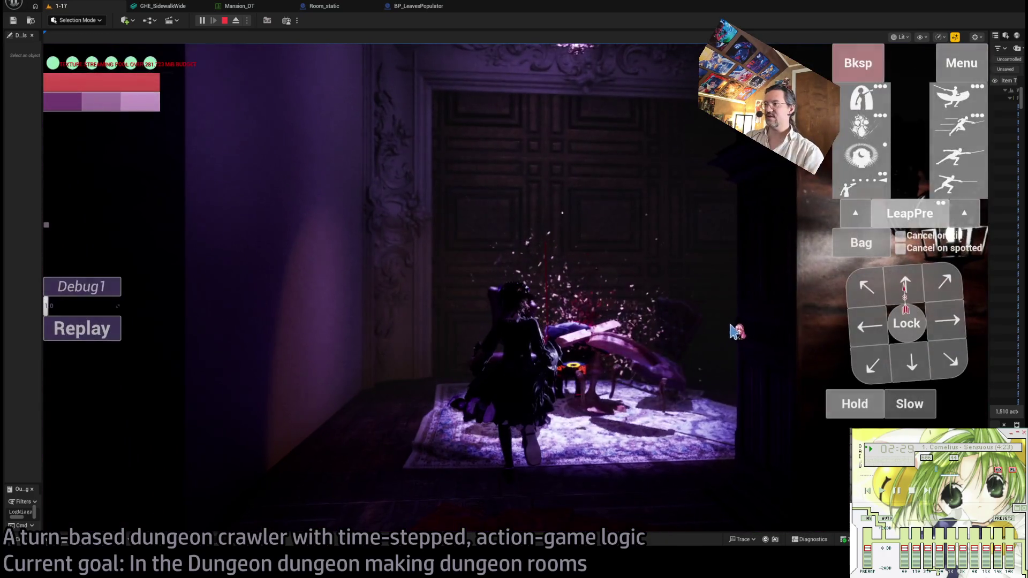
click(906, 280)
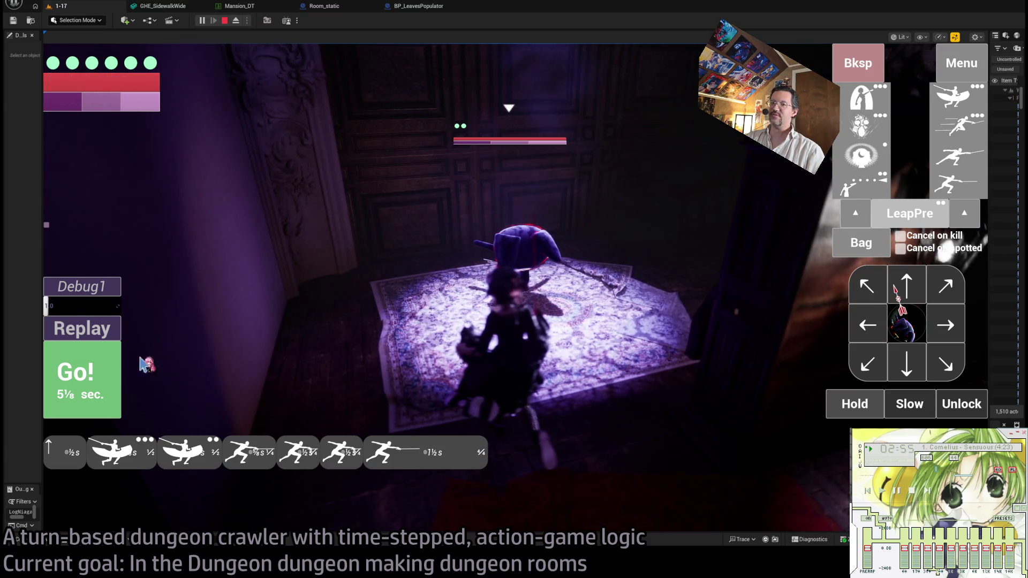
click(106, 367)
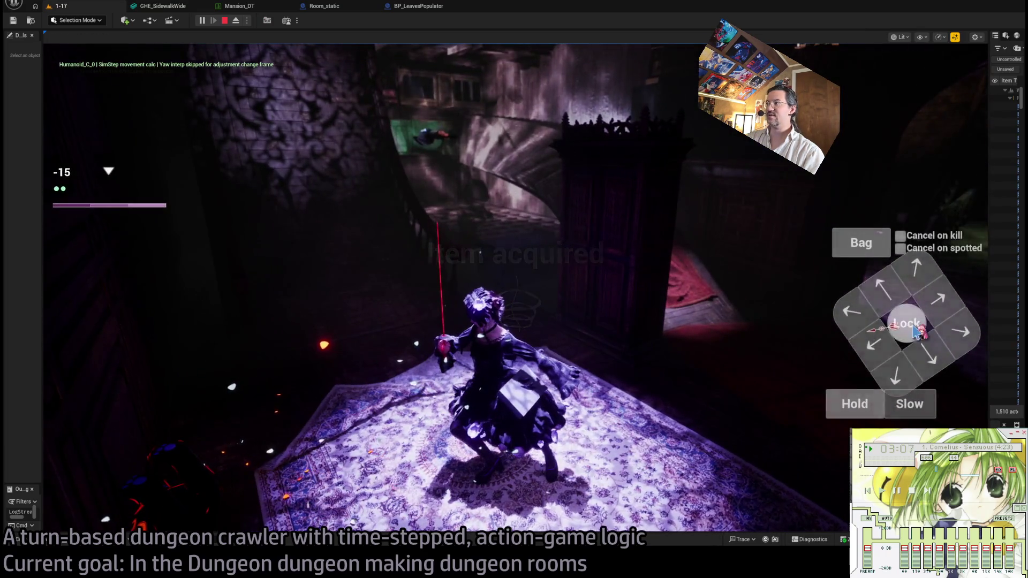
Replace a queued projectile attack with a rightward move and play the turn.
key(4)
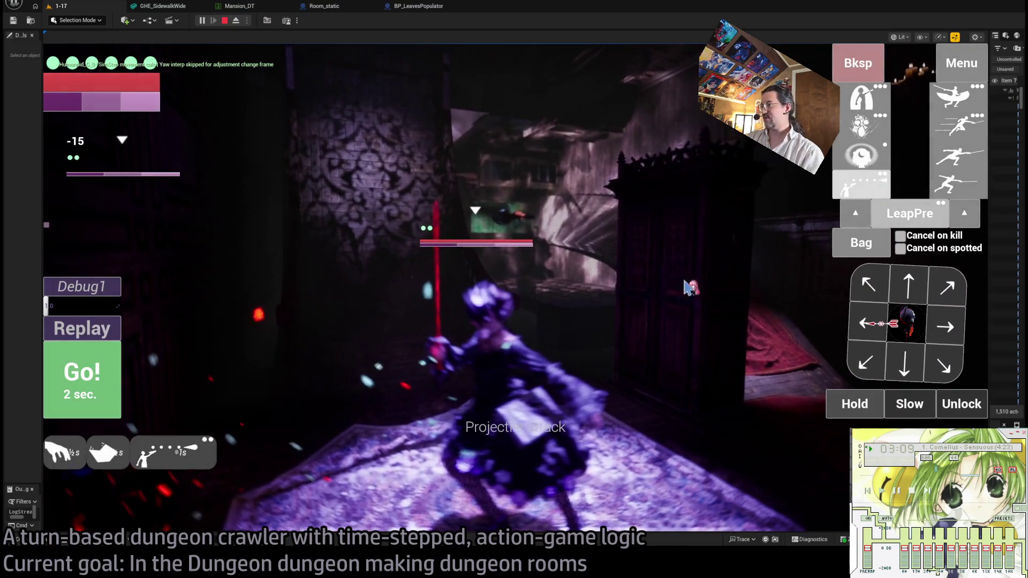
click(860, 75)
click(943, 319)
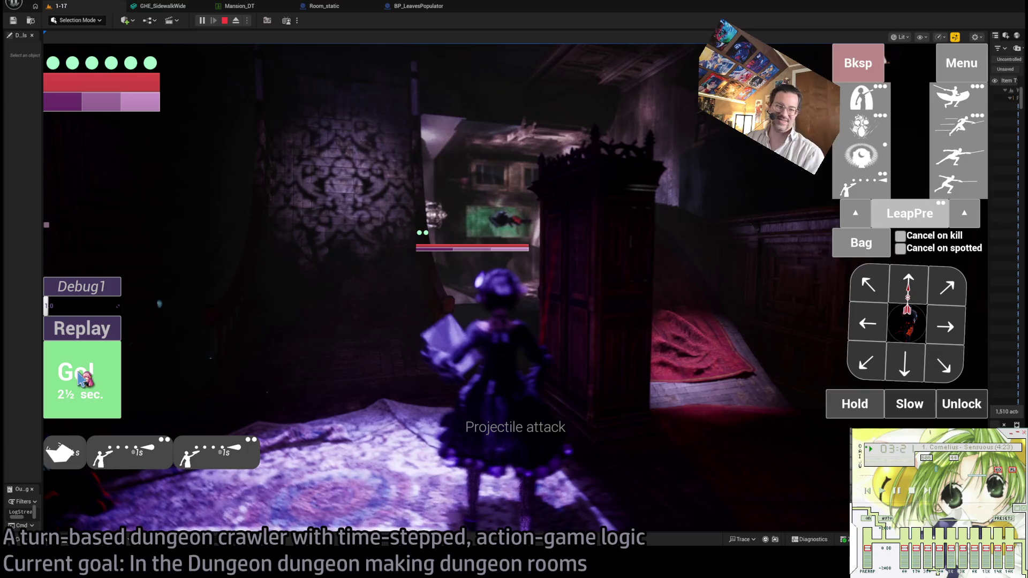
click(81, 378)
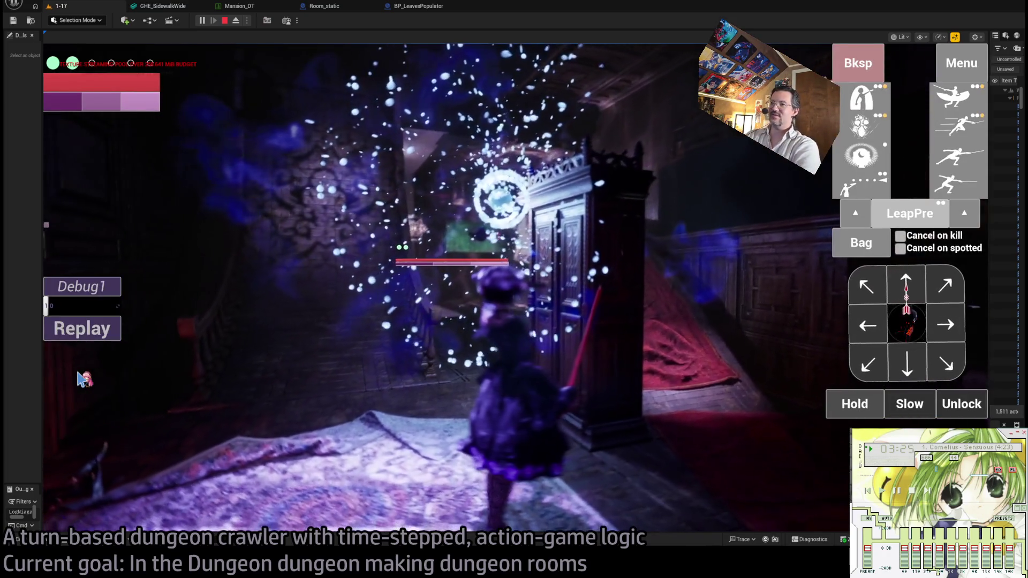
Step left, then hold position for two turns beside the wardrobe.
click(876, 301)
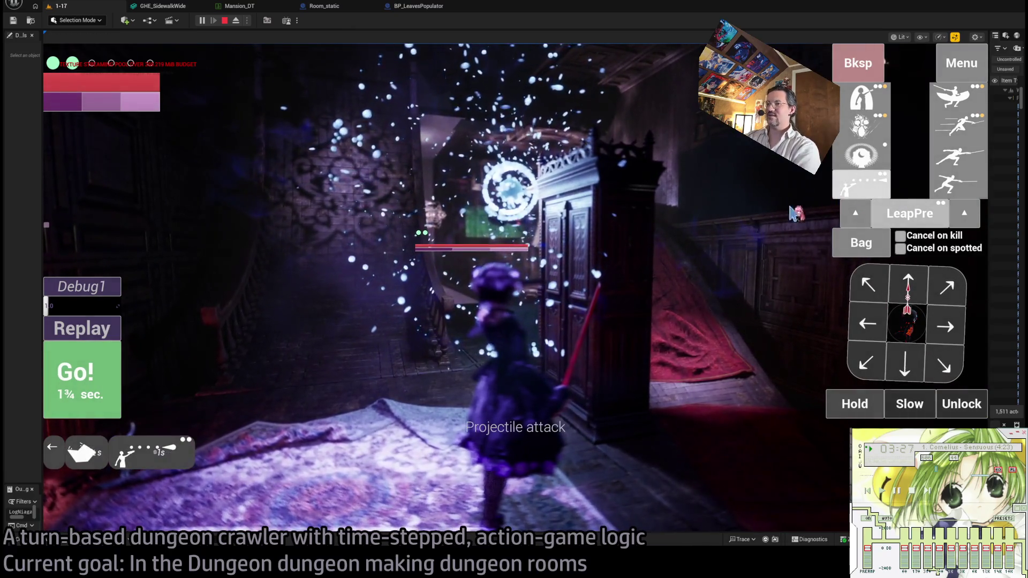
click(79, 389)
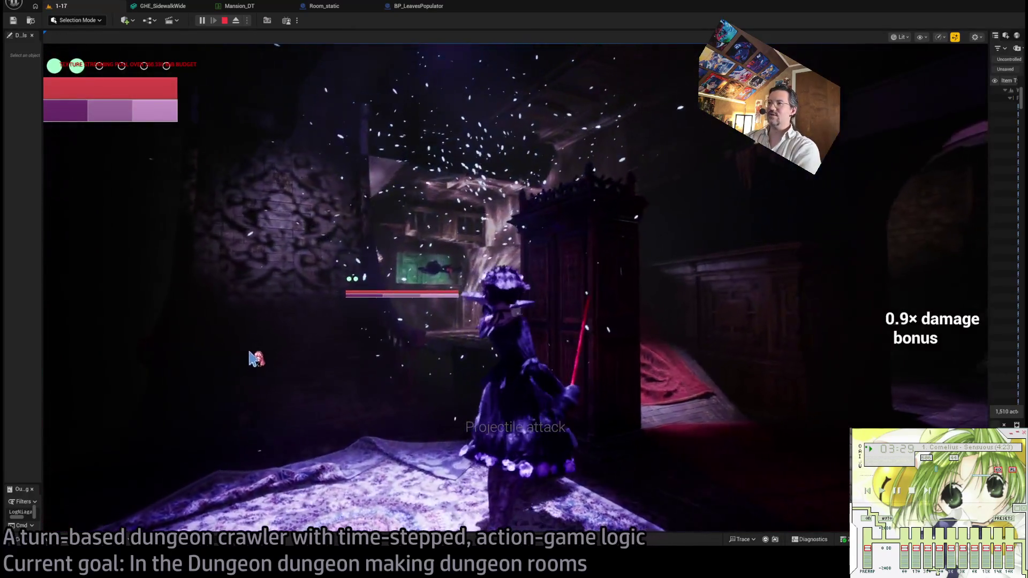
click(855, 407)
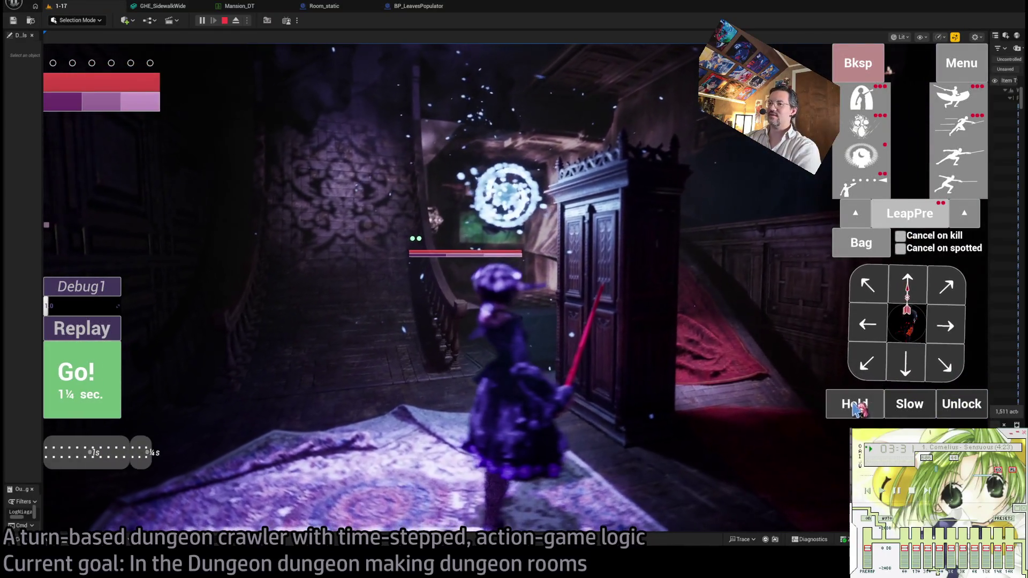
click(117, 379)
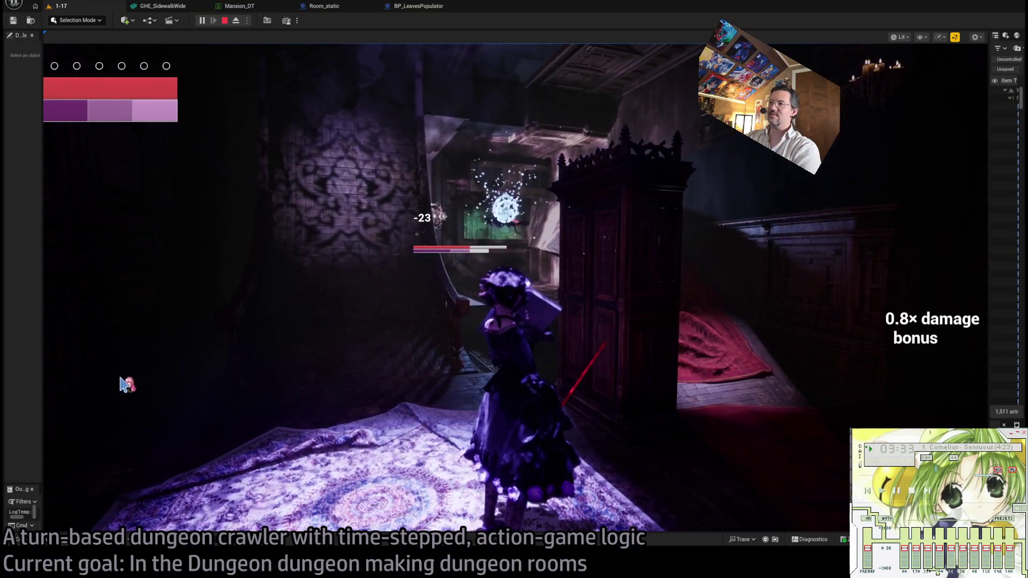
click(853, 404)
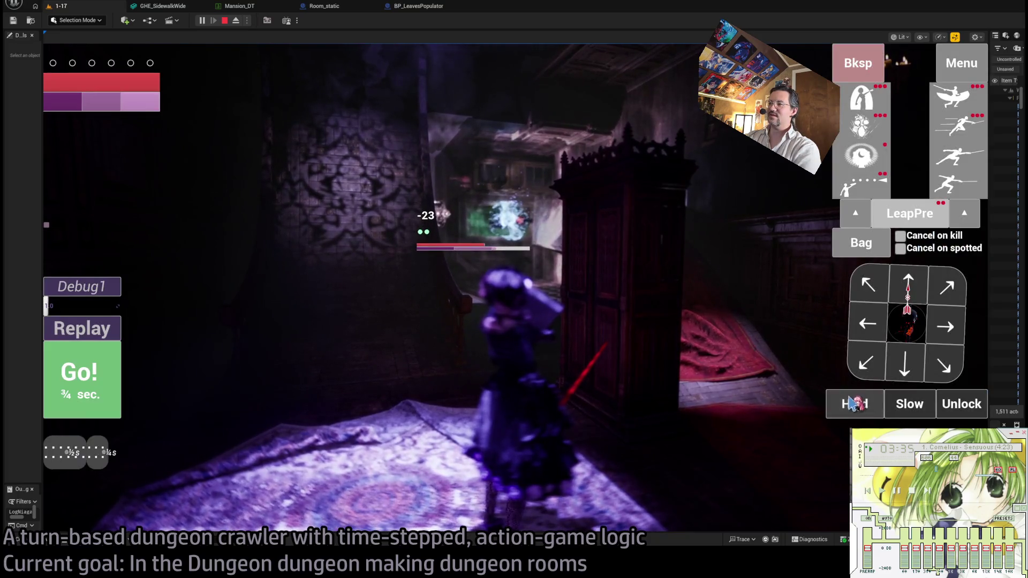
click(107, 357)
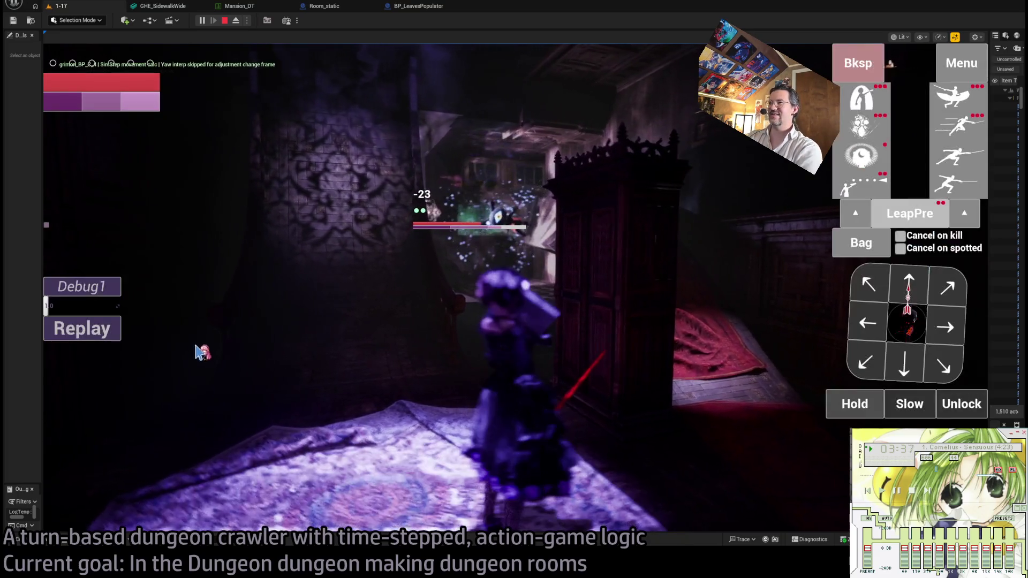
Use the fabric scraps from the bag and run the turn.
click(871, 246)
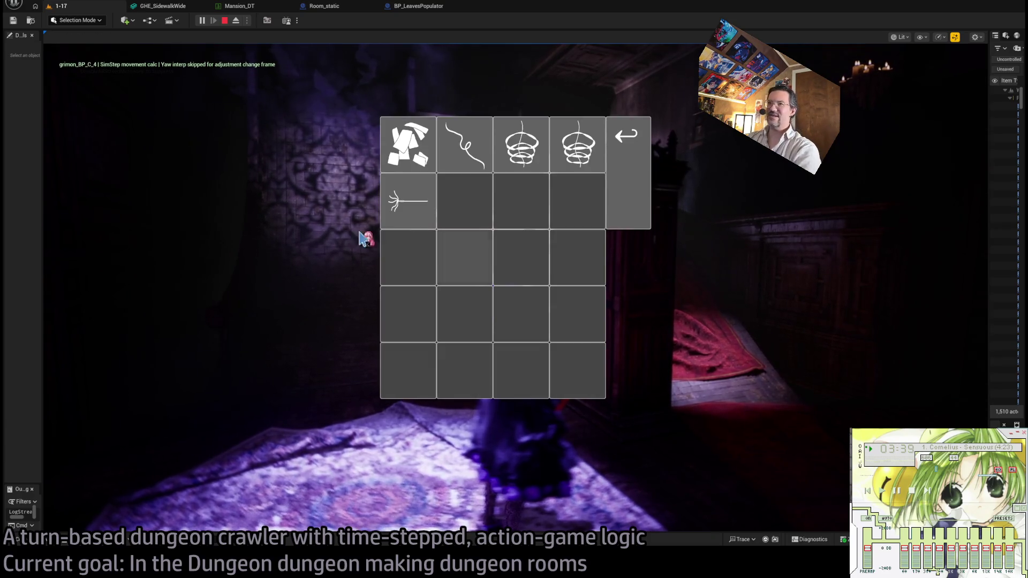
click(405, 157)
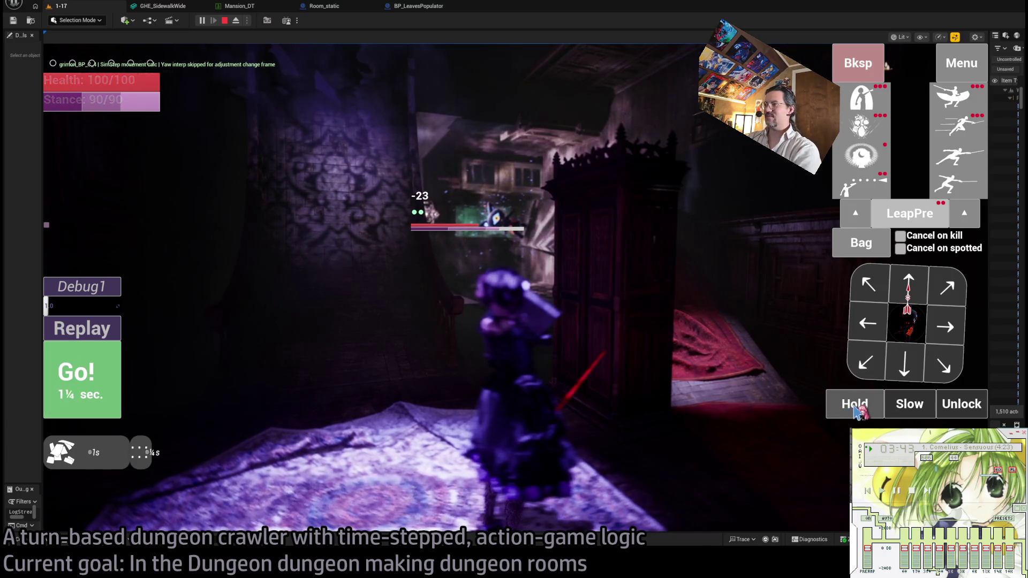
key(space)
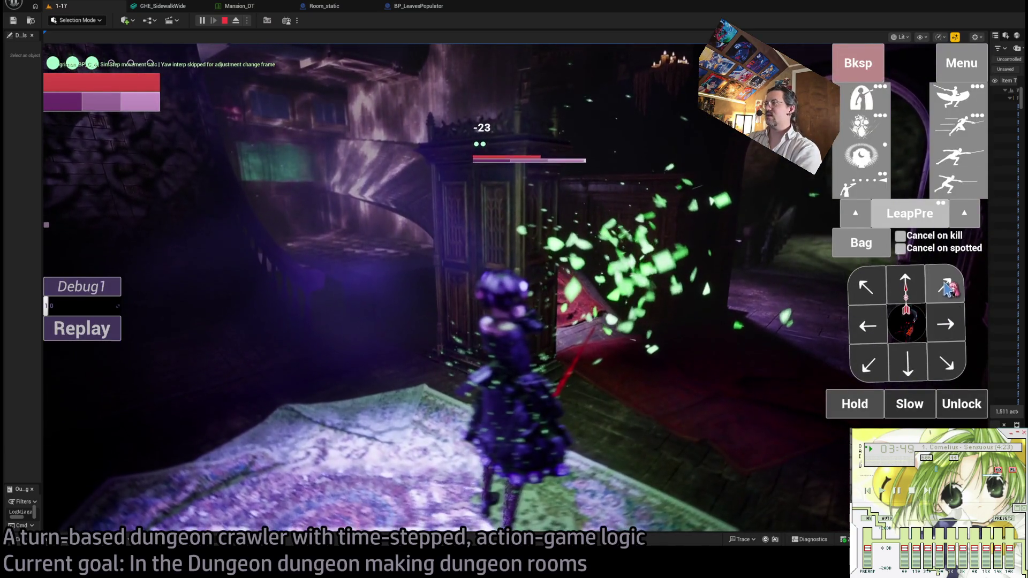
Release the enemy lock and advance toward the lantern-lit stairs.
click(958, 404)
click(910, 280)
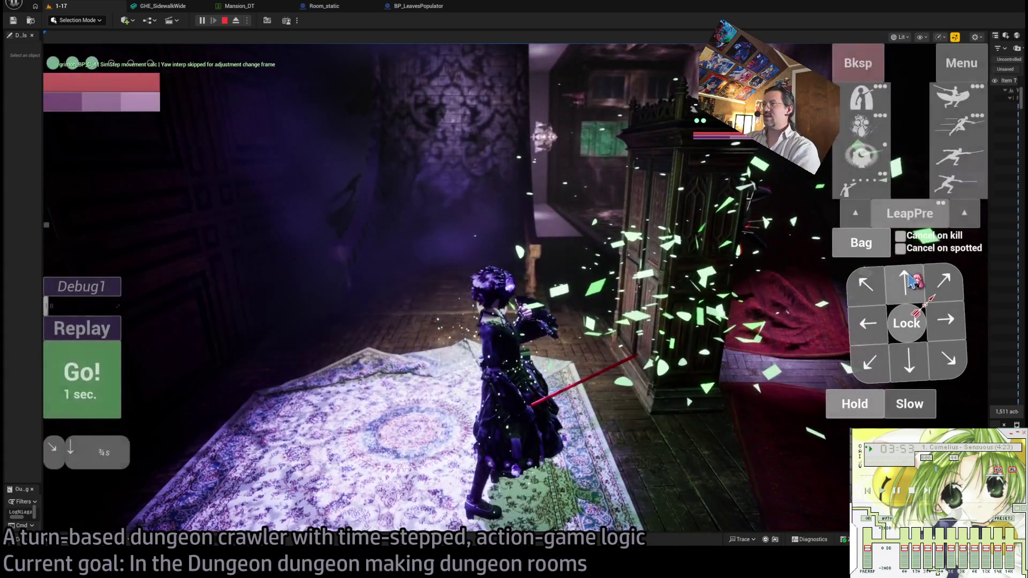
click(910, 279)
click(111, 380)
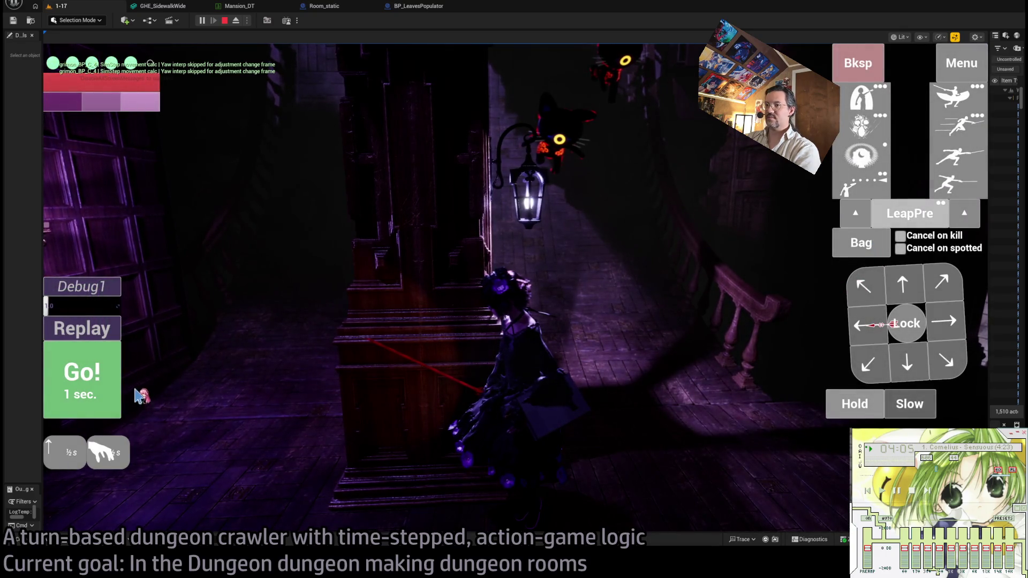
Advance toward the cats, replay a turn, then lock onto the nearby cat and close in.
click(104, 391)
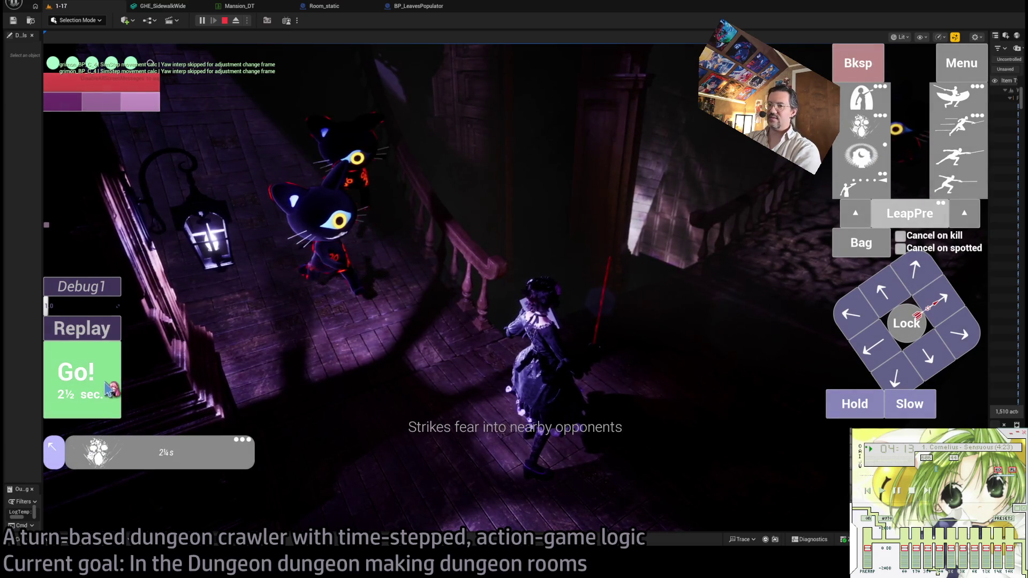
click(518, 360)
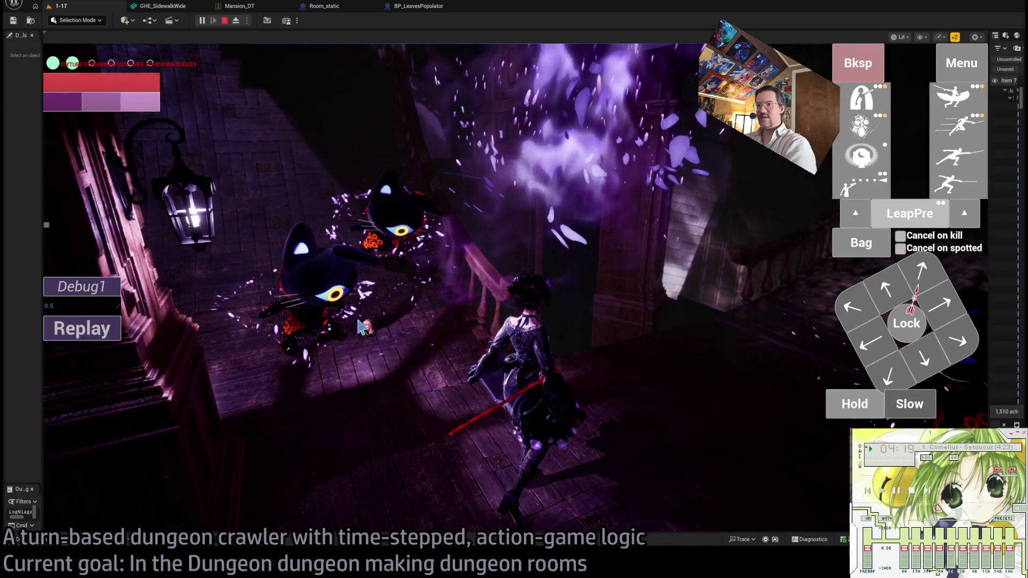
click(97, 337)
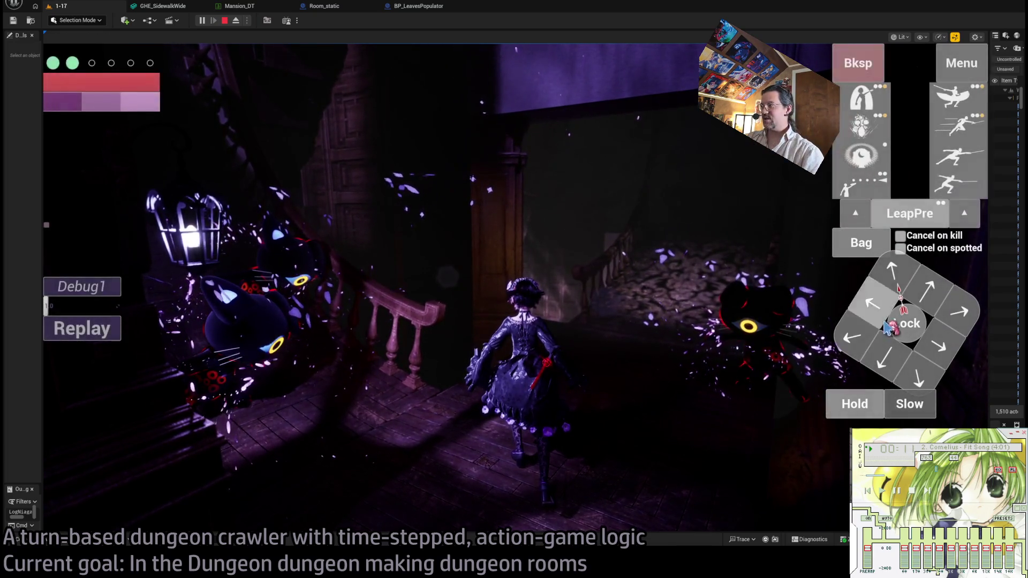
click(918, 325)
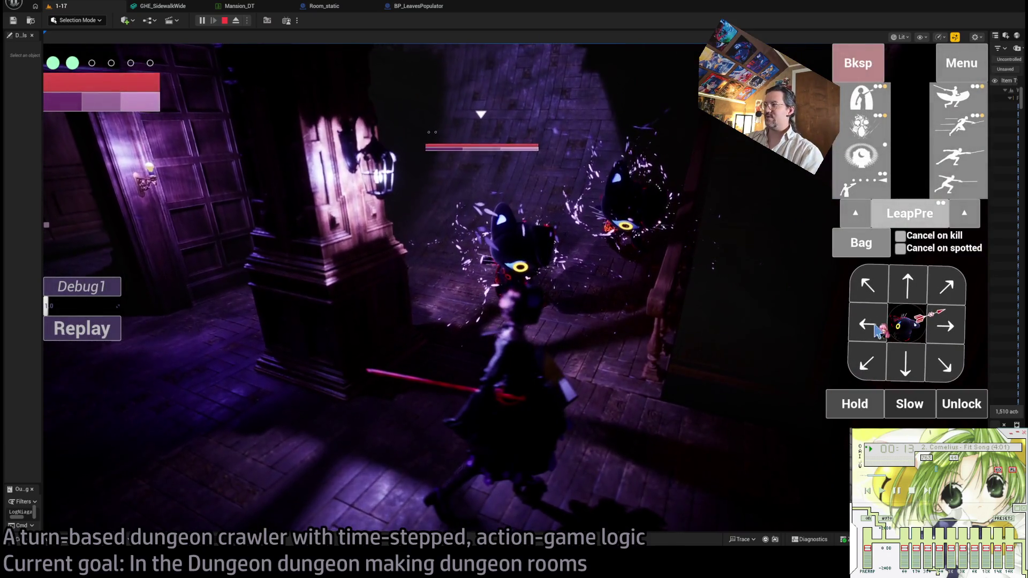
click(912, 291)
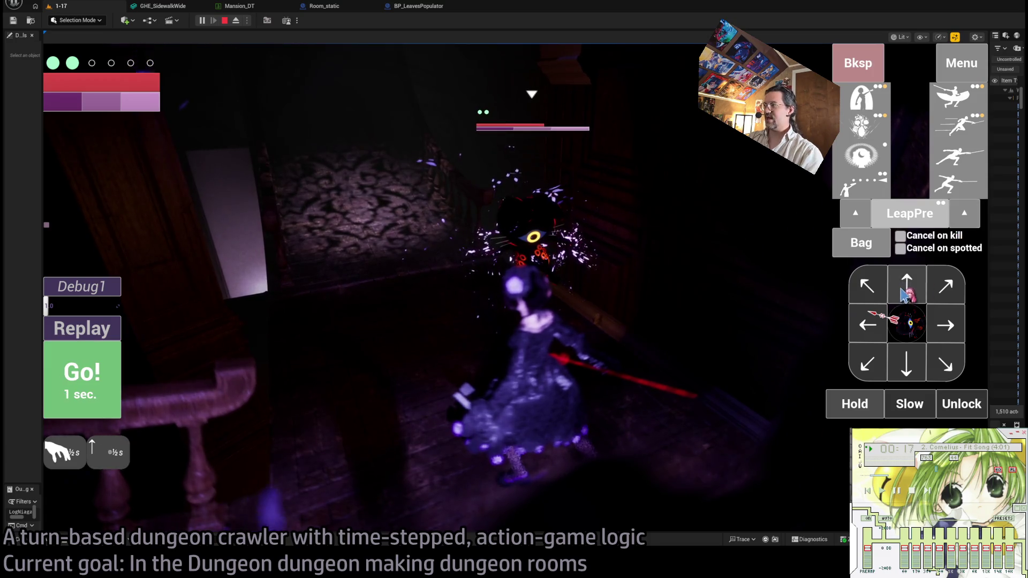
click(107, 375)
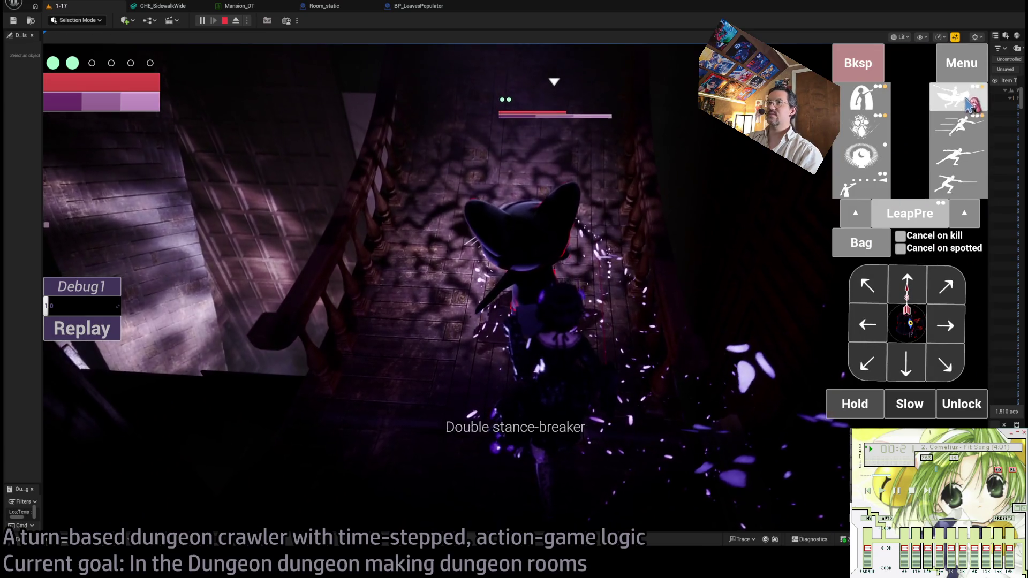
Hit the locked cat with light-attack combos over several turns.
click(969, 105)
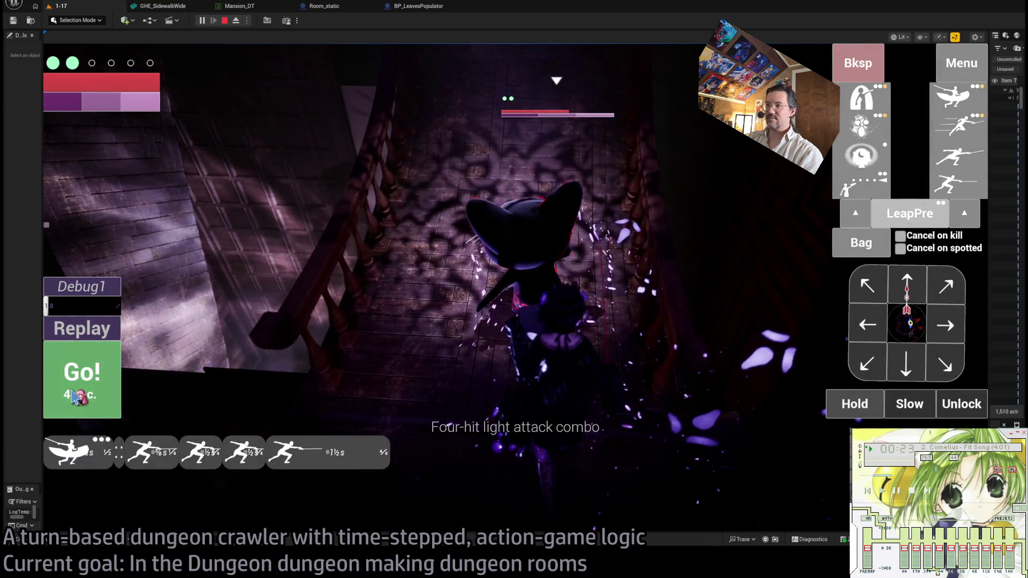
click(75, 398)
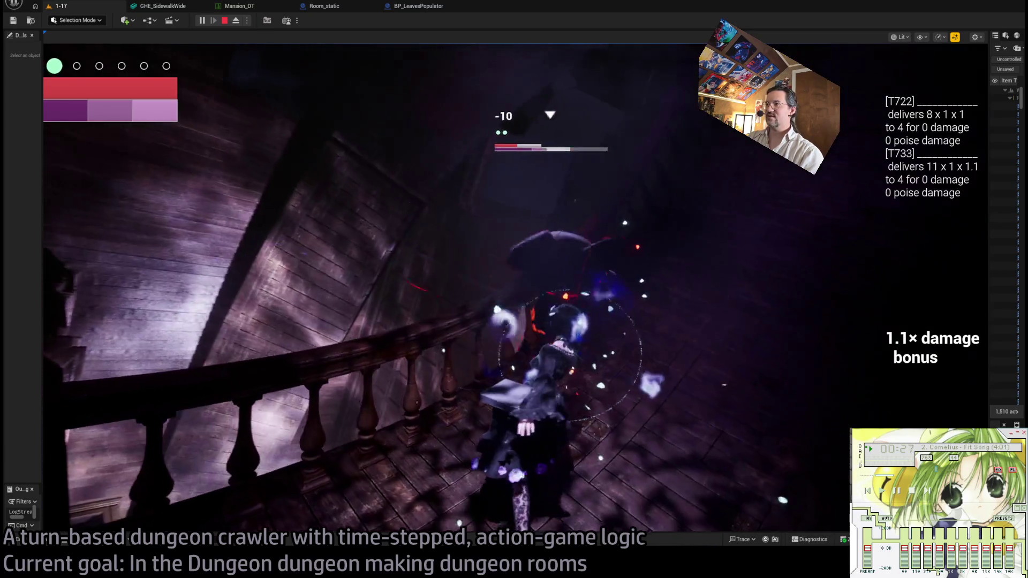
click(958, 96)
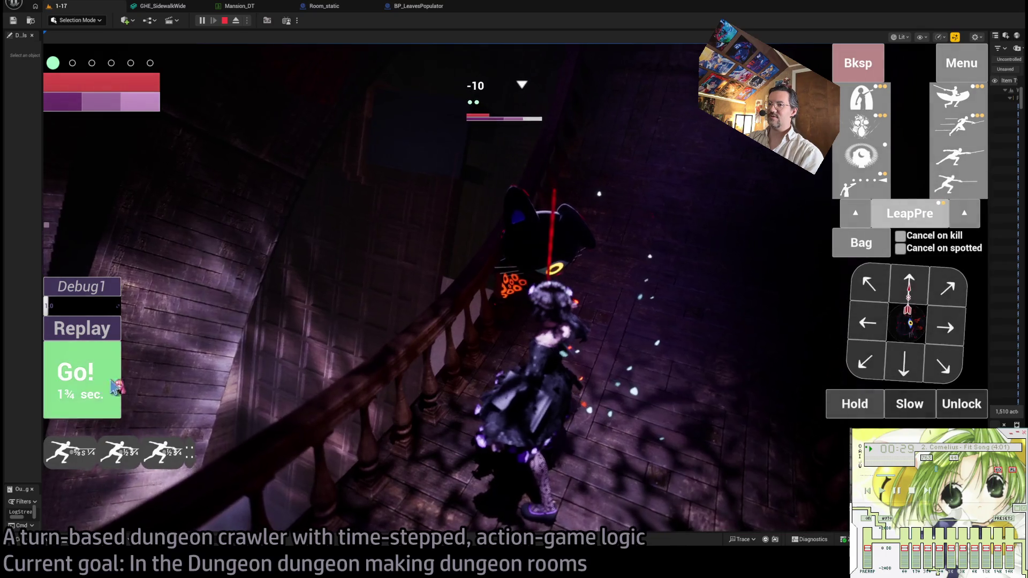
click(118, 376)
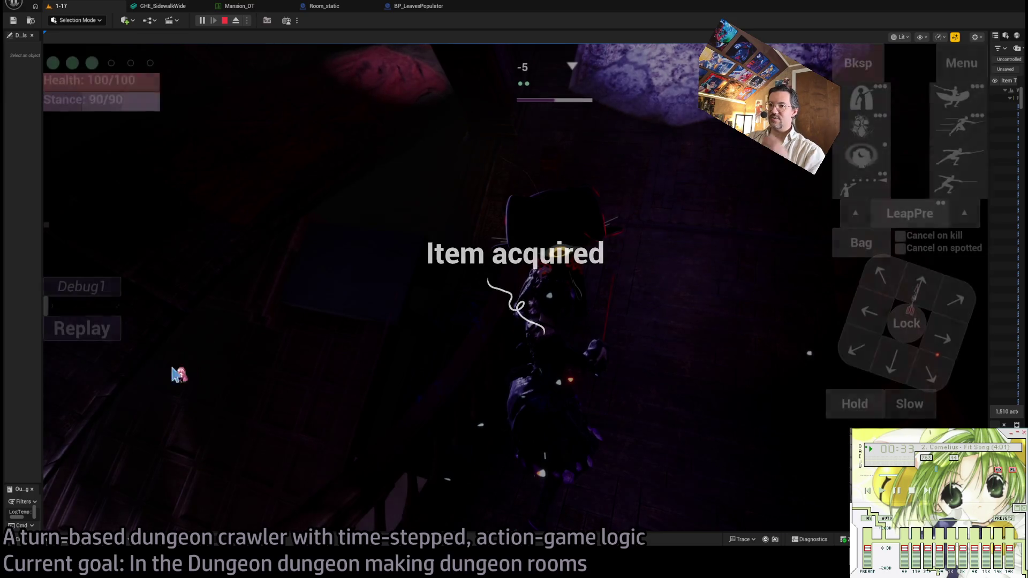
click(110, 328)
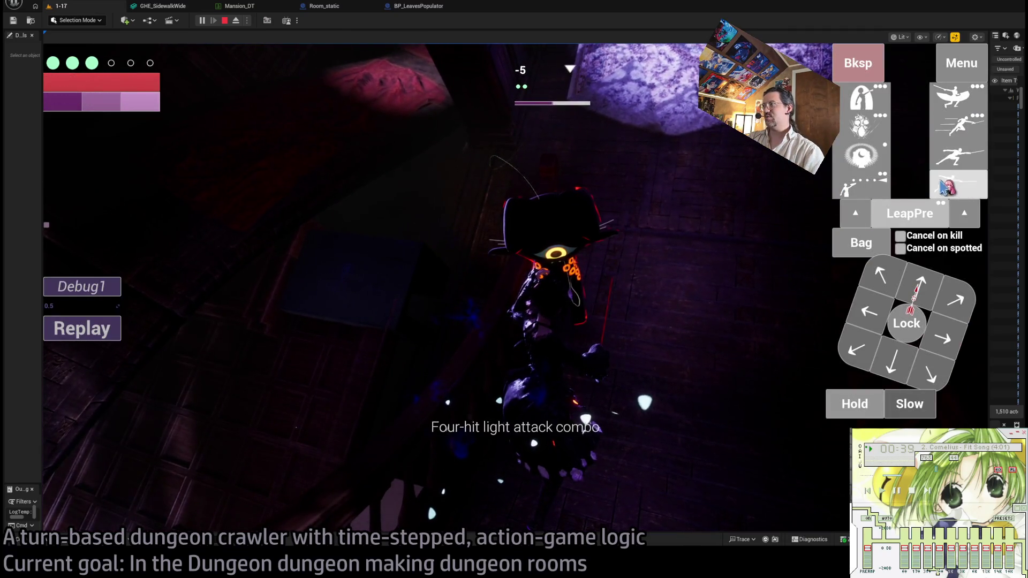
Fire a projectile and step back, then relock the cat and sidestep left.
click(945, 186)
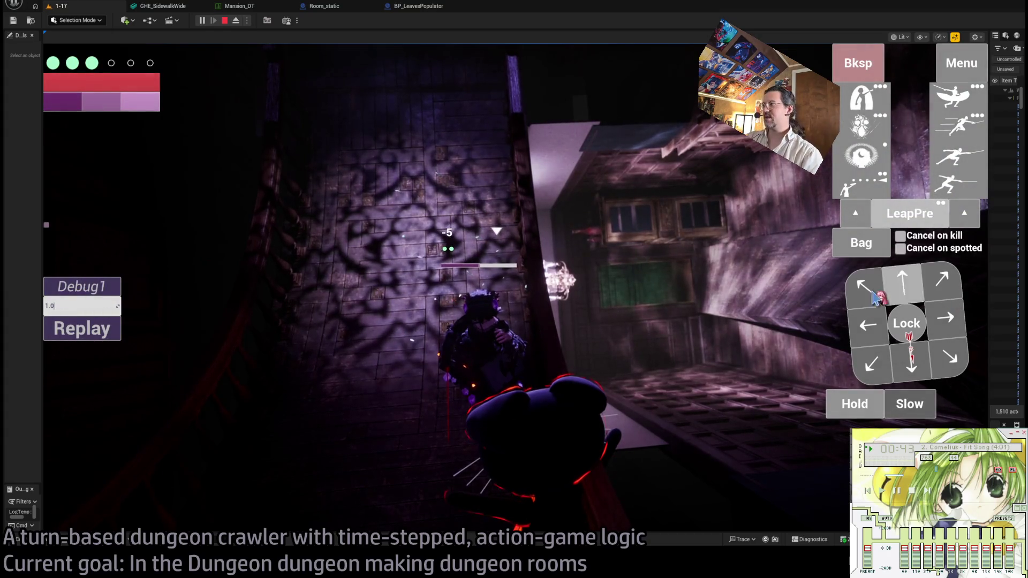
click(898, 284)
click(78, 384)
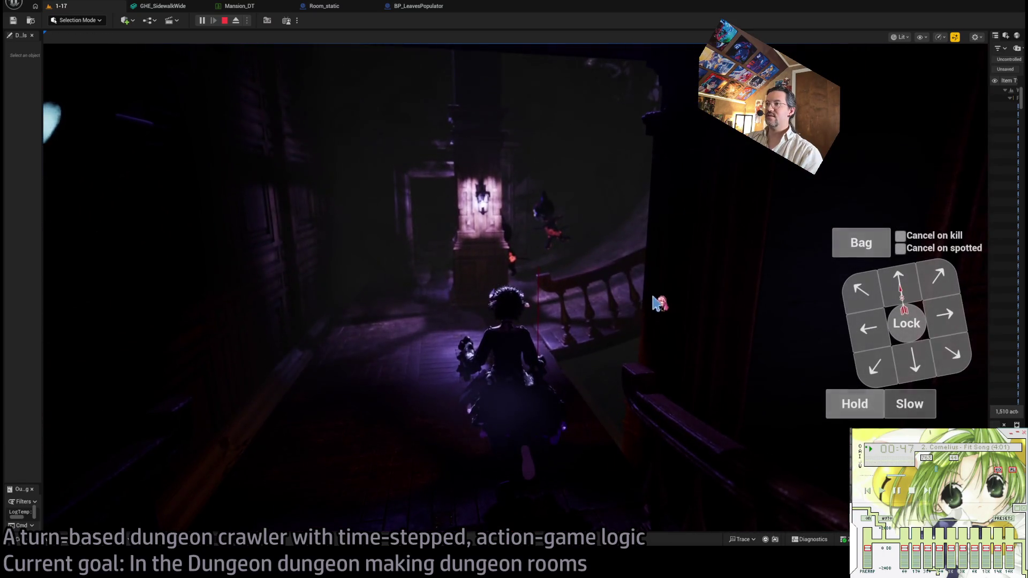
click(905, 324)
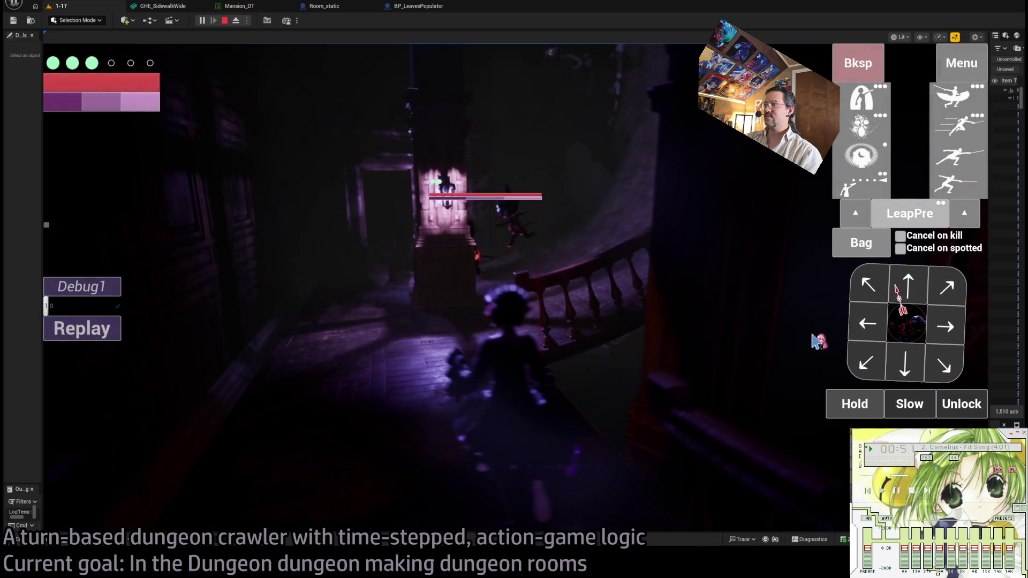
click(872, 337)
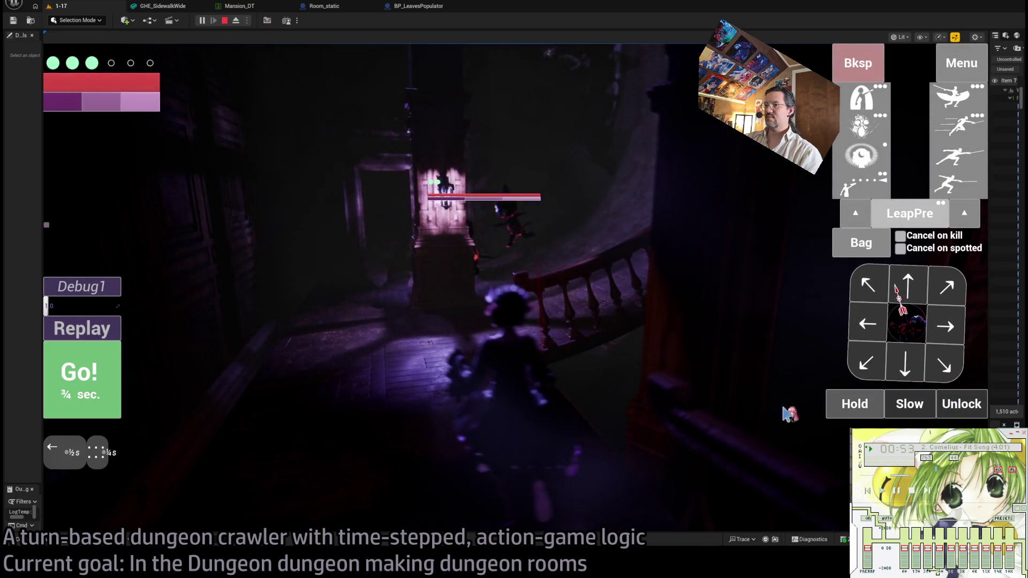
click(121, 384)
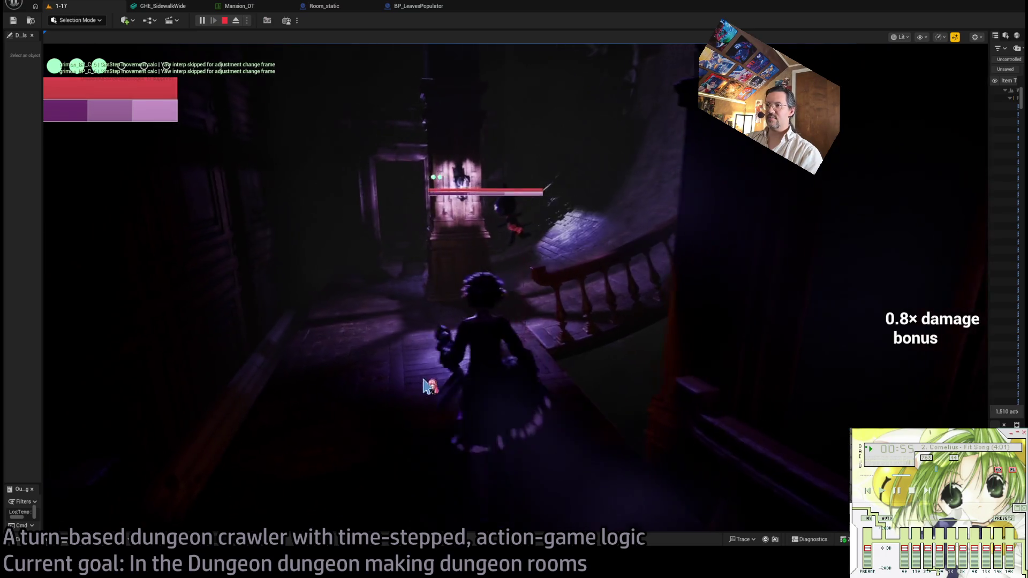
click(912, 328)
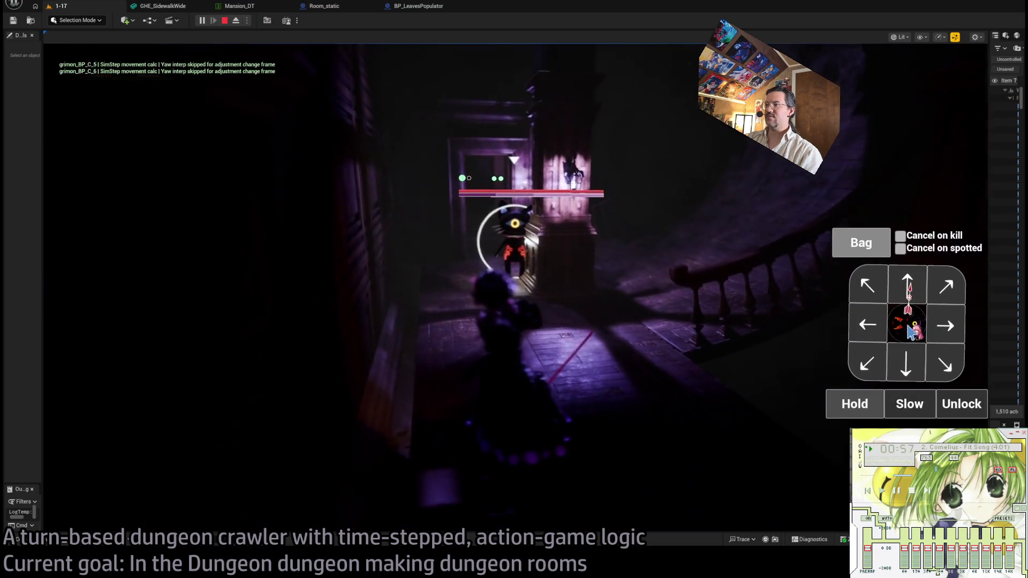
Use the thread item from the bag and play the turn.
click(871, 406)
click(836, 237)
click(400, 209)
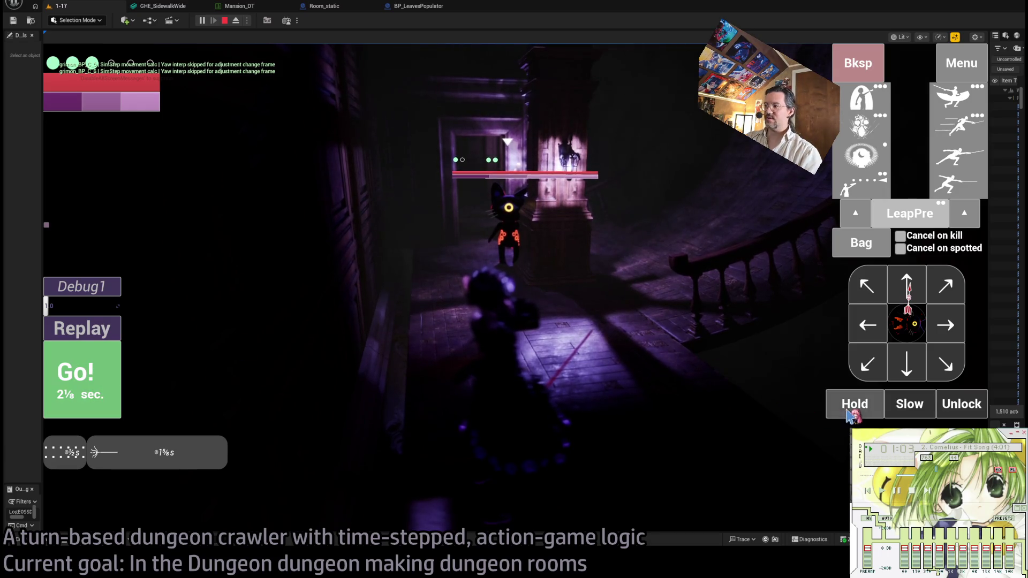
click(88, 385)
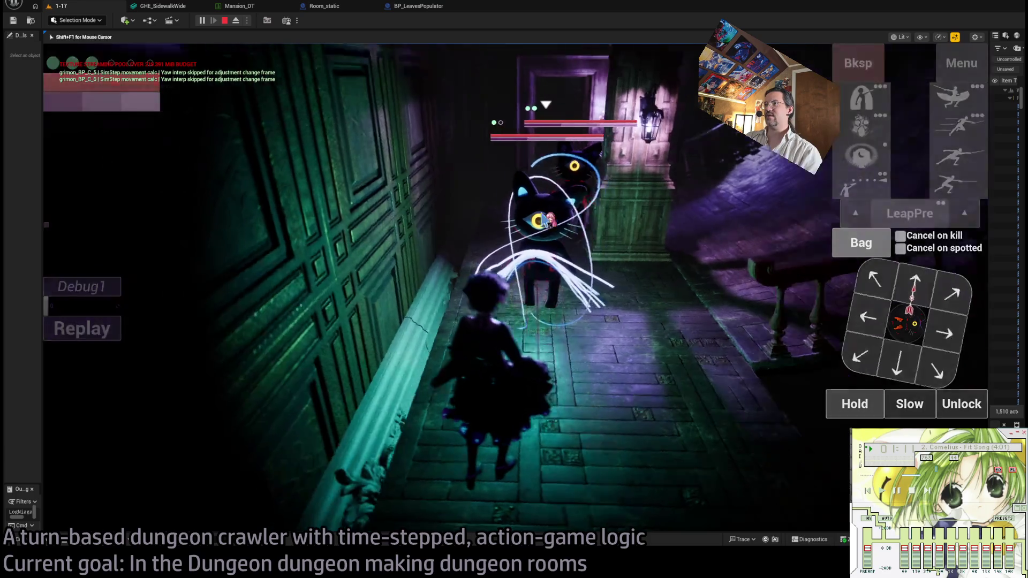
Advance toward the cats and strike the cat with a leaping thrust.
click(523, 156)
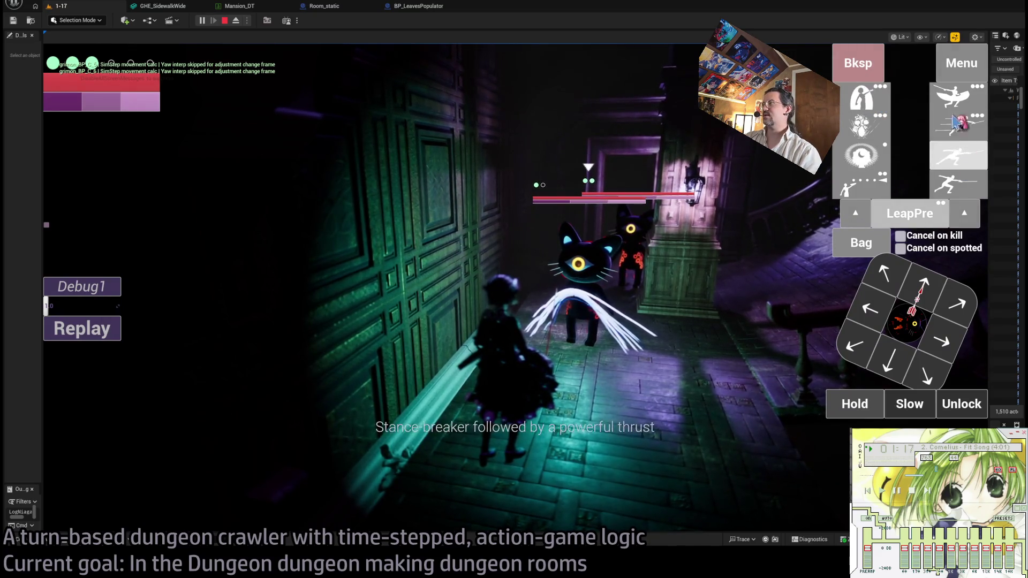
click(912, 329)
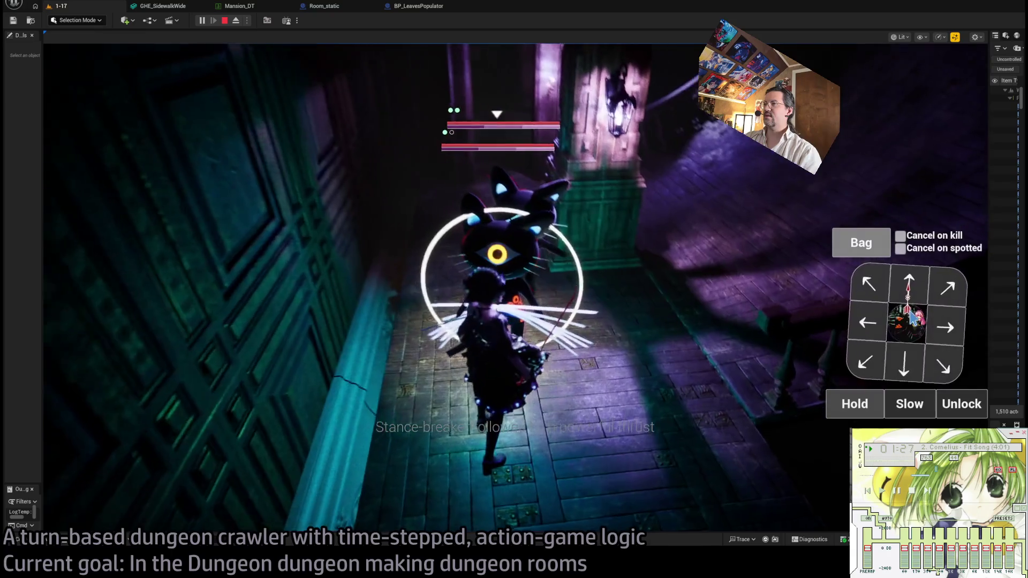
click(966, 134)
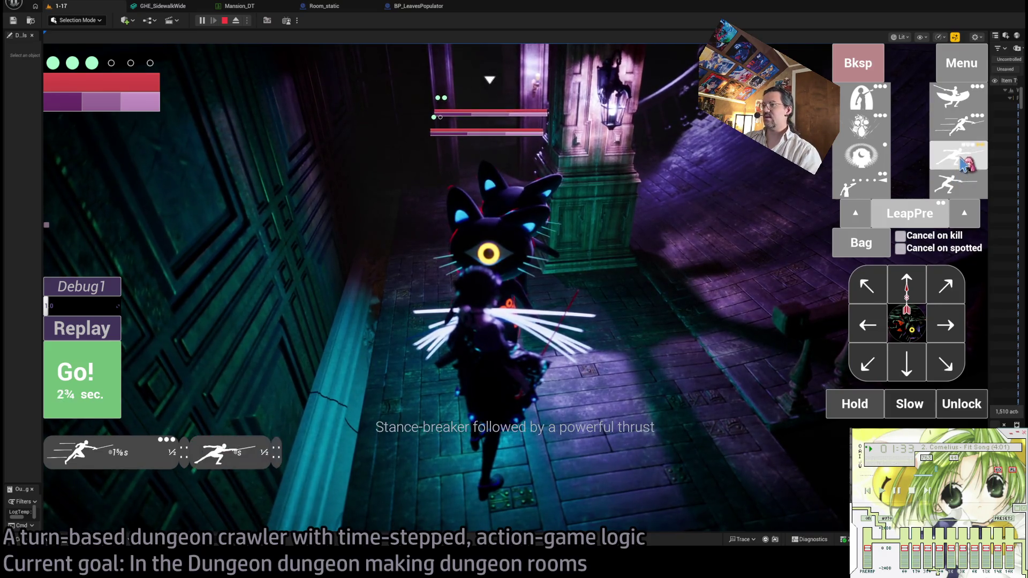
click(81, 399)
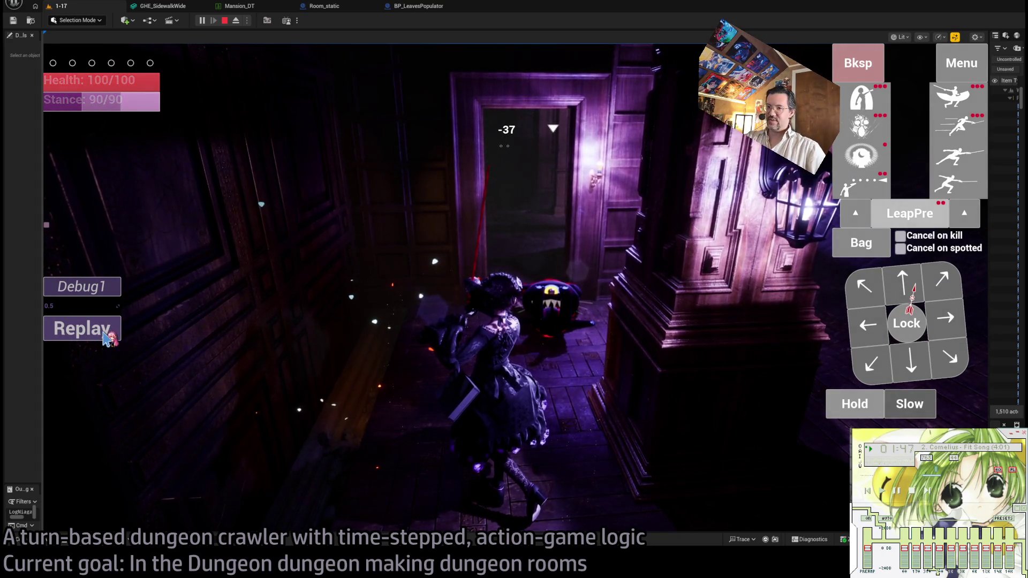
Replay the thrust, lock onto the cat, and run two more turns against it.
click(106, 339)
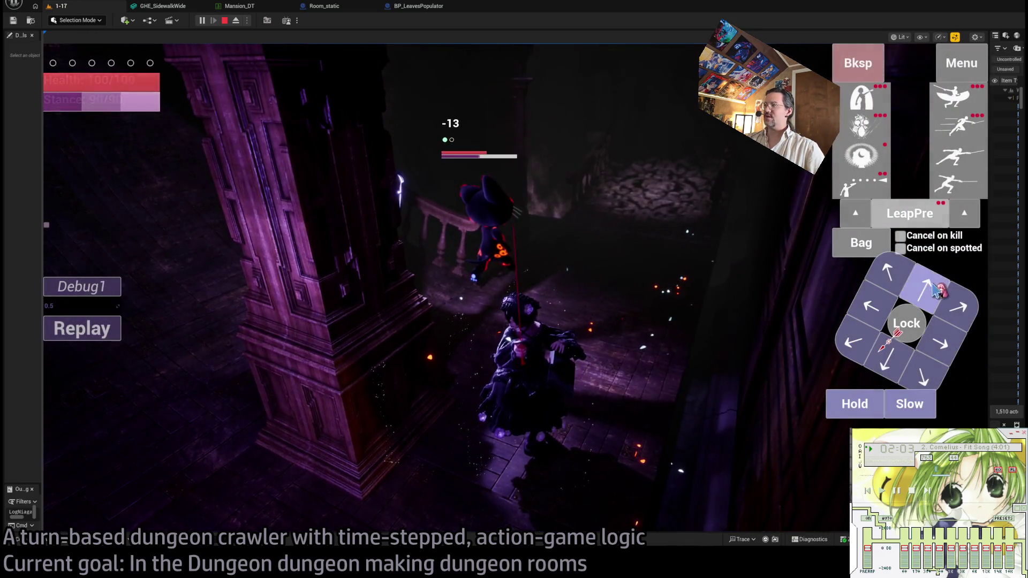
click(889, 331)
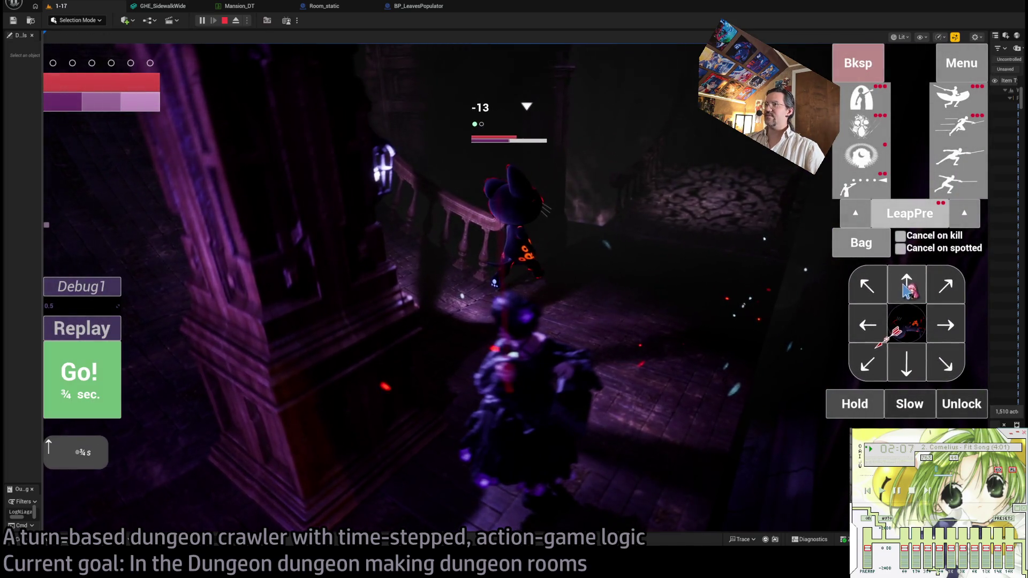
click(99, 379)
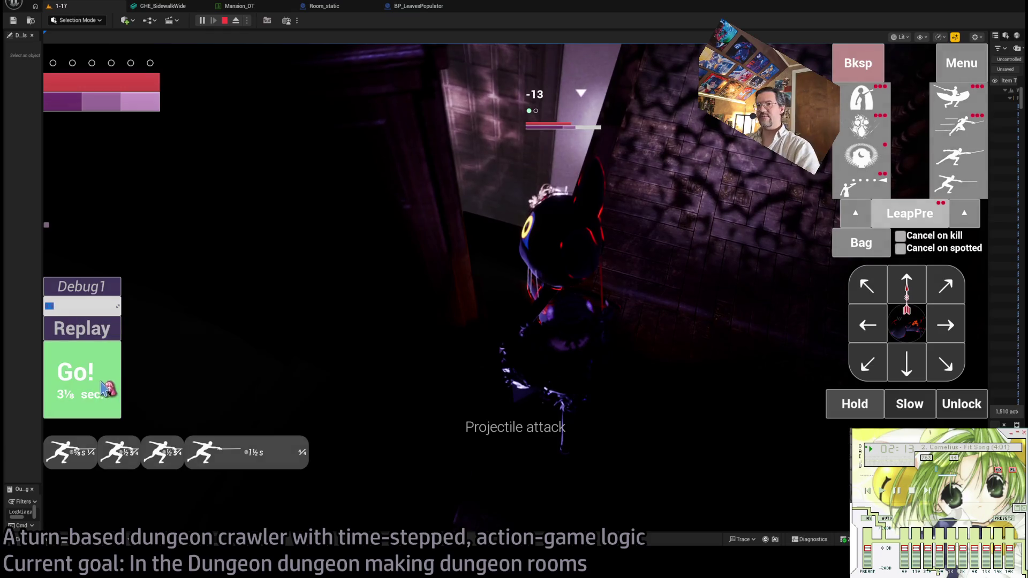
click(93, 394)
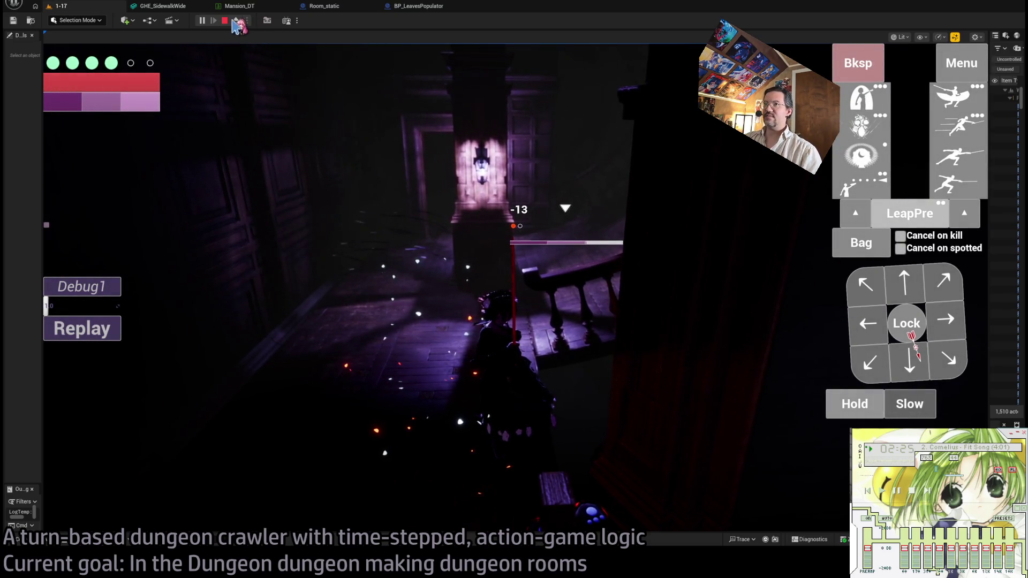
Eject to compare Lit and Unlit views, then possess the character and face the staircase.
click(234, 23)
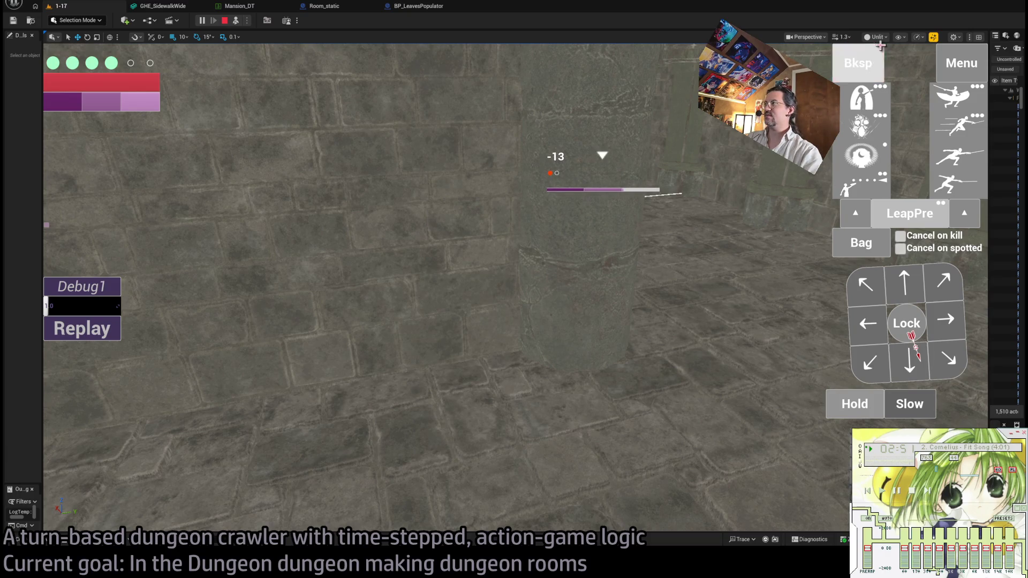
key(alt+4)
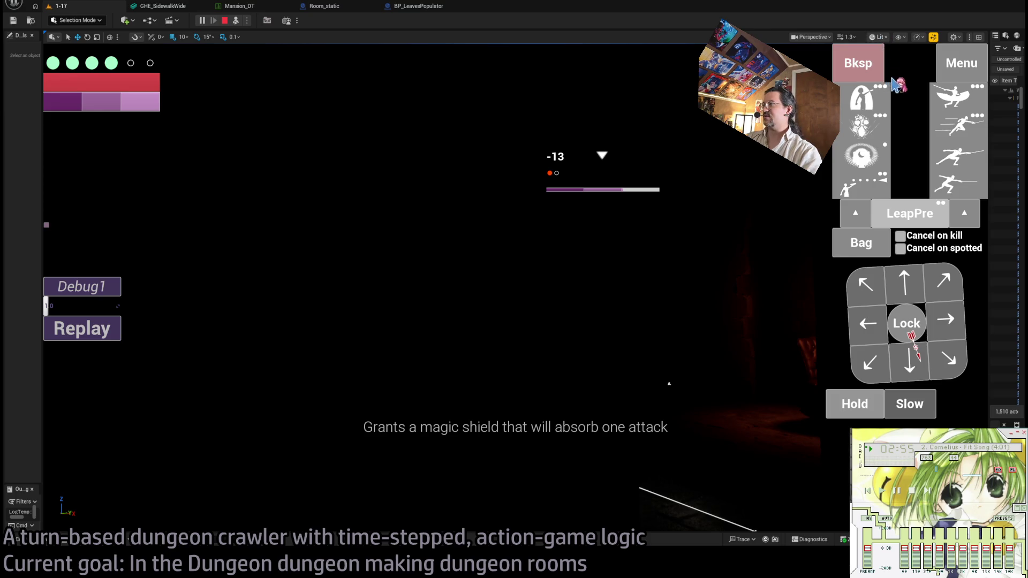
key(alt+3)
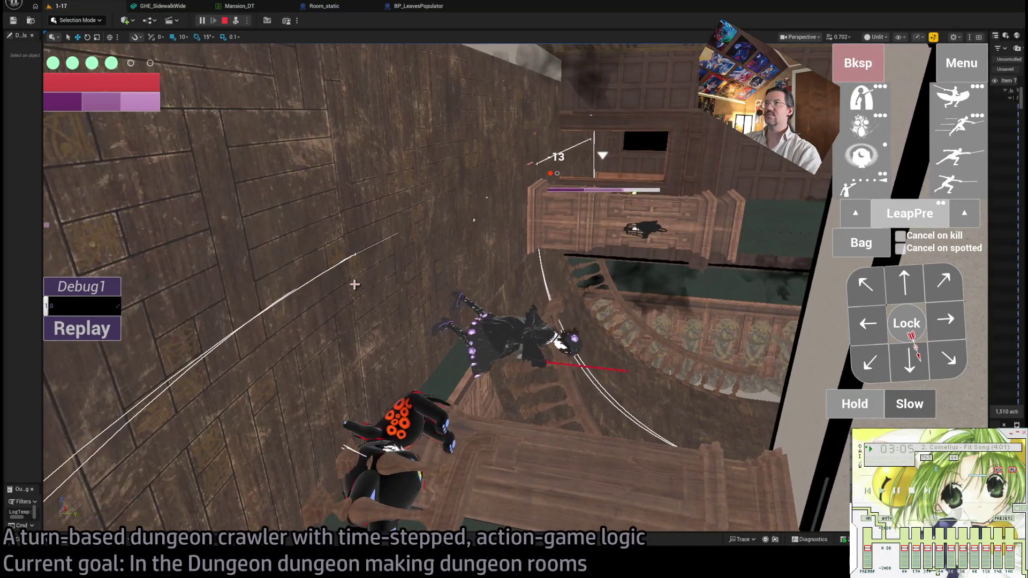
click(236, 20)
click(407, 184)
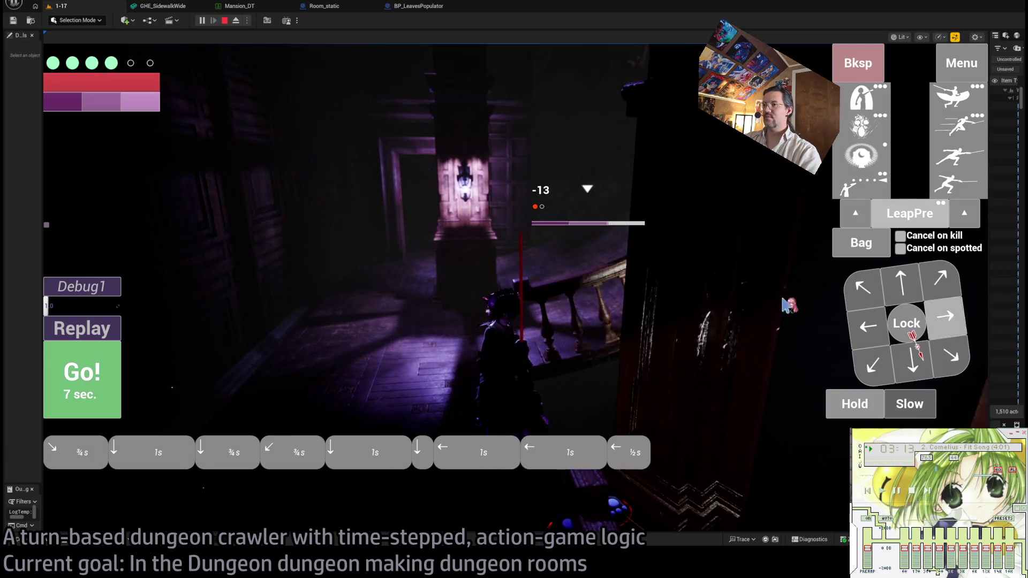
Climb the staircase and hit the enemy for 11.
click(90, 374)
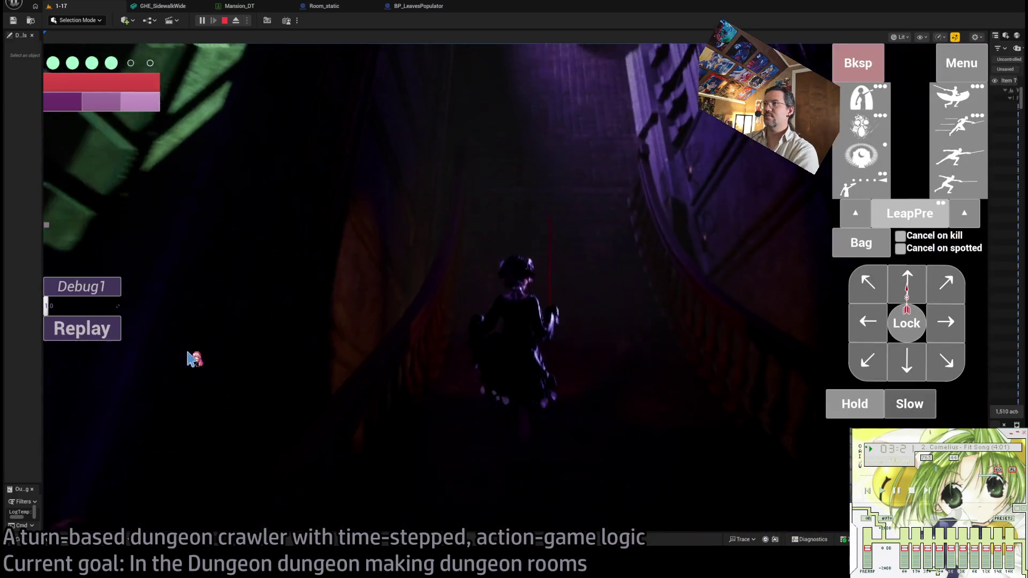
click(902, 292)
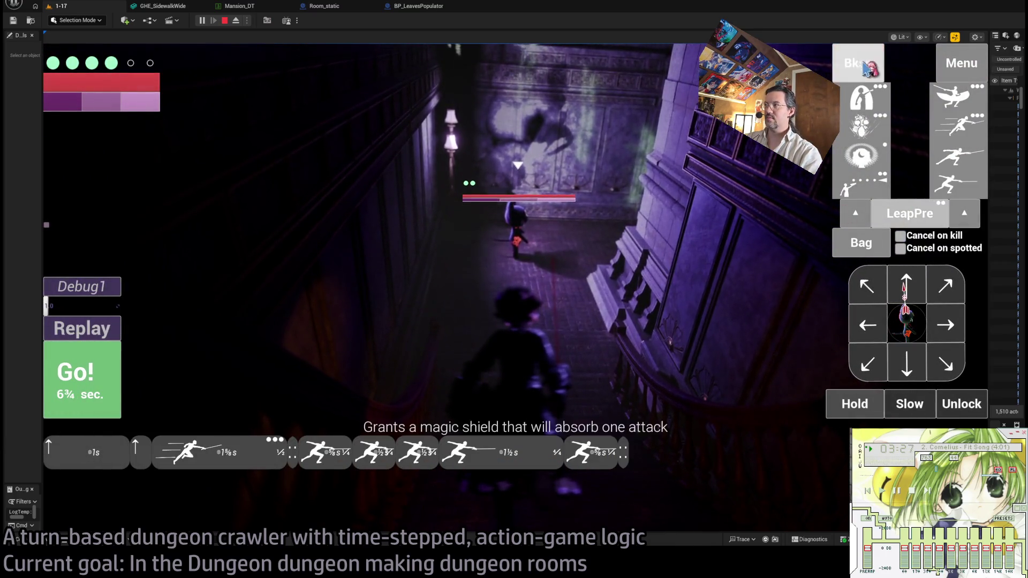
click(122, 373)
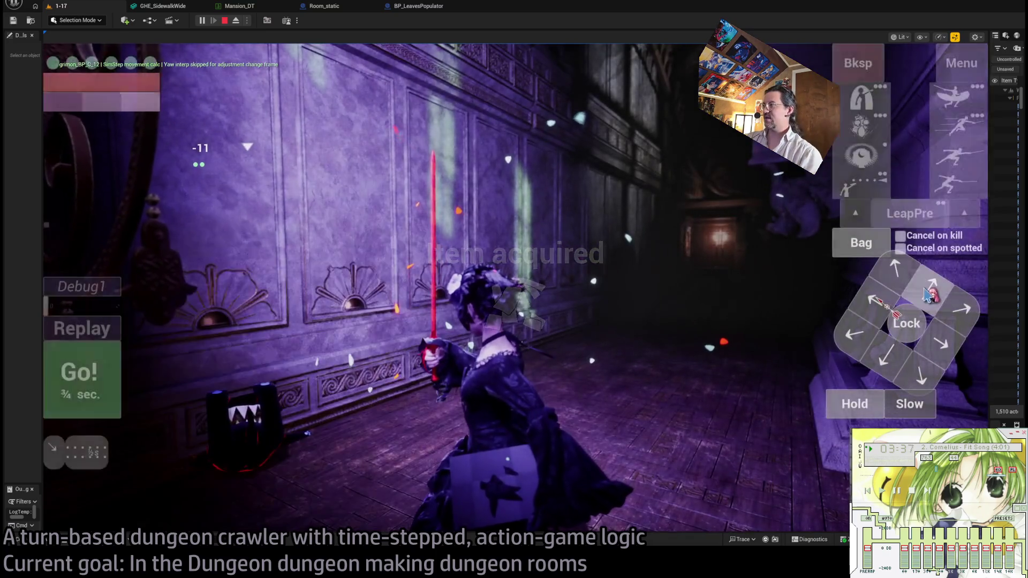
click(926, 293)
click(82, 375)
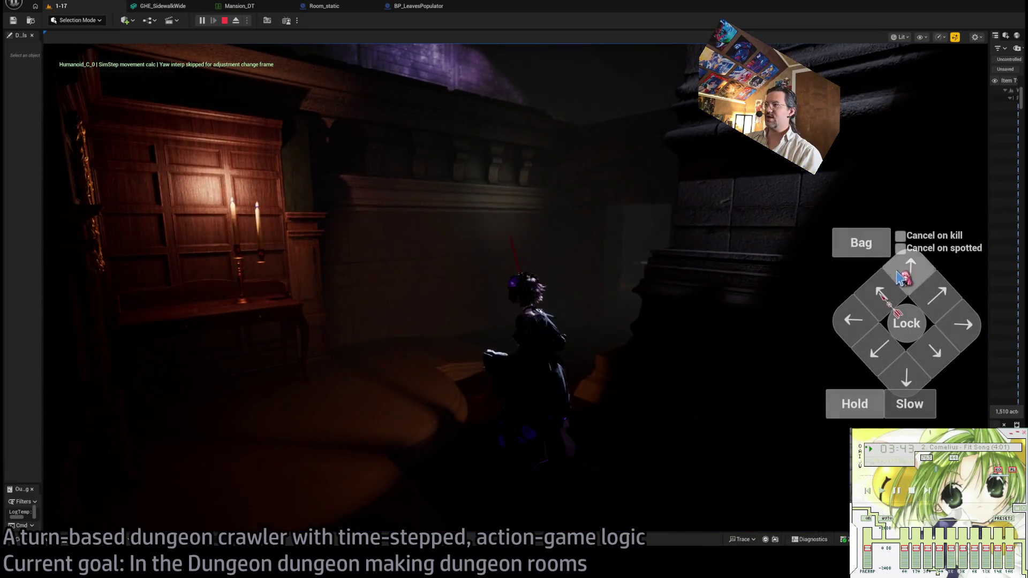
Move forward-right, then up-left through the dark doorway into the piano hall.
click(901, 277)
click(945, 306)
click(88, 382)
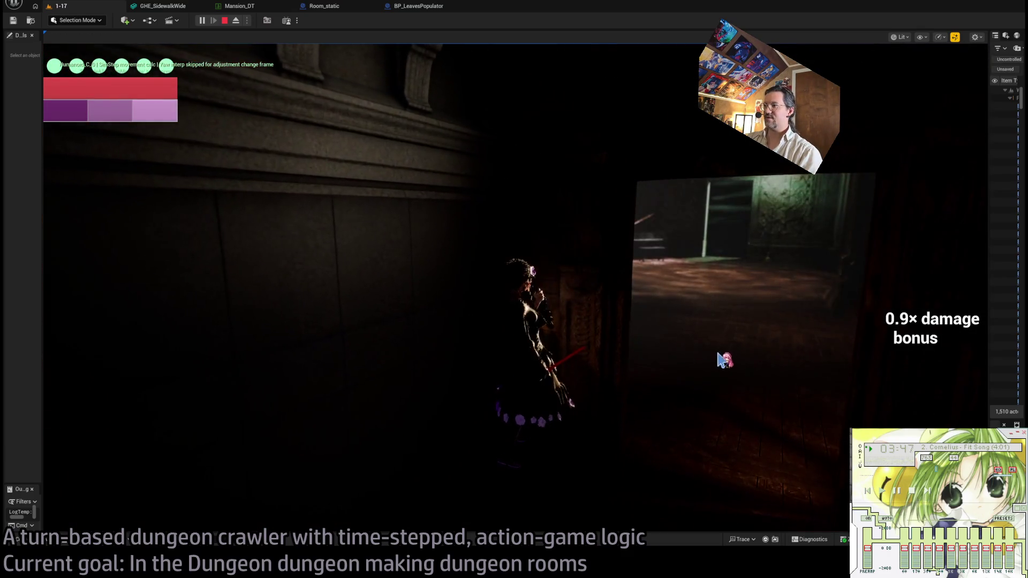
click(932, 377)
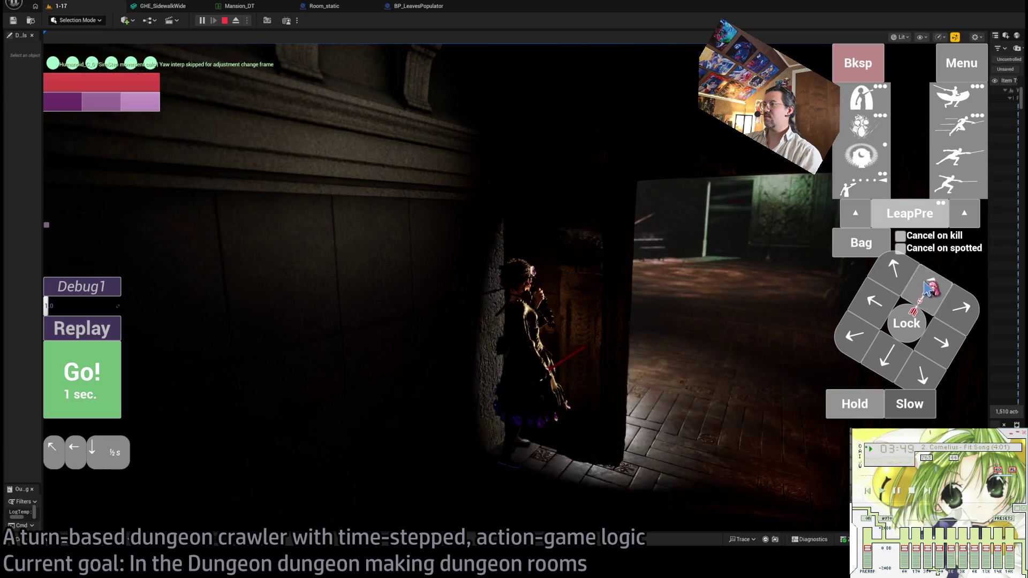
click(113, 403)
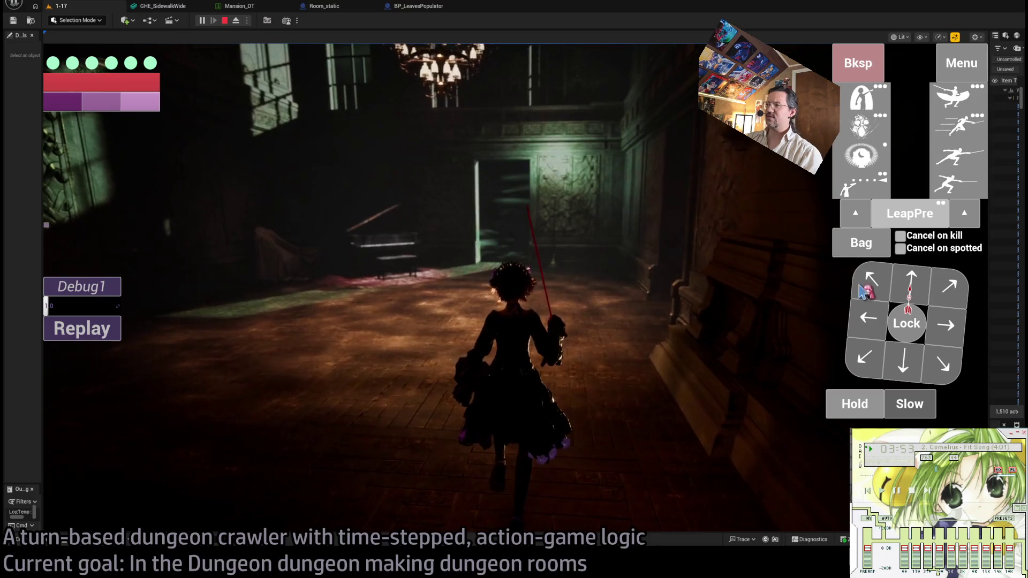
Move down-right and down with keypad 3 and 2, then hit with a fencing thrust.
key(KP_3)
key(KP_2)
key(Return)
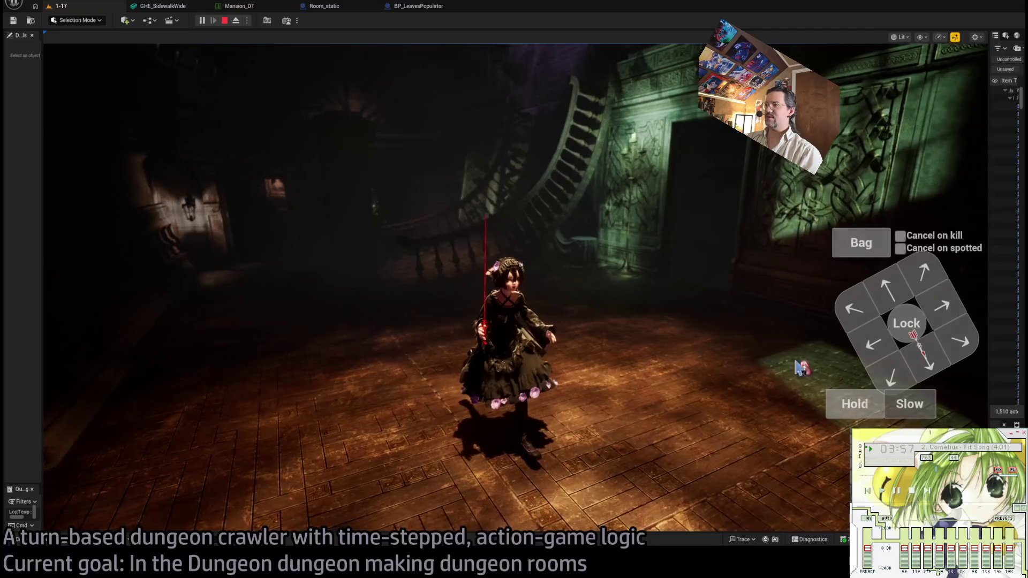
click(972, 157)
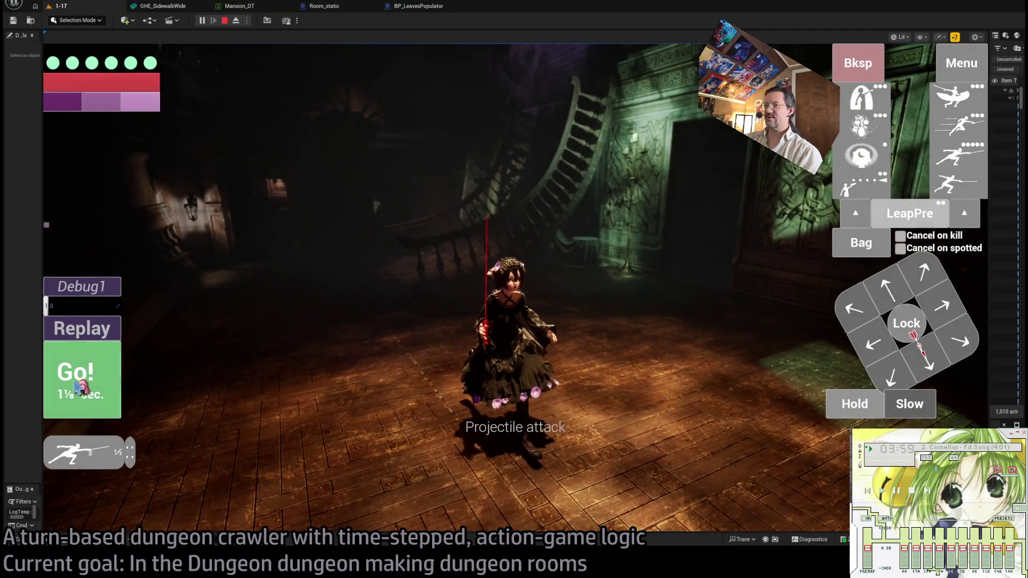
click(81, 383)
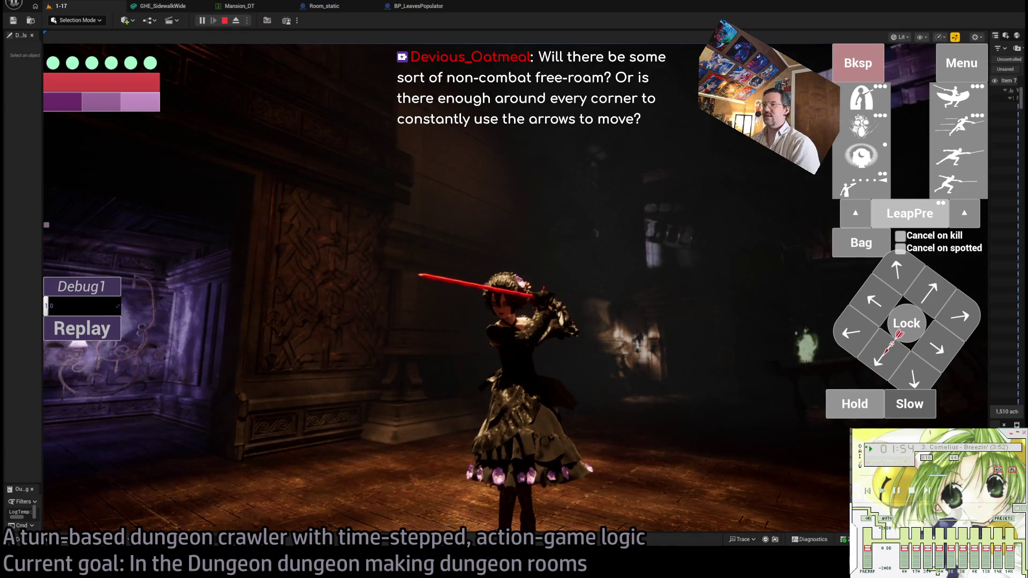
Rotate the camera and move the character onto the curved staircase.
click(637, 393)
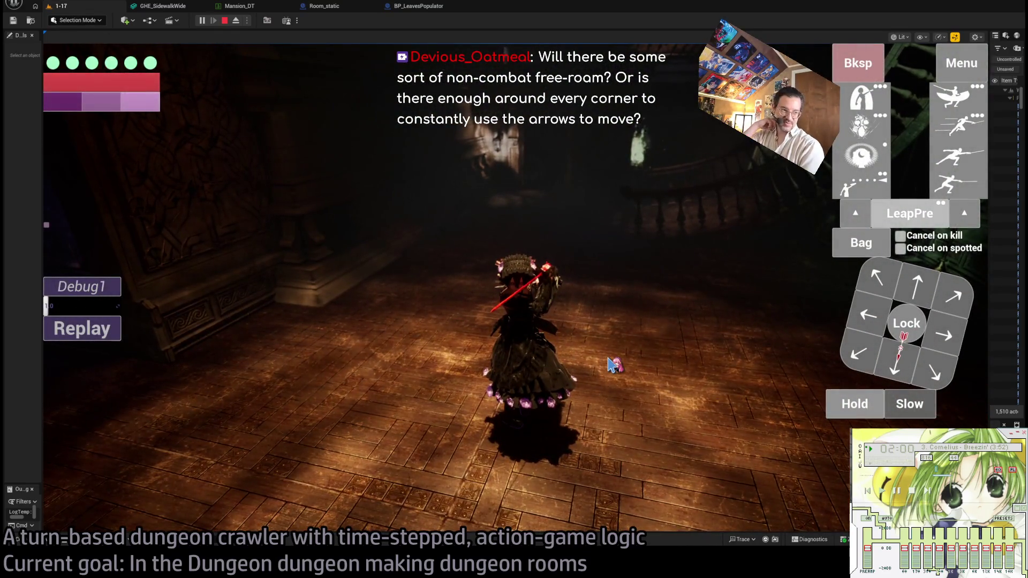
click(877, 277)
click(913, 285)
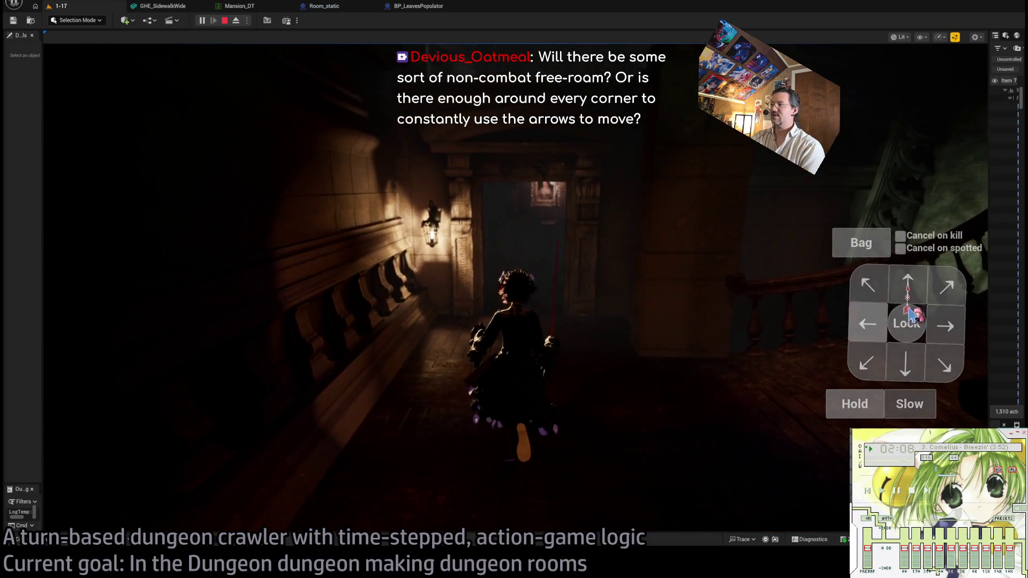
click(945, 328)
click(946, 327)
click(83, 383)
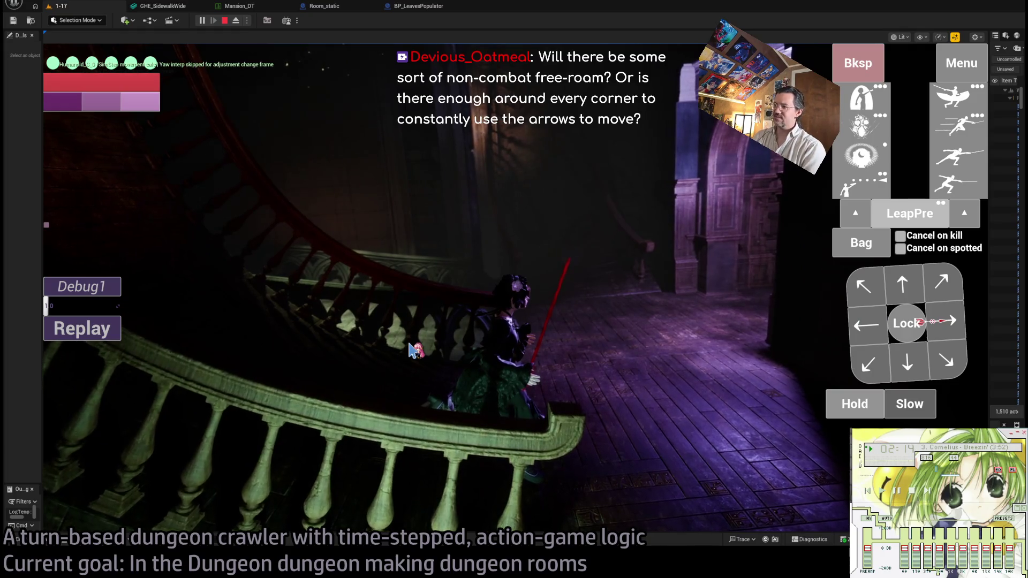
Move up-left and left, then forward down the stairs.
click(939, 283)
click(905, 287)
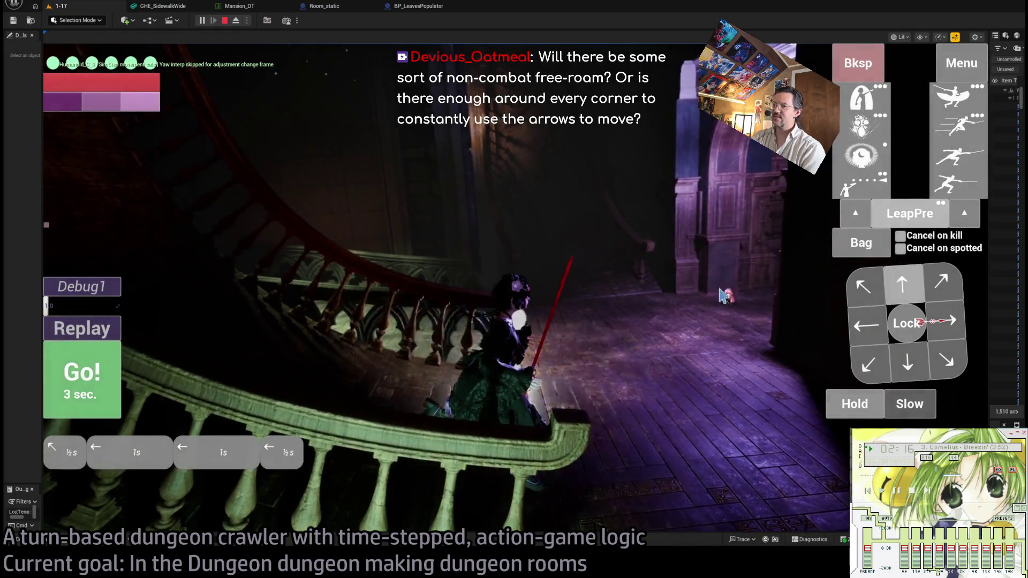
click(67, 396)
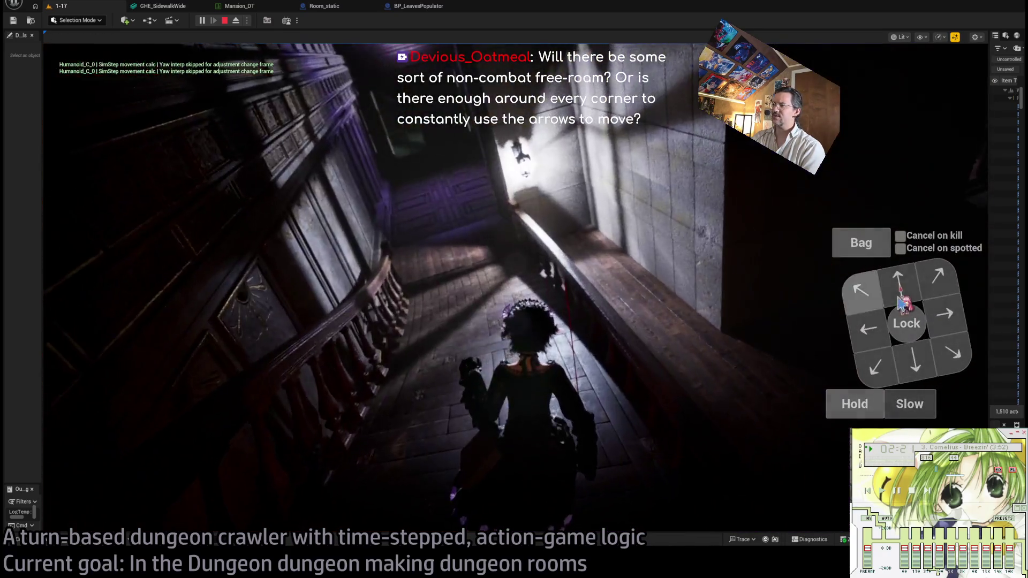
click(900, 298)
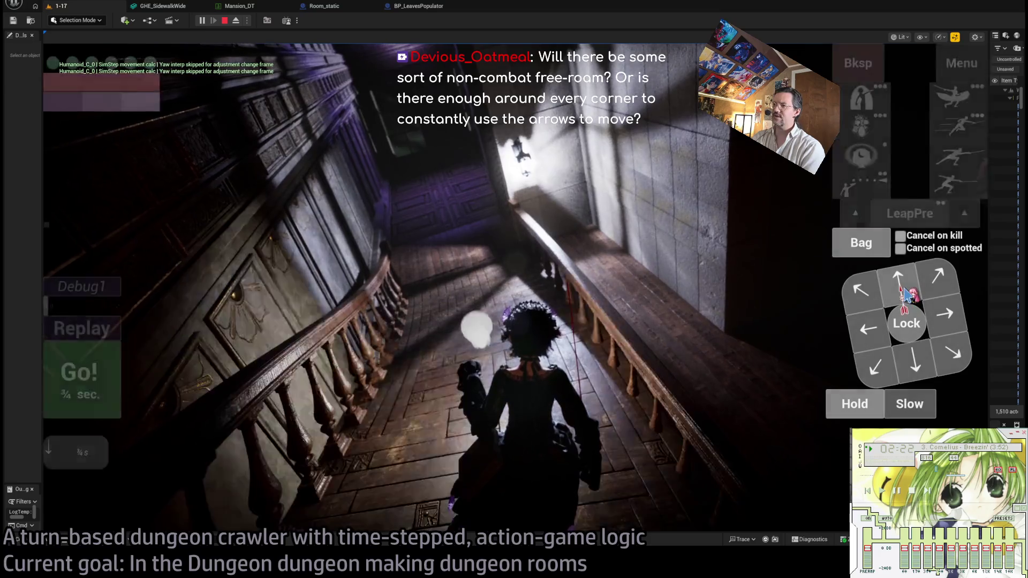
click(77, 380)
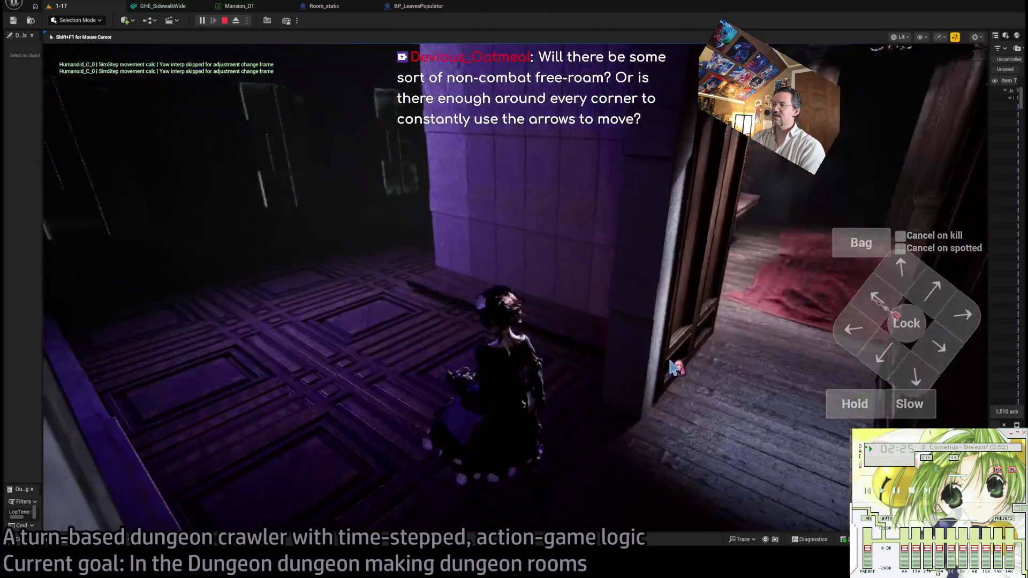
Rework the queued moves into downward and up-right steps and run the turn.
click(674, 368)
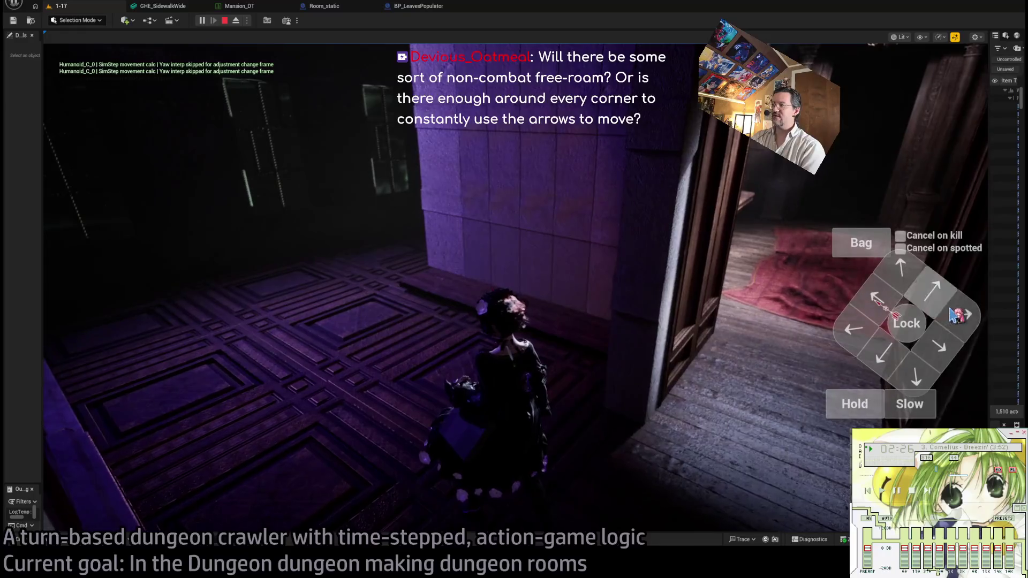
click(879, 63)
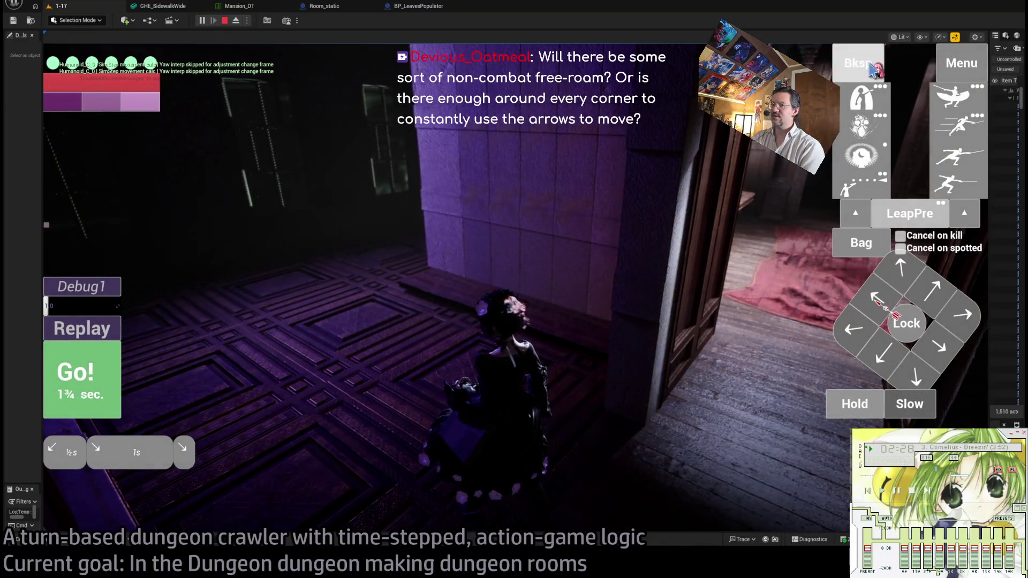
click(879, 63)
click(938, 294)
click(938, 293)
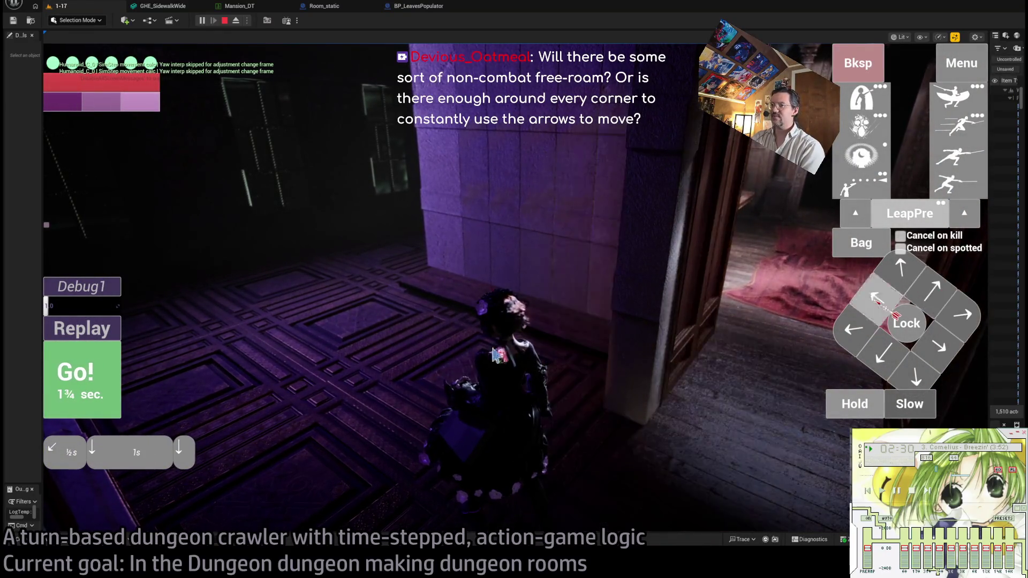
click(92, 383)
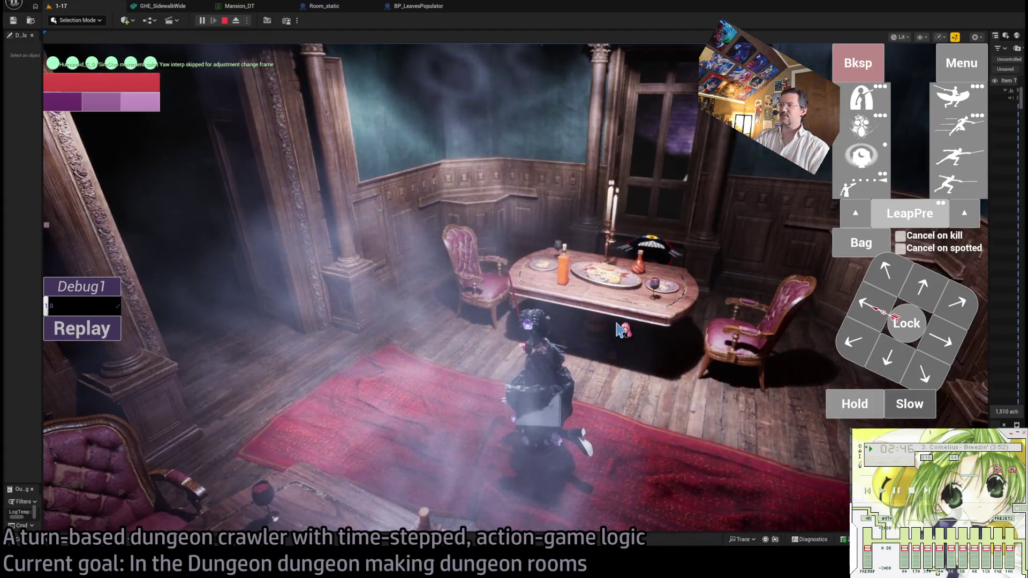
Lock onto the nearby enemy and unleash a four-hit light attack combo.
click(907, 323)
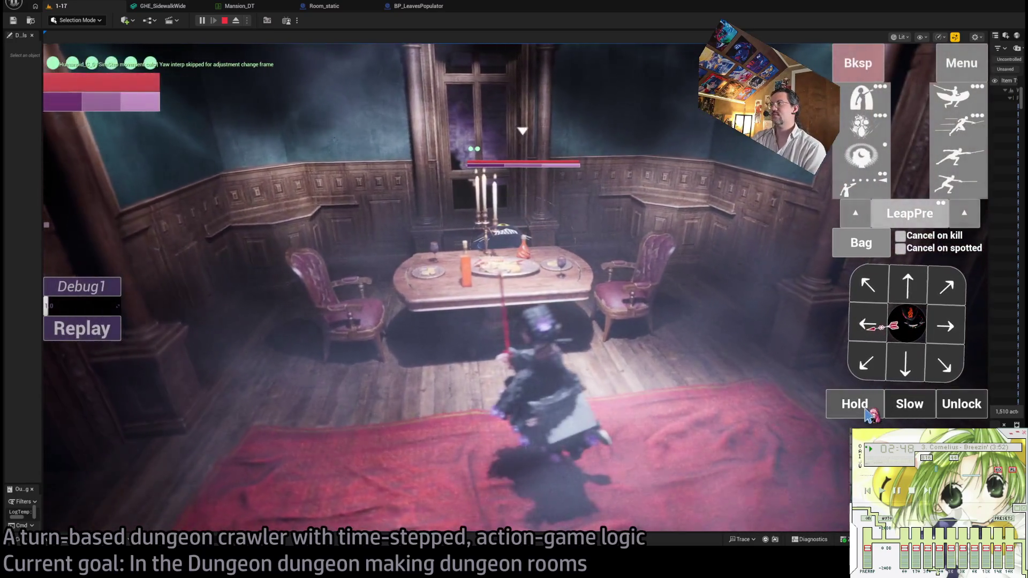
click(956, 184)
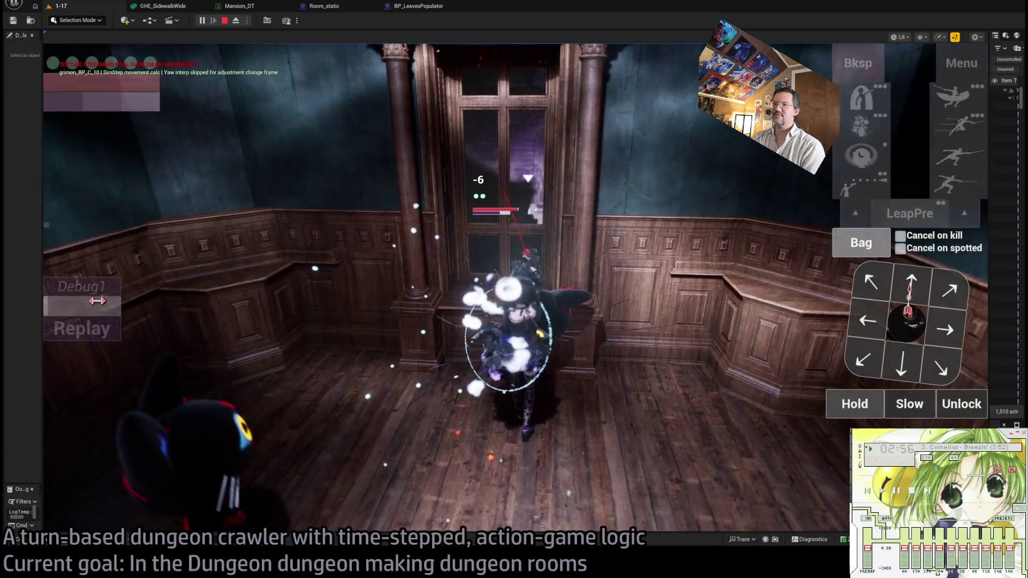
click(113, 331)
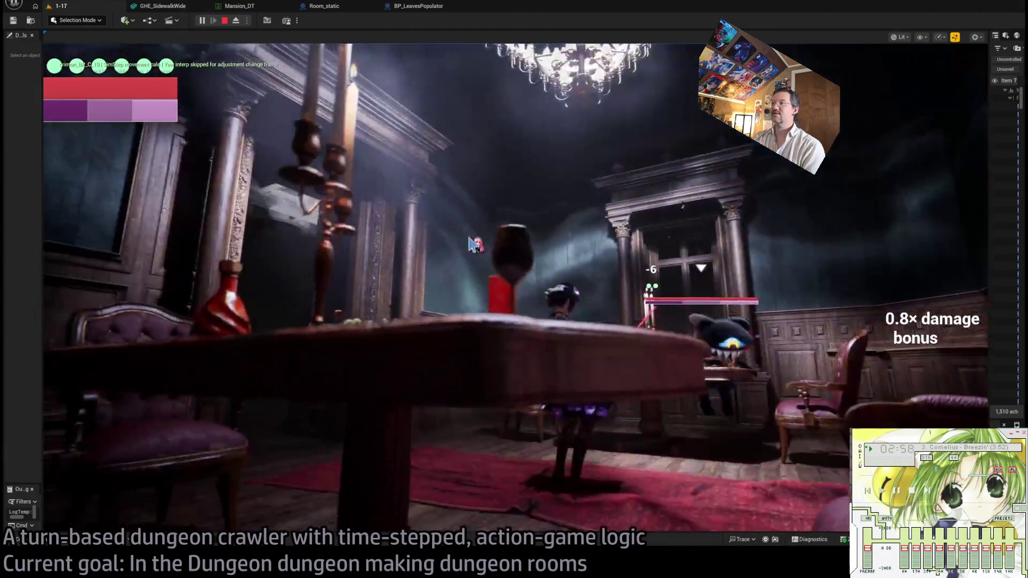
Briefly eject to inspect the dining room, repossess, advance on the cat, and widen the Outliner.
key(F8)
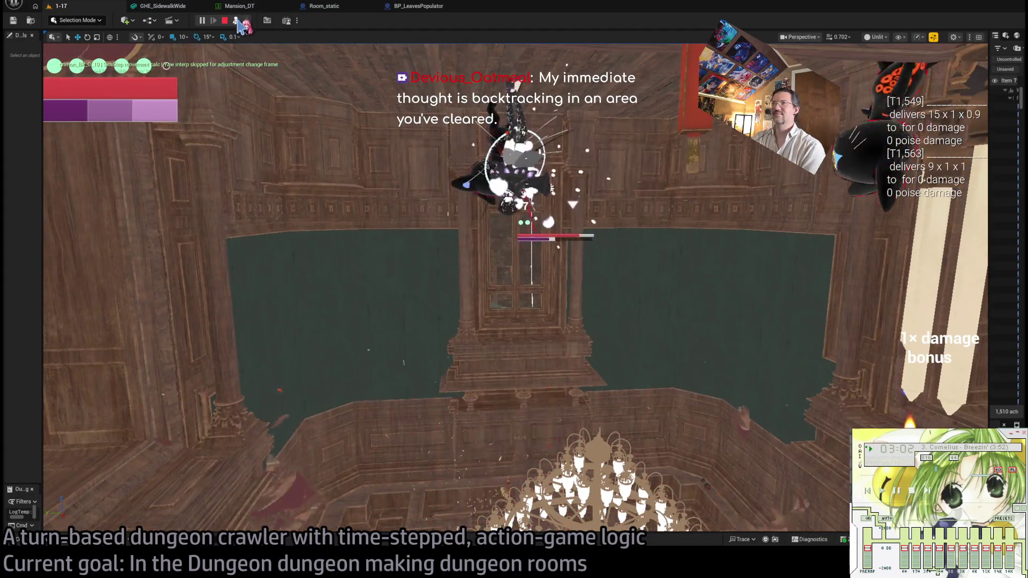
click(237, 21)
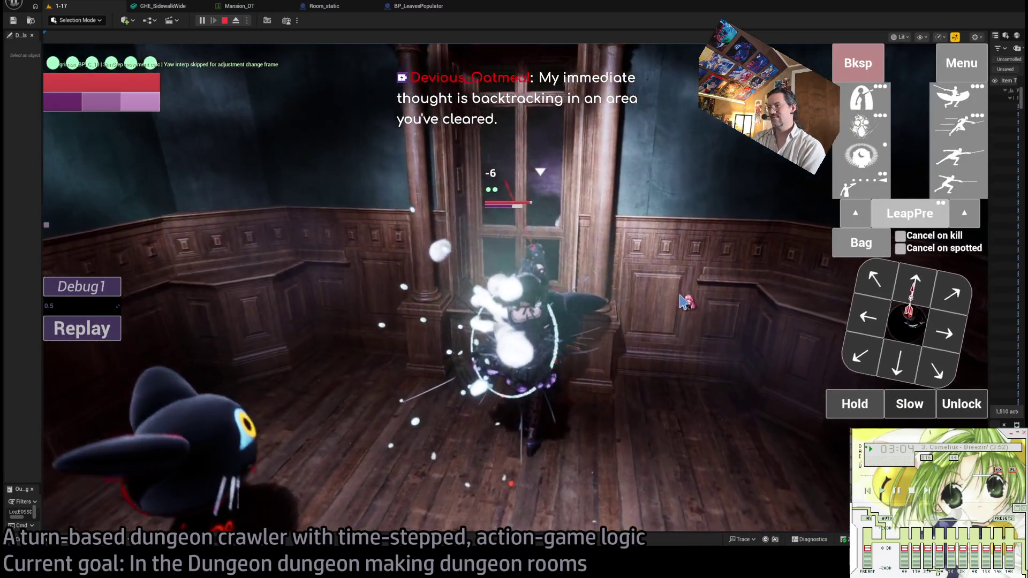
drag(696, 304, 371, 363)
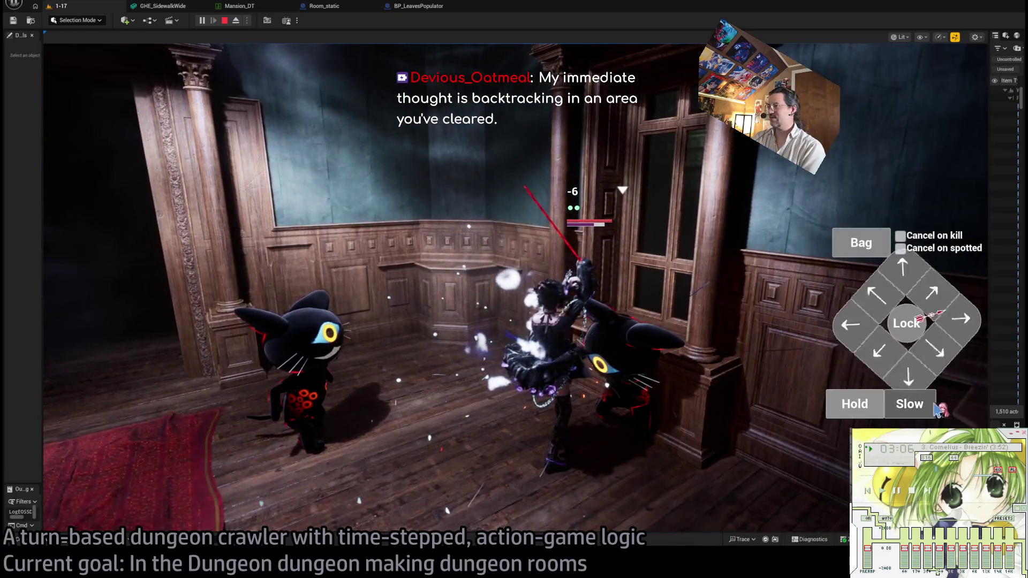
click(895, 383)
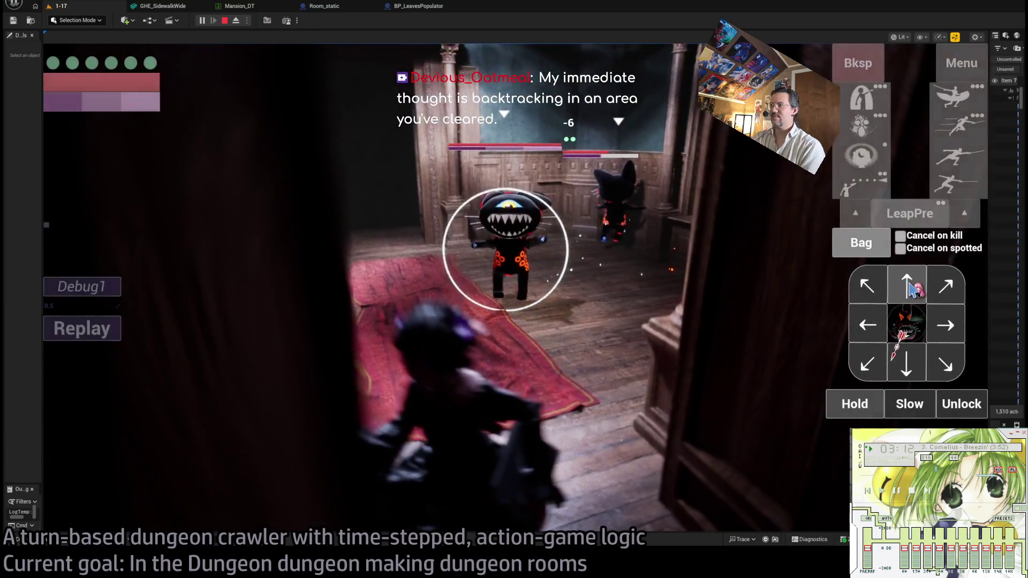
click(911, 287)
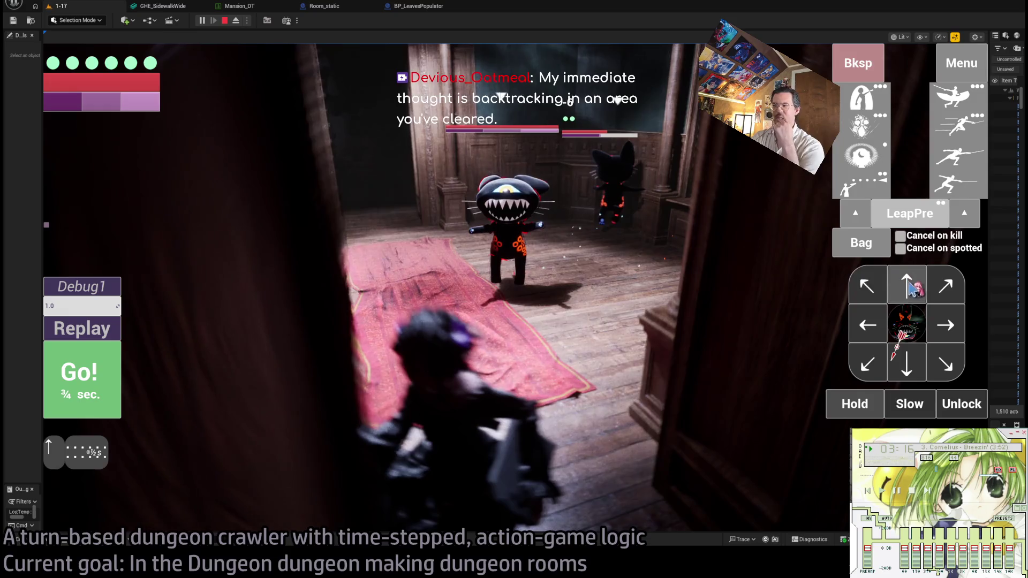
click(77, 382)
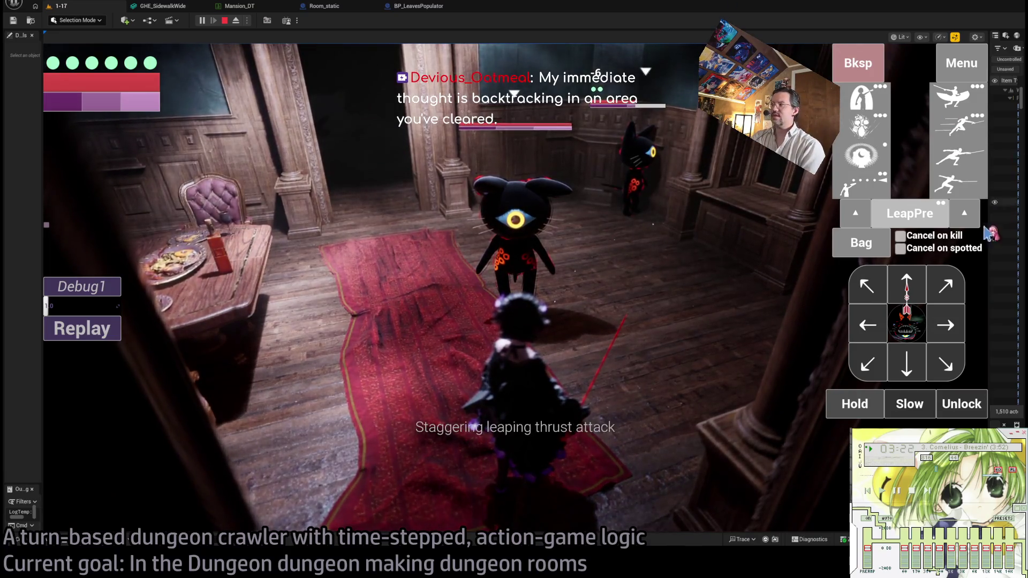
mouse_move(989, 255)
mouse_down()
mouse_move(912, 272)
mouse_move(925, 274)
mouse_move(878, 295)
mouse_move(887, 299)
mouse_up()
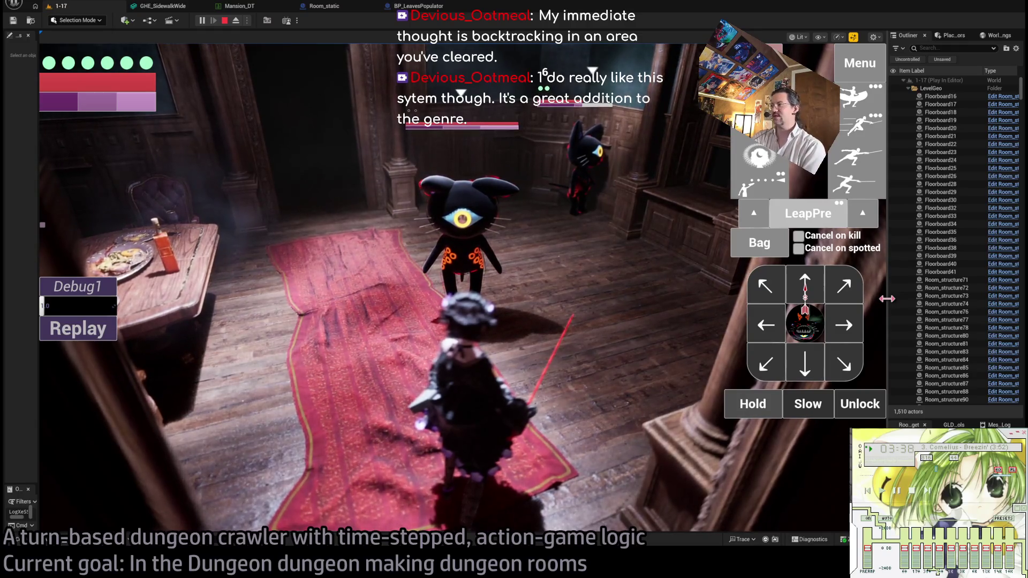
Widen the Outliner to read full actor names, then shrink it back for the game view.
mouse_move(879, 294)
mouse_down()
mouse_move(867, 301)
mouse_move(868, 337)
mouse_move(489, 371)
mouse_move(913, 374)
mouse_up()
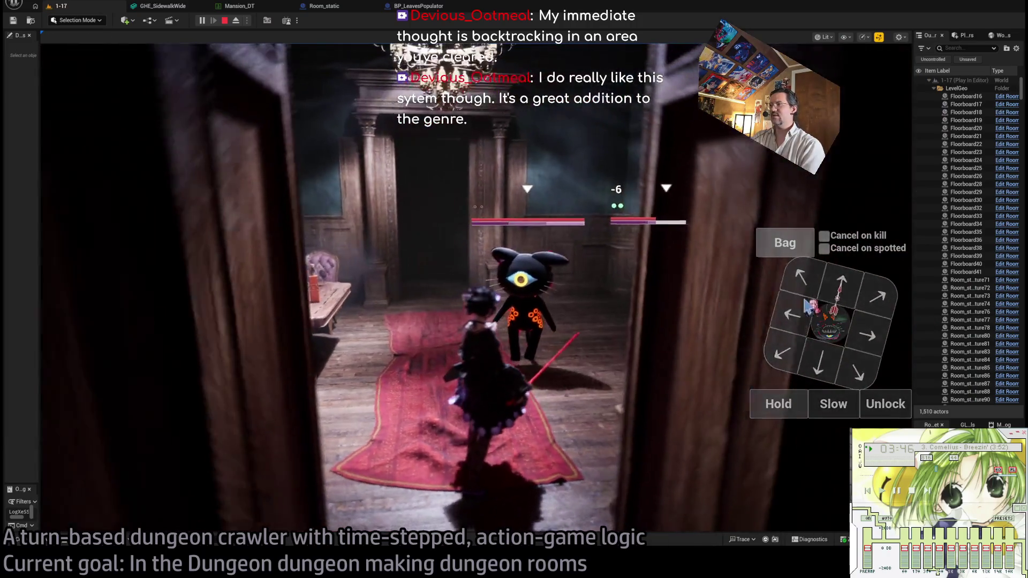
mouse_move(912, 308)
mouse_down()
mouse_move(780, 332)
mouse_move(259, 367)
mouse_move(256, 348)
mouse_up()
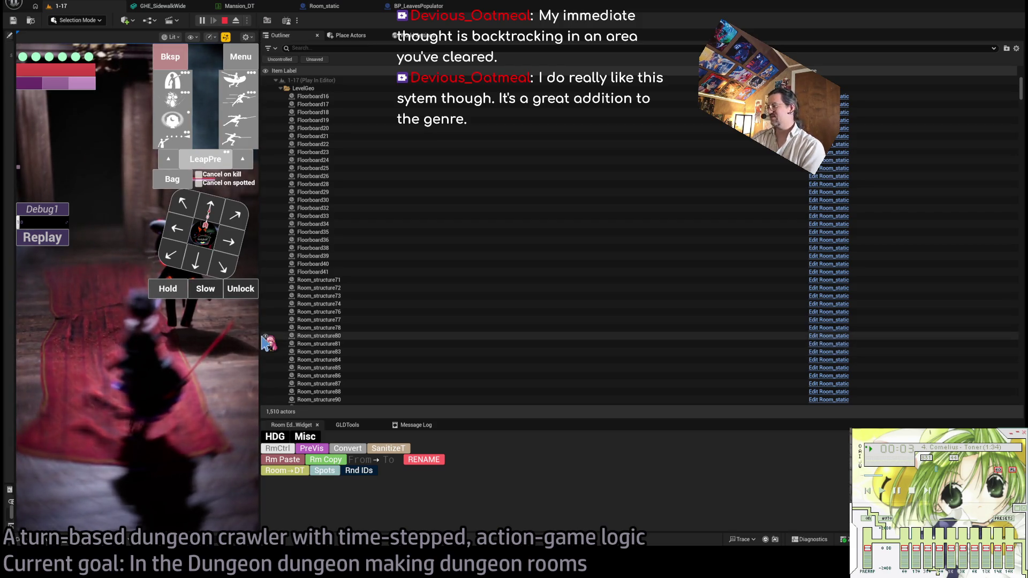
mouse_move(260, 329)
mouse_down()
mouse_move(739, 353)
mouse_move(876, 375)
mouse_up()
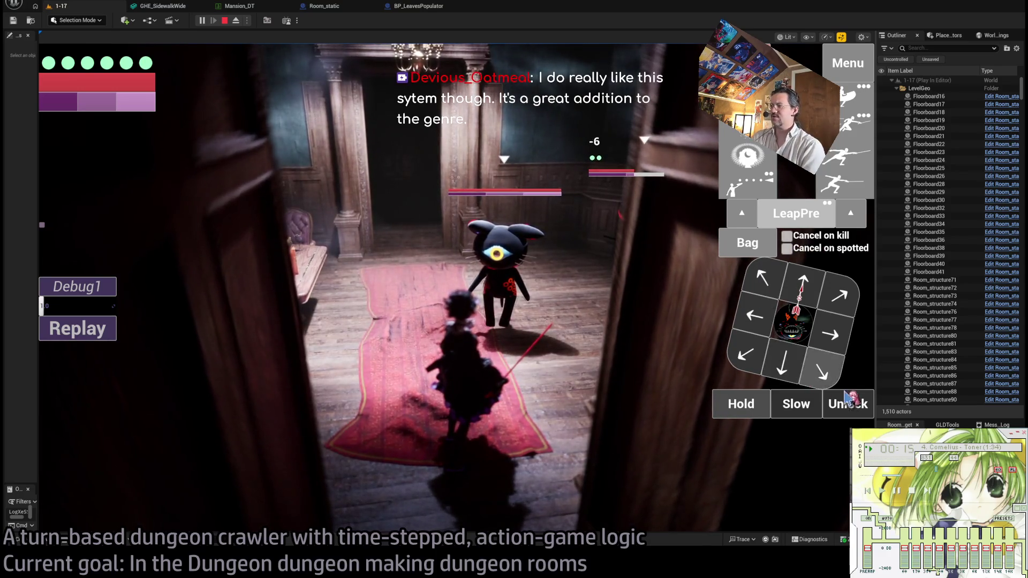
Leap at the cats with a thrust onto the carpet, then follow with a forward attack combo.
click(797, 324)
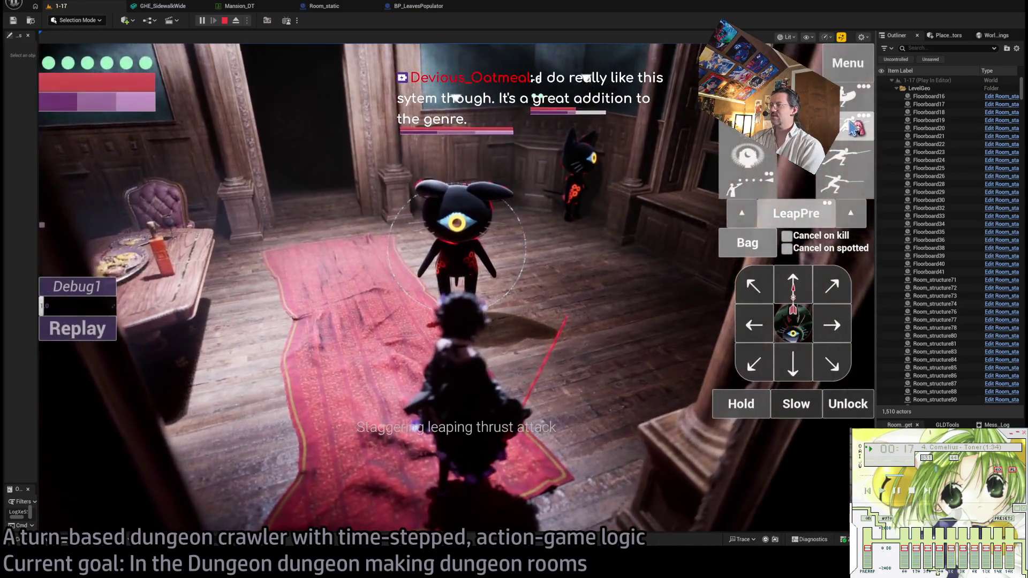
click(840, 153)
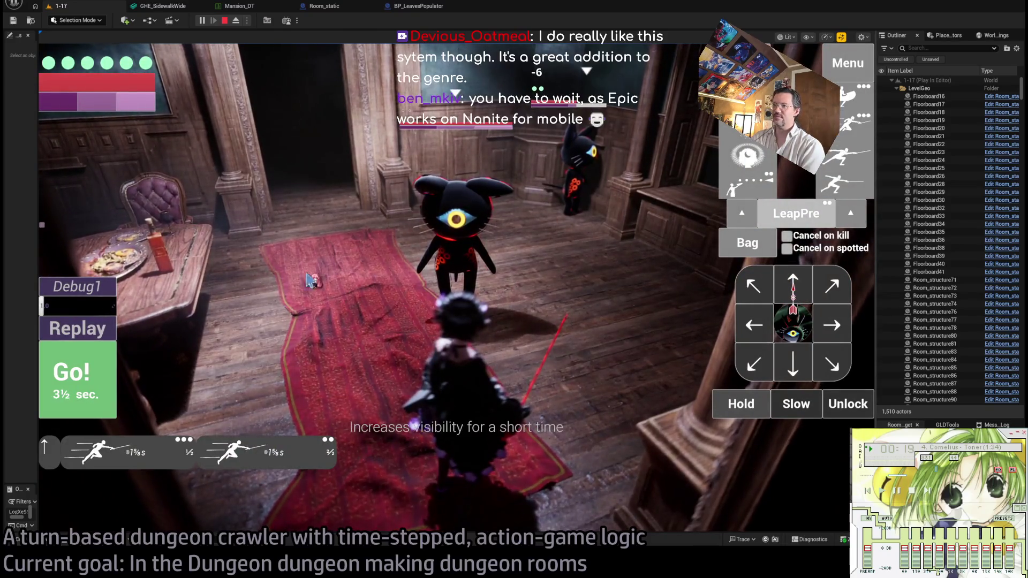
click(320, 321)
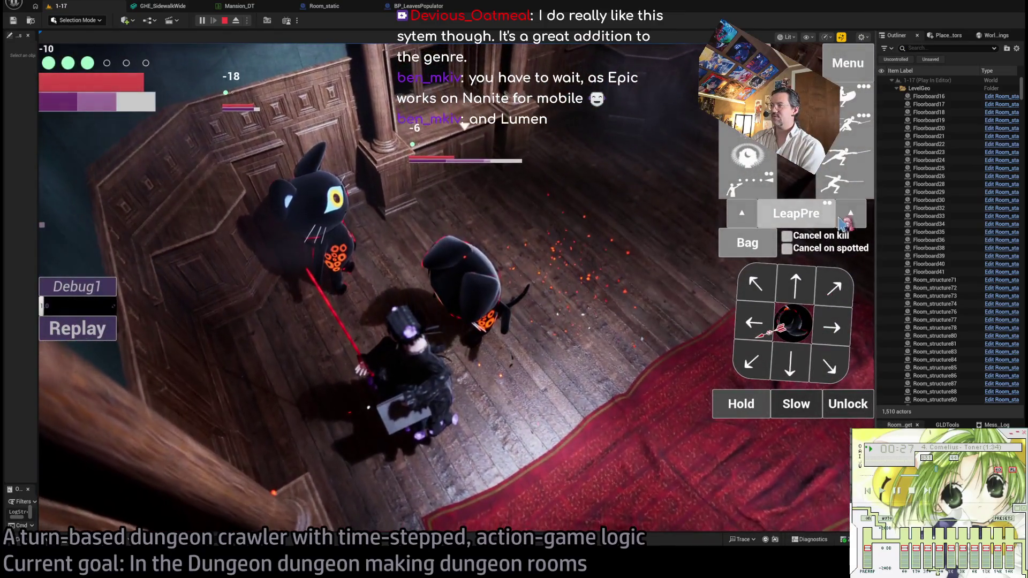
click(796, 284)
click(849, 184)
click(848, 185)
click(849, 185)
click(849, 185)
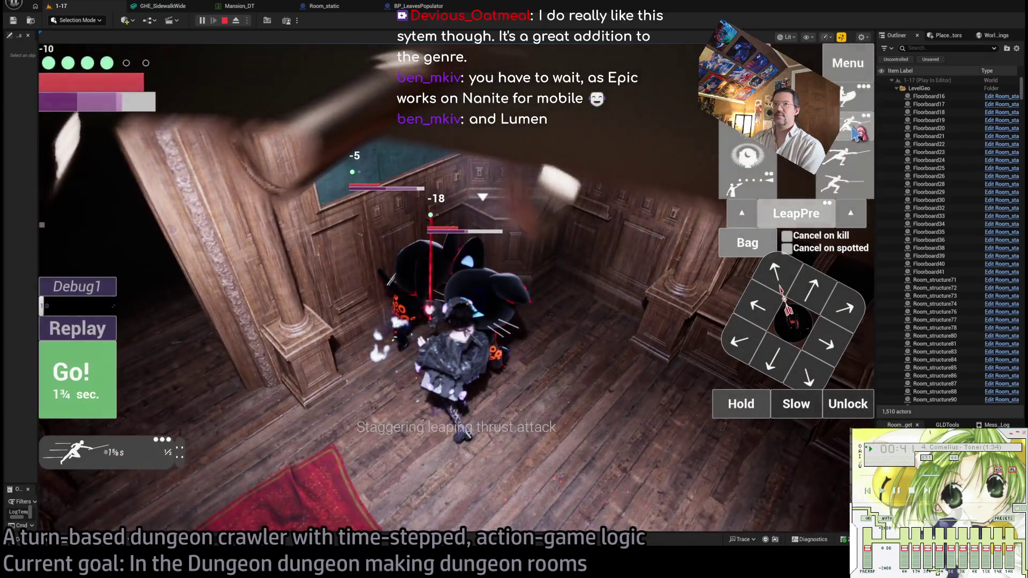
click(85, 415)
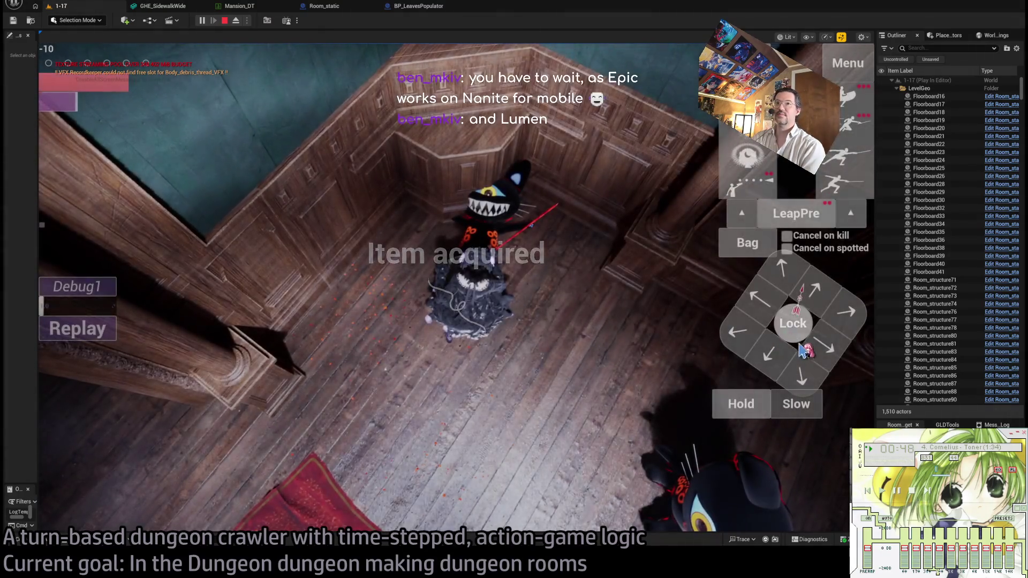
Lock onto the cat, queue a four-hit light combo, and stop Play in Editor.
click(795, 327)
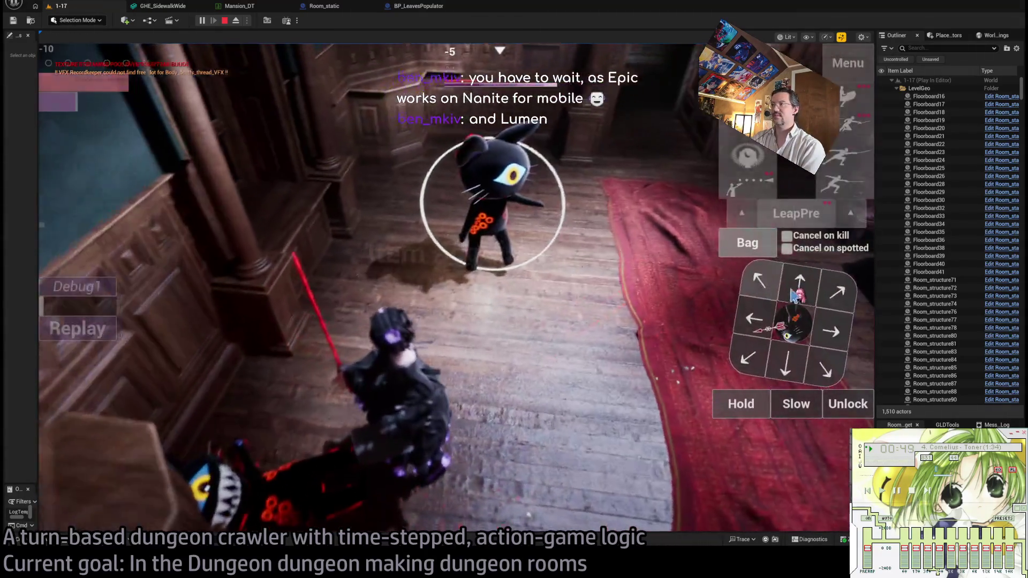
click(793, 323)
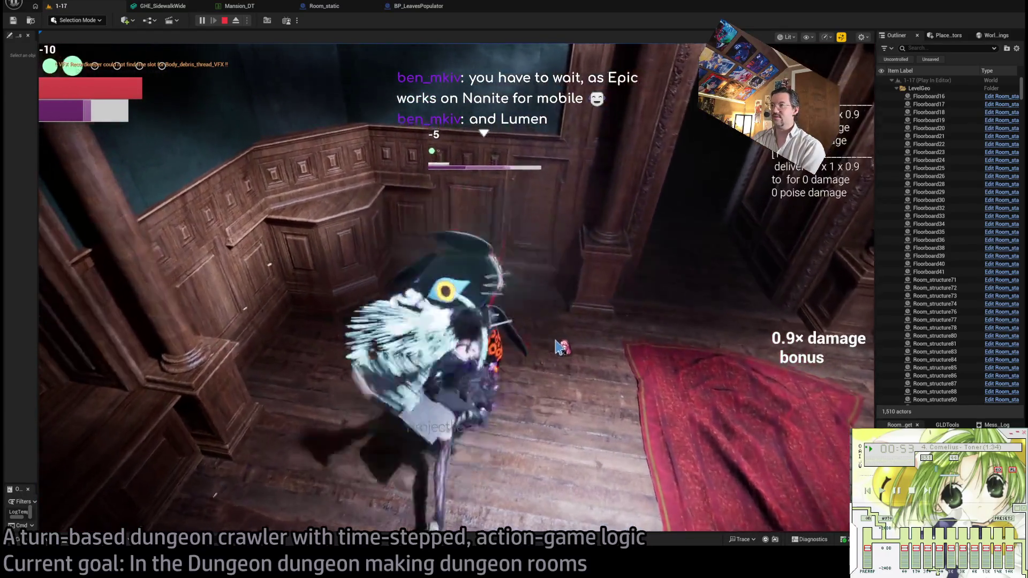
key(Escape)
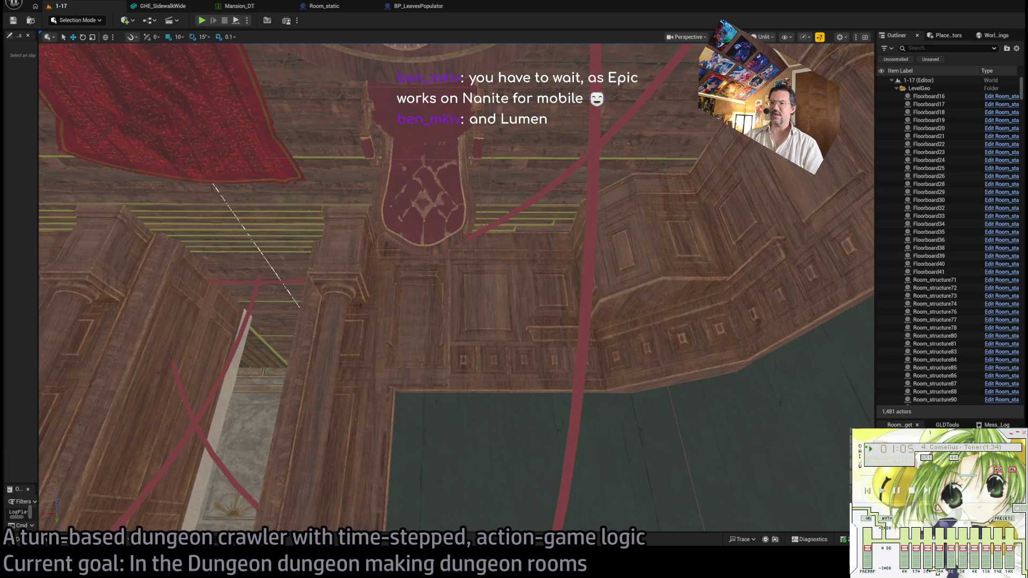
Fly through the piano room into the staircase hall and select the Main_Ceiling_down3 spotlight.
key(w)
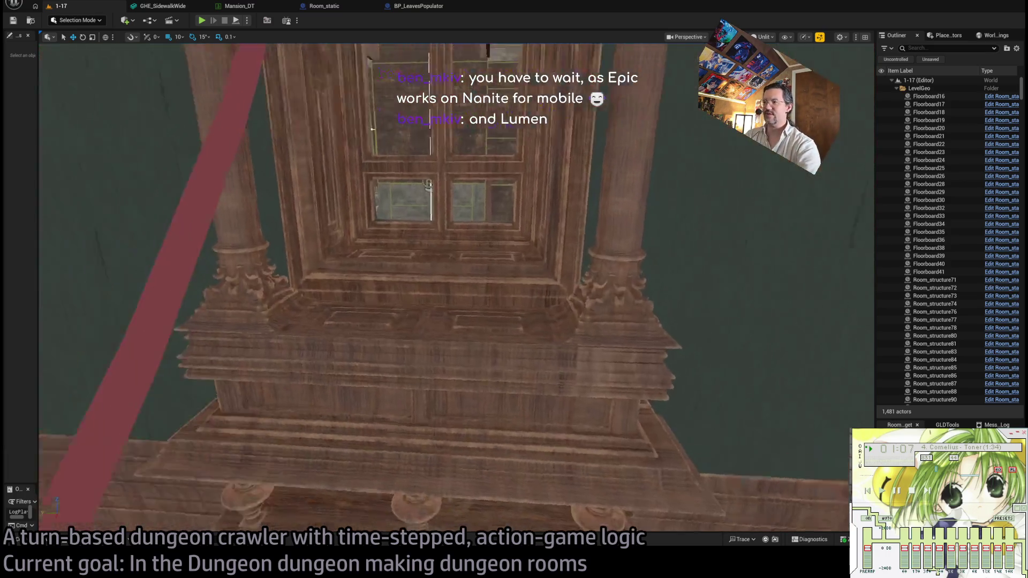
key(w)
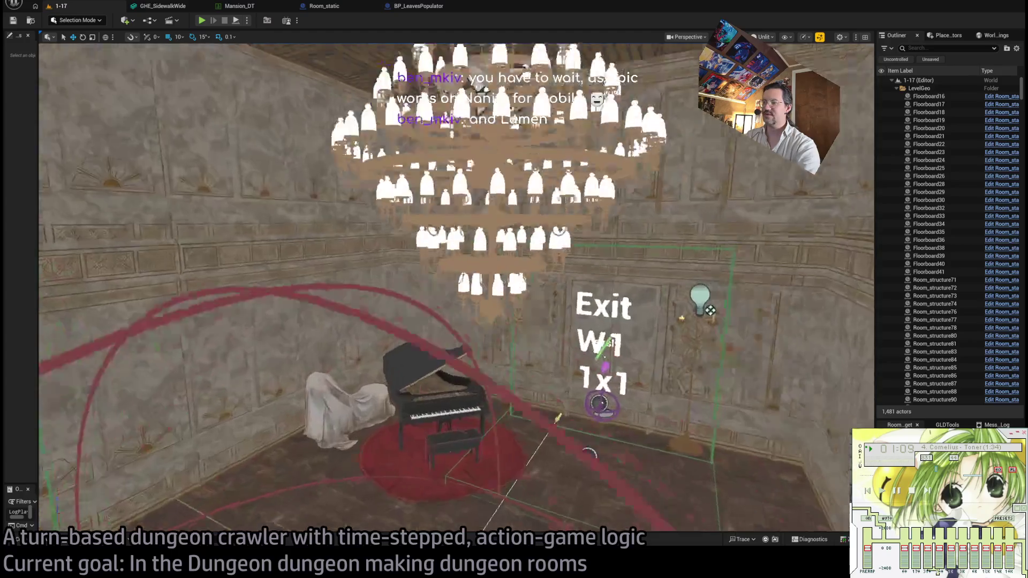
key(w)
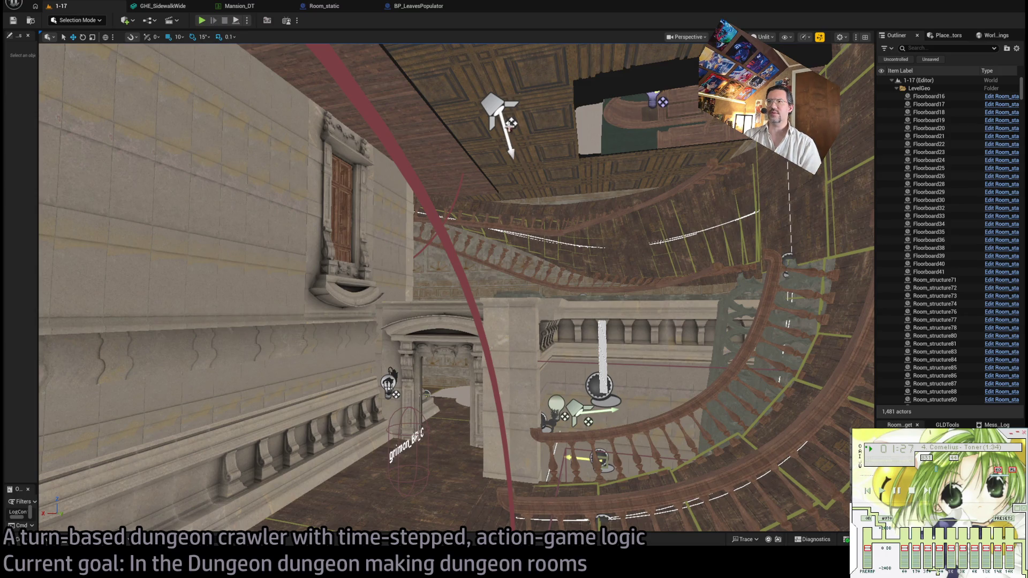
click(497, 107)
key(s)
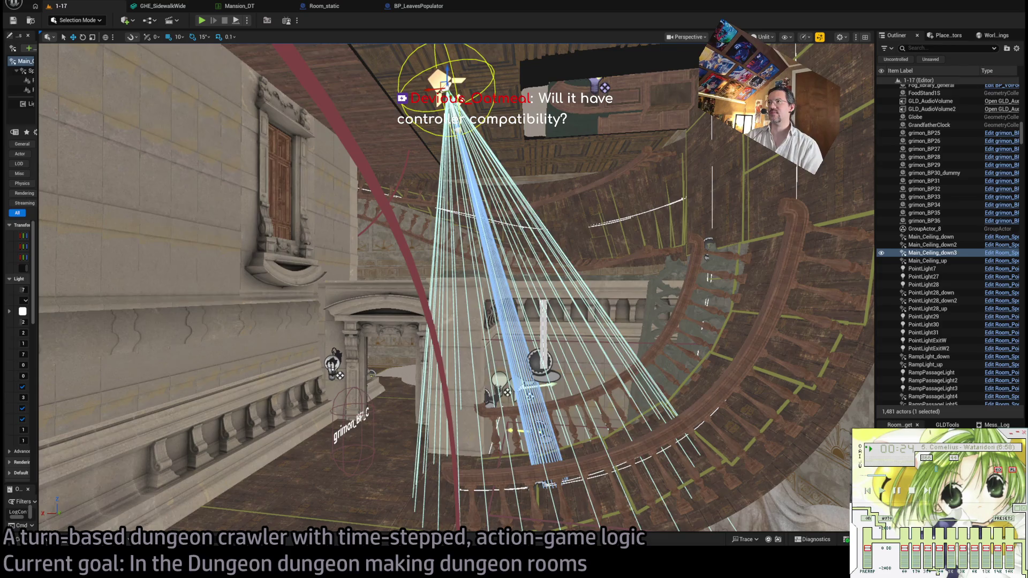
Select the EntranceLamp light, widen the Details and Outliner panels, then switch to Chrome.
click(595, 87)
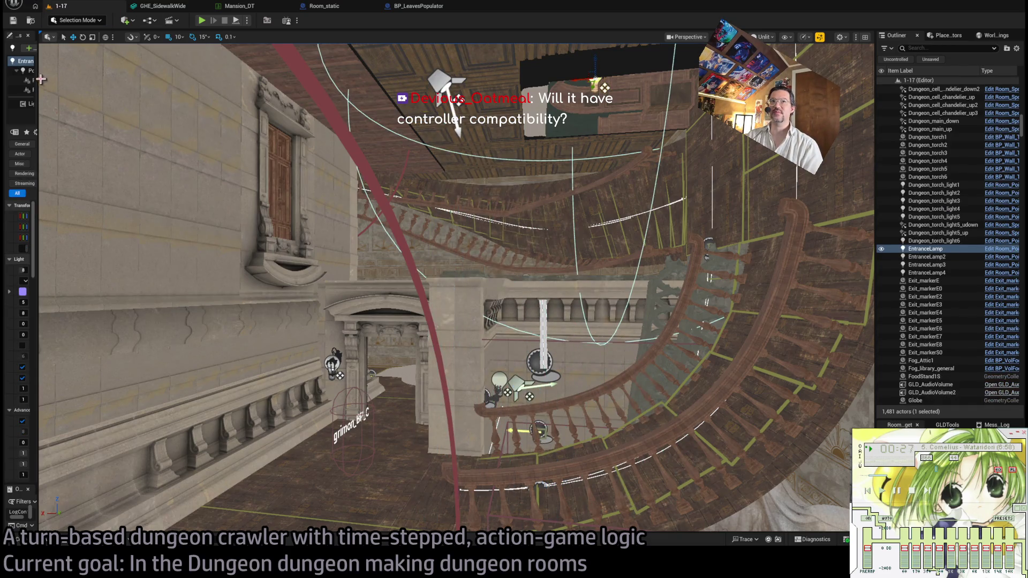
drag(39, 79, 193, 78)
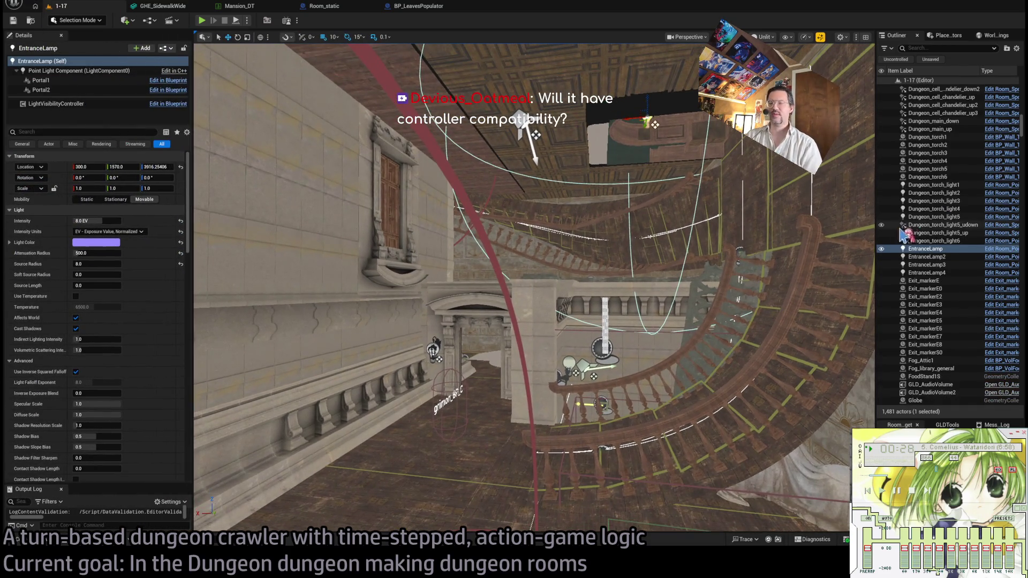
drag(883, 210, 827, 208)
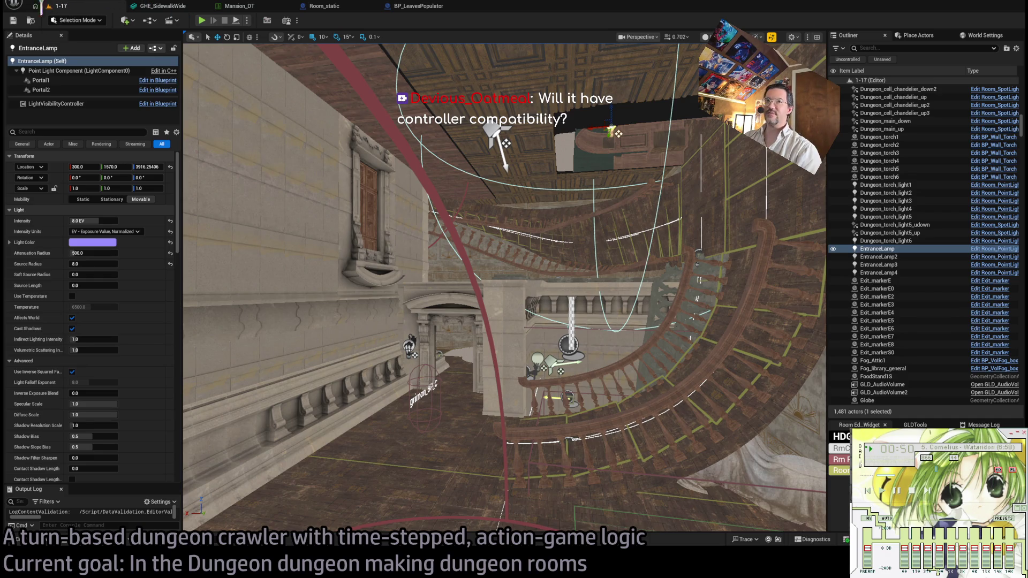
mouse_move(482, 268)
mouse_down()
mouse_move(482, 300)
mouse_move(482, 273)
mouse_move(596, 439)
mouse_up()
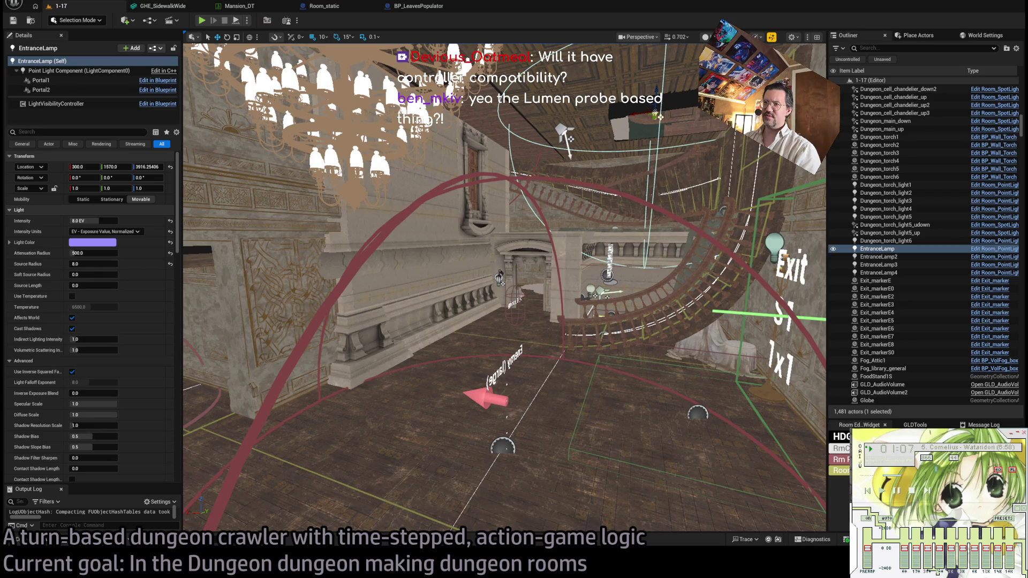
key(alt+Tab)
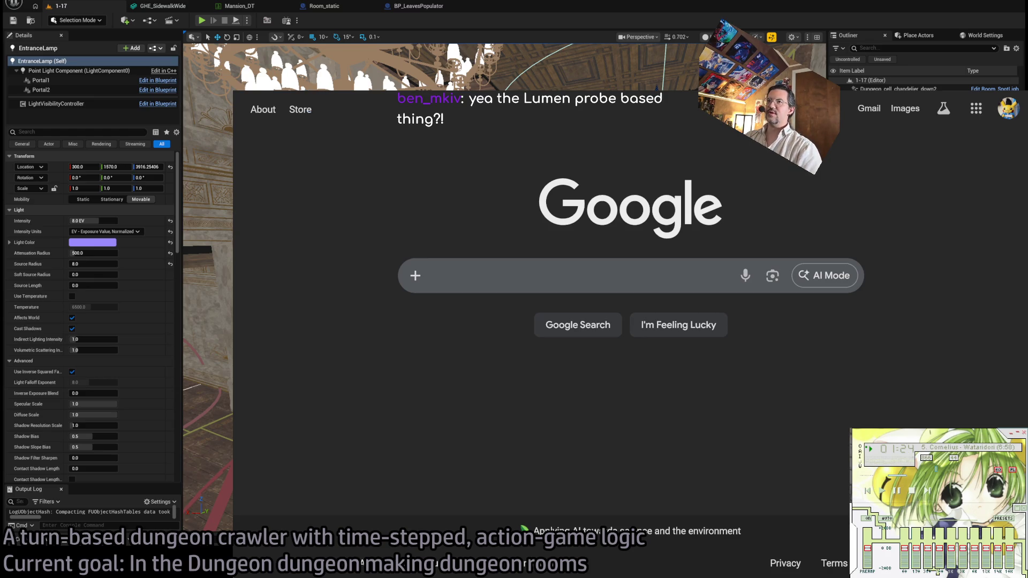
Glance back at the editor, return to Chrome, and open YouTube from the 'y' address-bar suggestion.
key(alt+Tab)
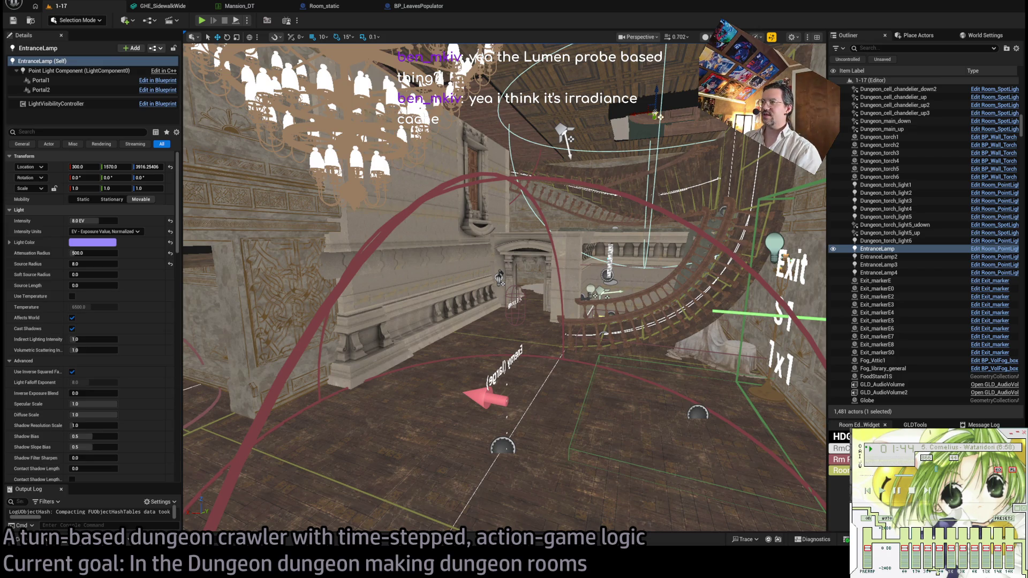
key(alt+Tab)
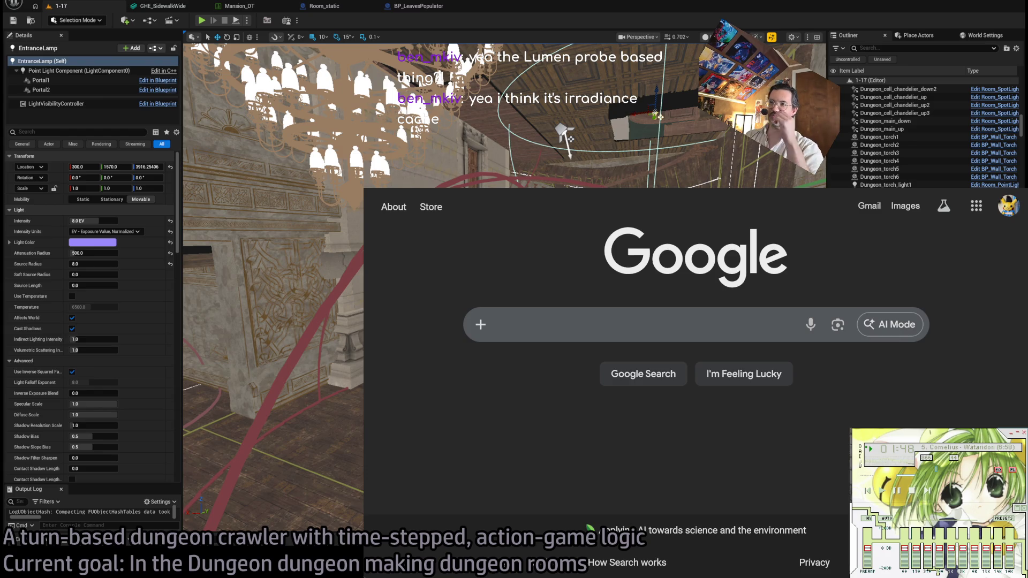
mouse_move(547, 199)
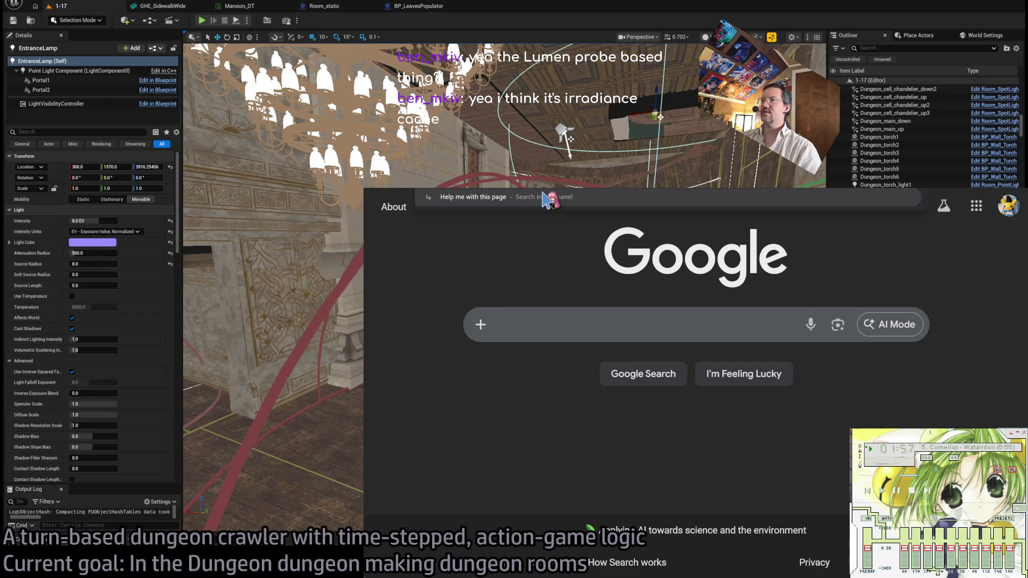
text(y)
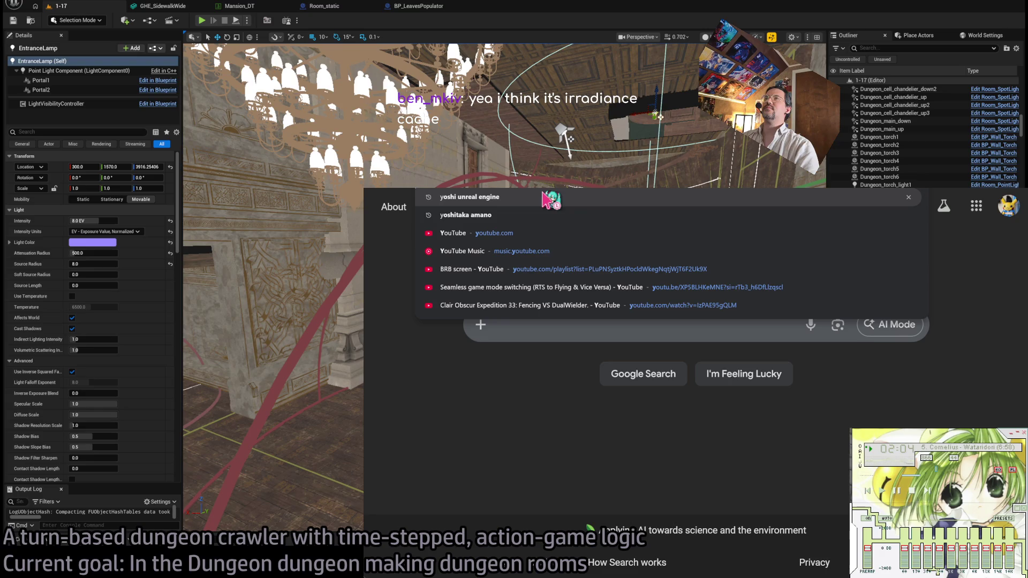
key(BackSpace)
key(Escape)
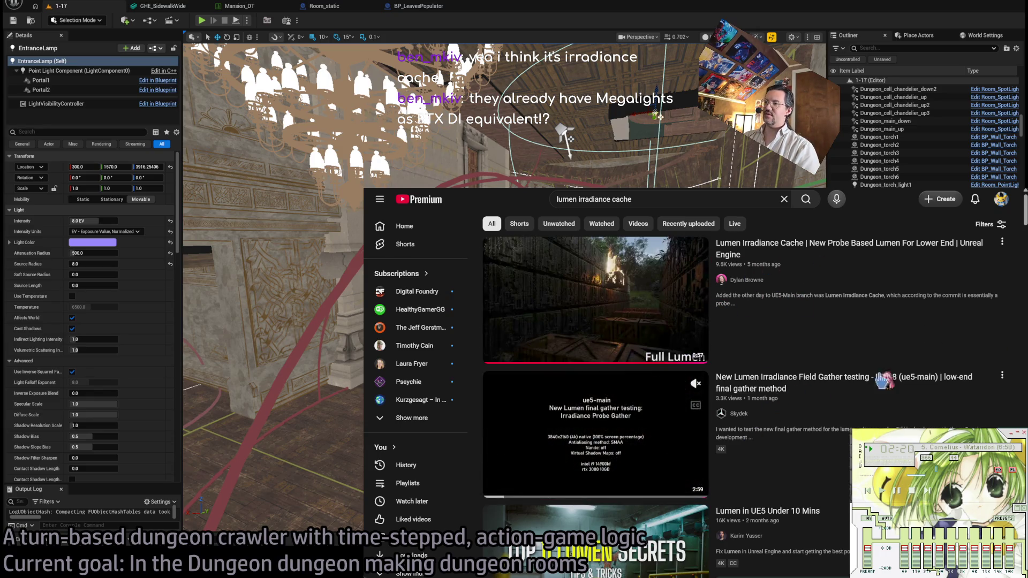
Play the Lumen Irradiance Field Gather testing video in theater mode with sound muted.
mouse_move(738, 401)
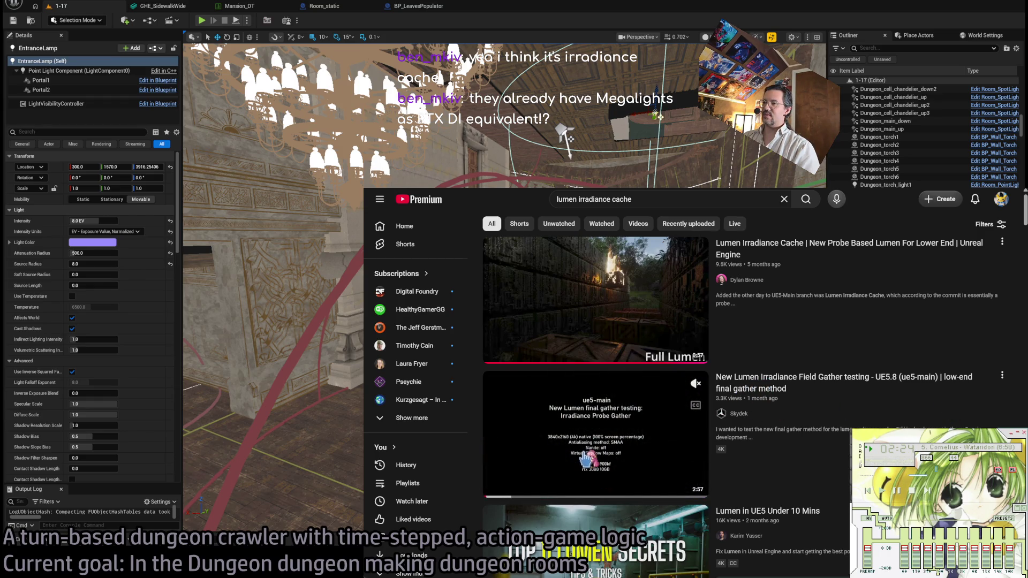
click(785, 469)
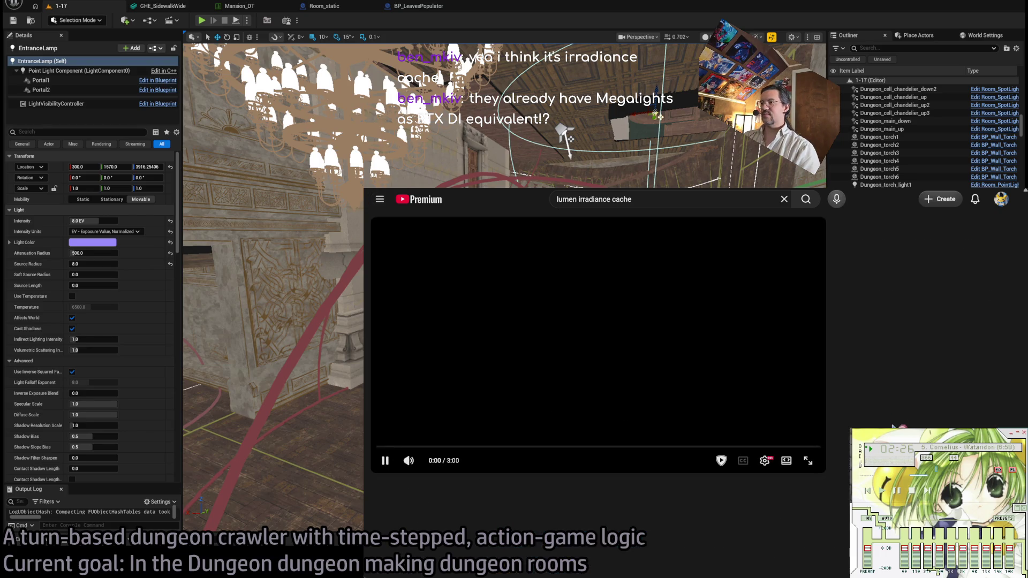
click(785, 466)
click(400, 516)
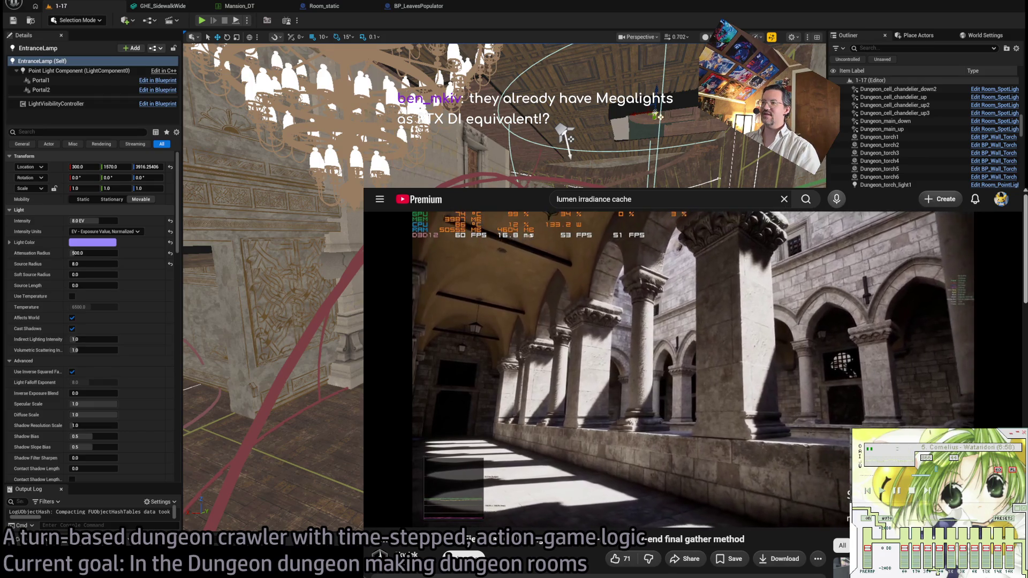
mouse_move(424, 523)
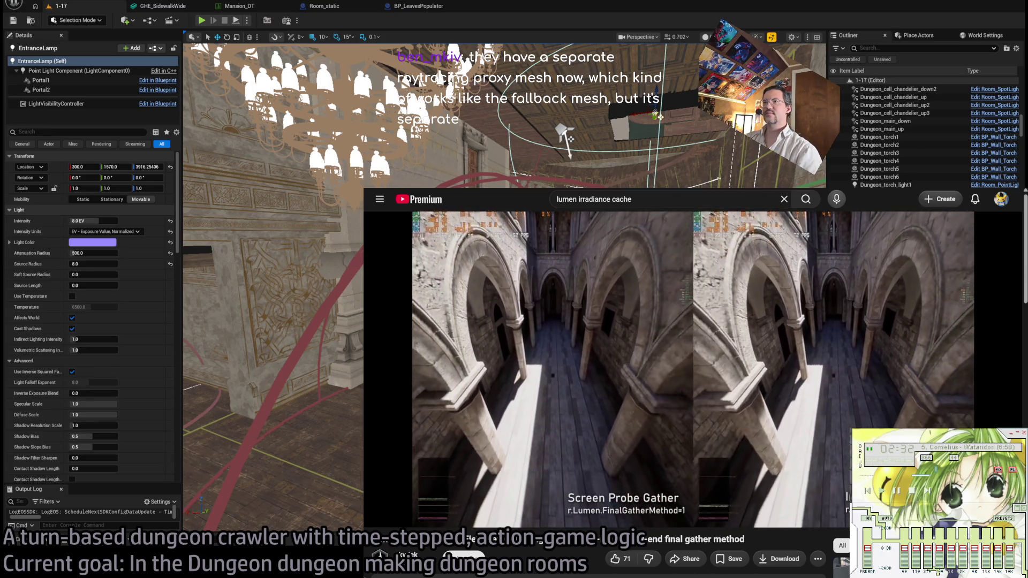
Search Google for 'megalolights nanite proxy' and scroll through the results.
text(megalo)
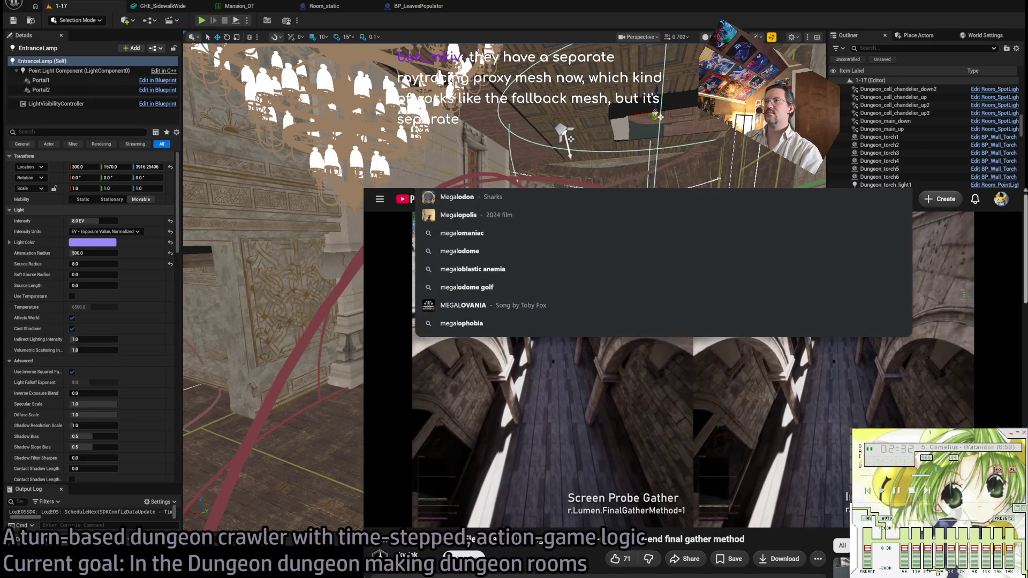
text(lights nanite proxy)
key(Return)
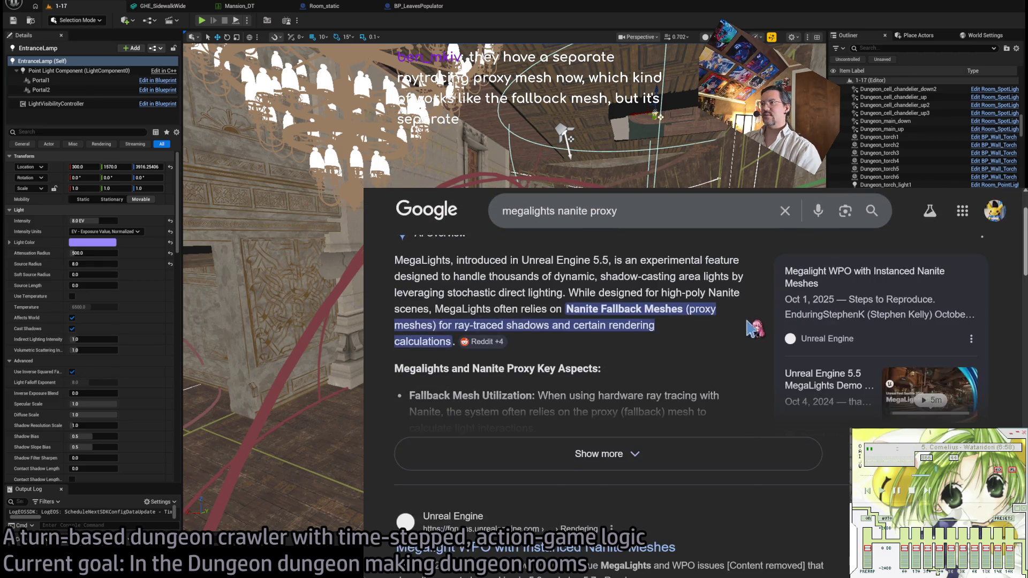
scroll(419, 303, down, 5)
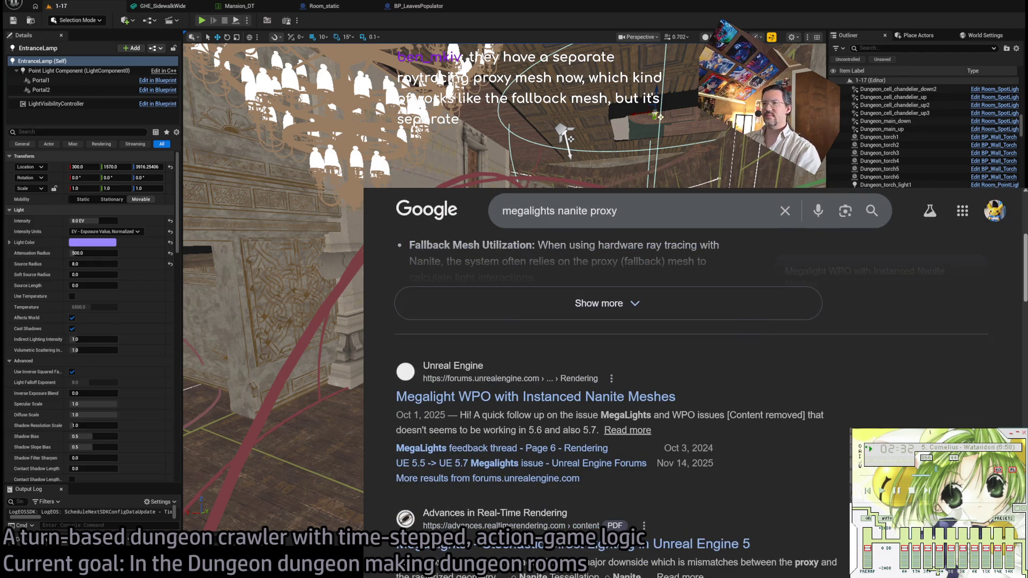
scroll(886, 381, down, 1)
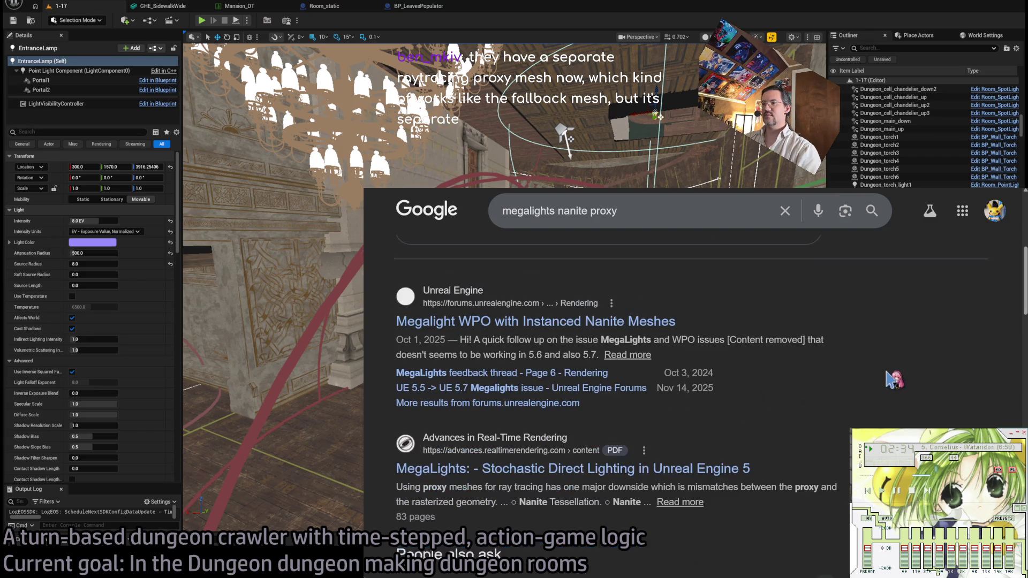
scroll(894, 377, down, 5)
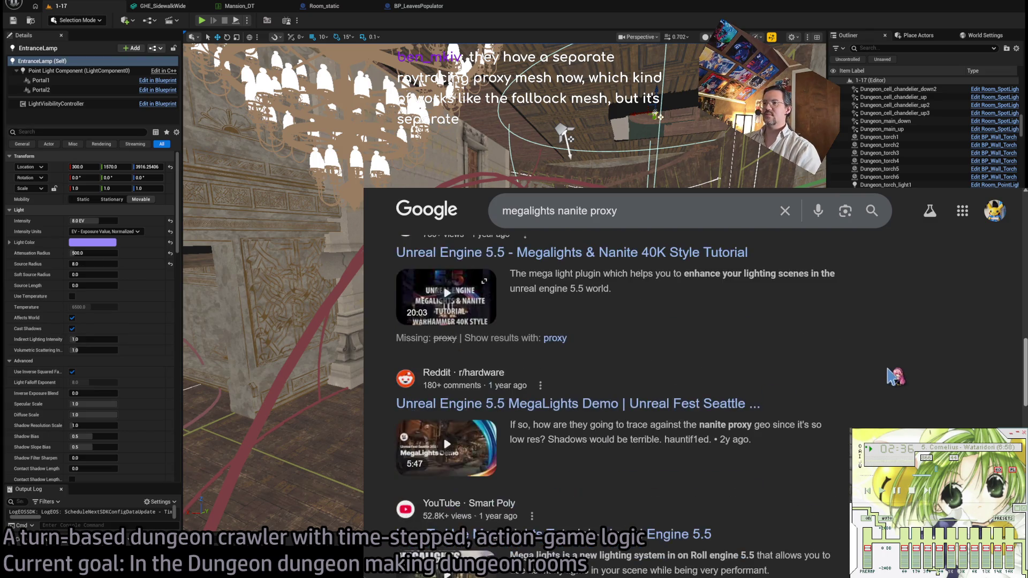
scroll(894, 374, up, 12)
Trim 'nanite proxy' from the query and open Epic's MegaLights documentation page.
click(648, 219)
drag(559, 222, 717, 249)
key(BackSpace)
key(Escape)
scroll(589, 300, down, 8)
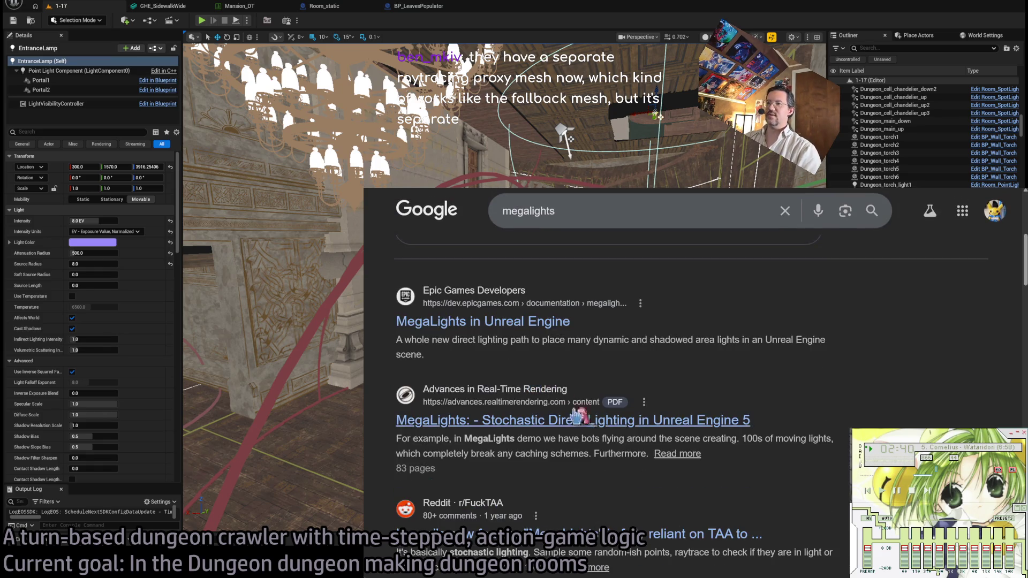
click(542, 321)
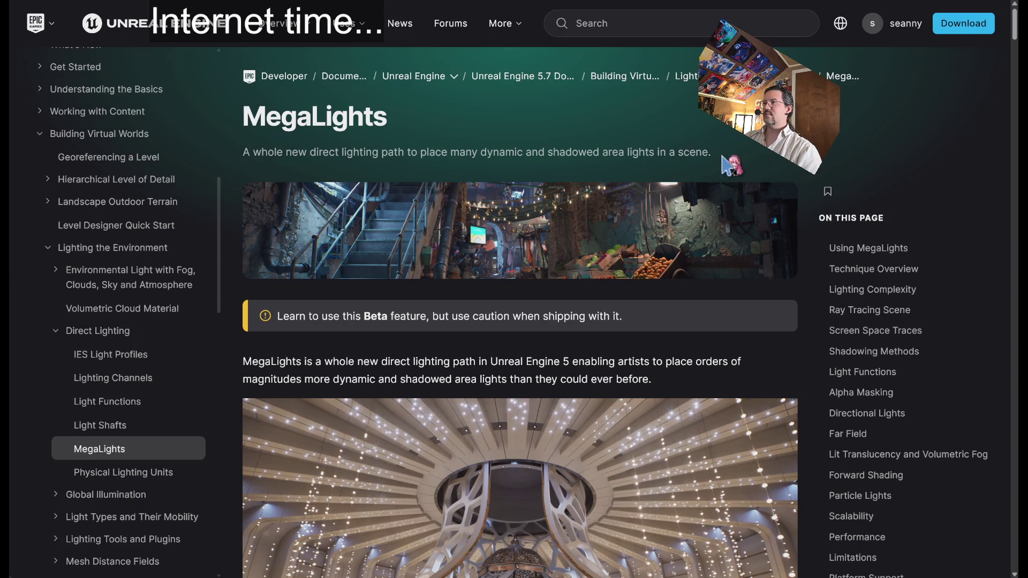
Scroll down the MegaLights page past the Volumetric Fog images toward Using MegaLights.
scroll(808, 176, down, 2)
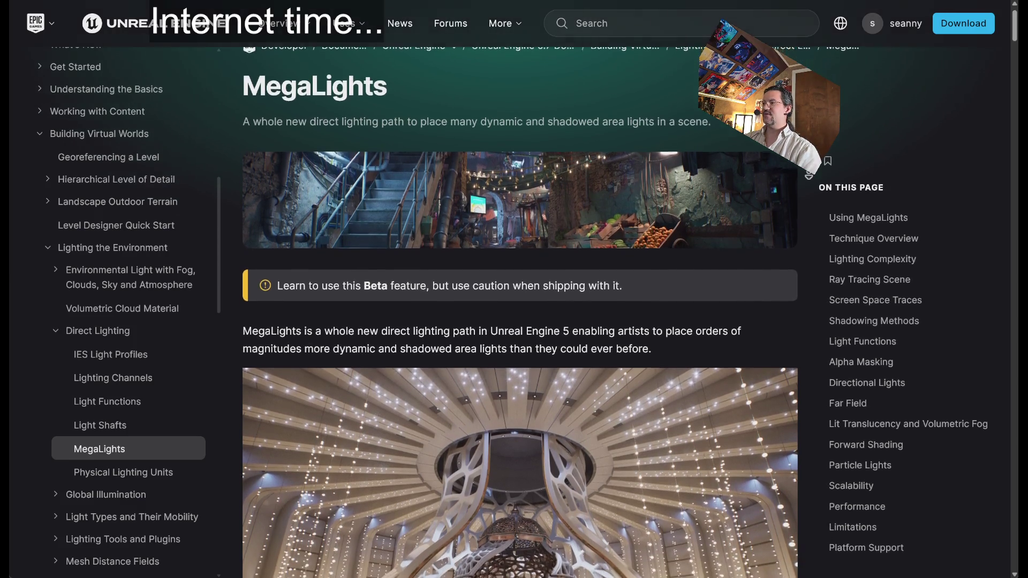
scroll(809, 176, down, 3)
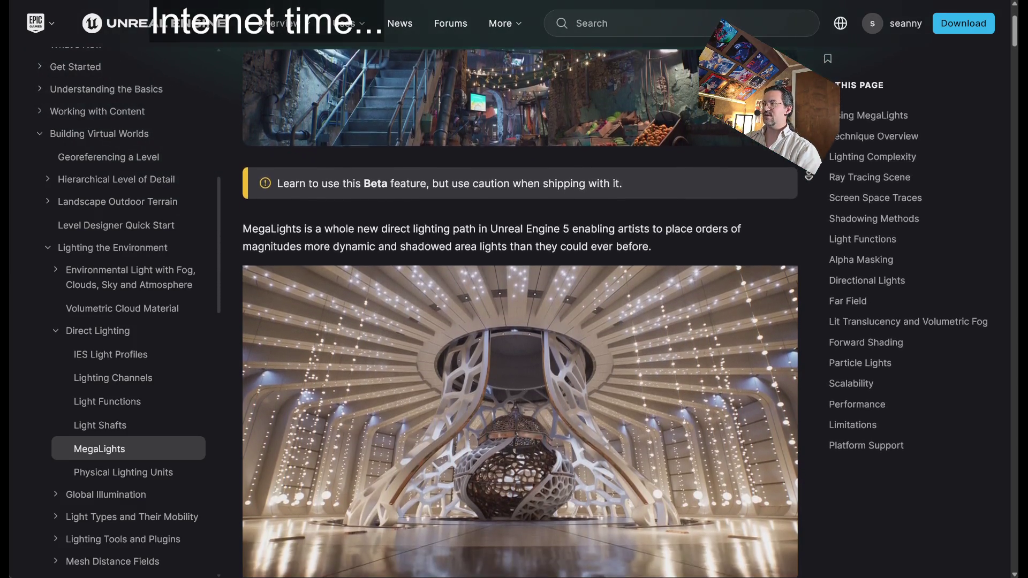
scroll(808, 238, down, 1)
scroll(808, 242, down, 1)
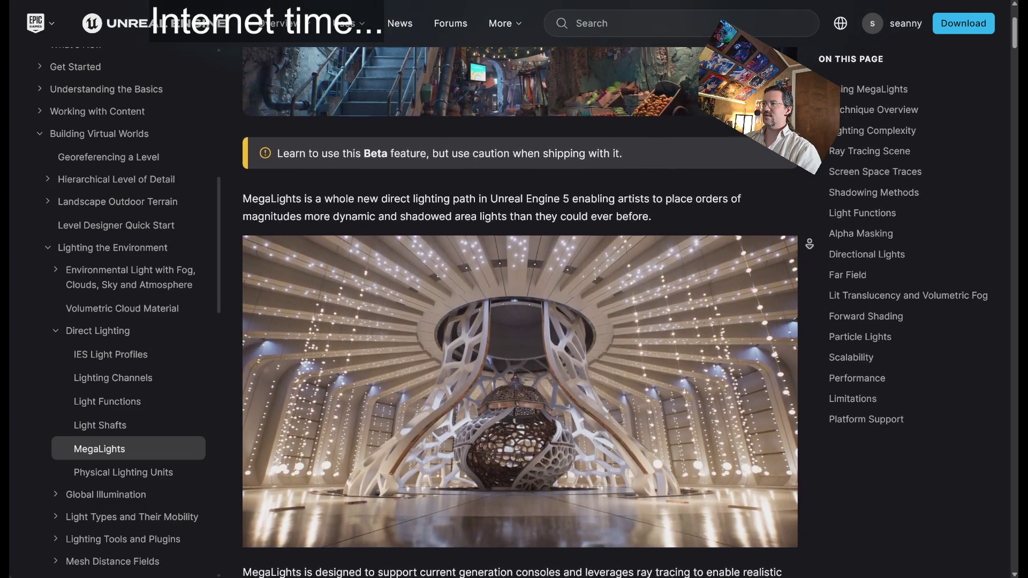
scroll(810, 247, down, 1)
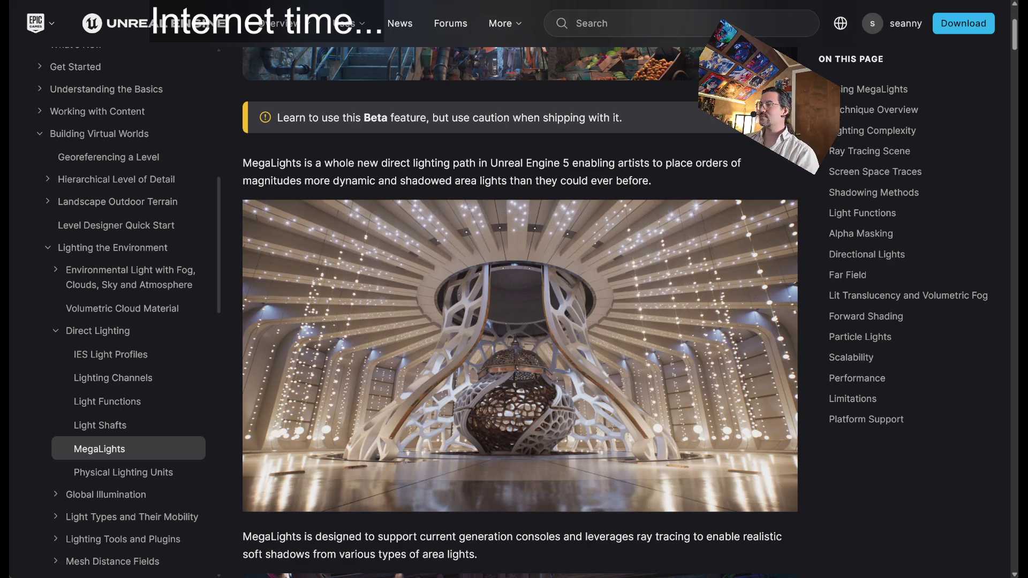
scroll(809, 207, down, 4)
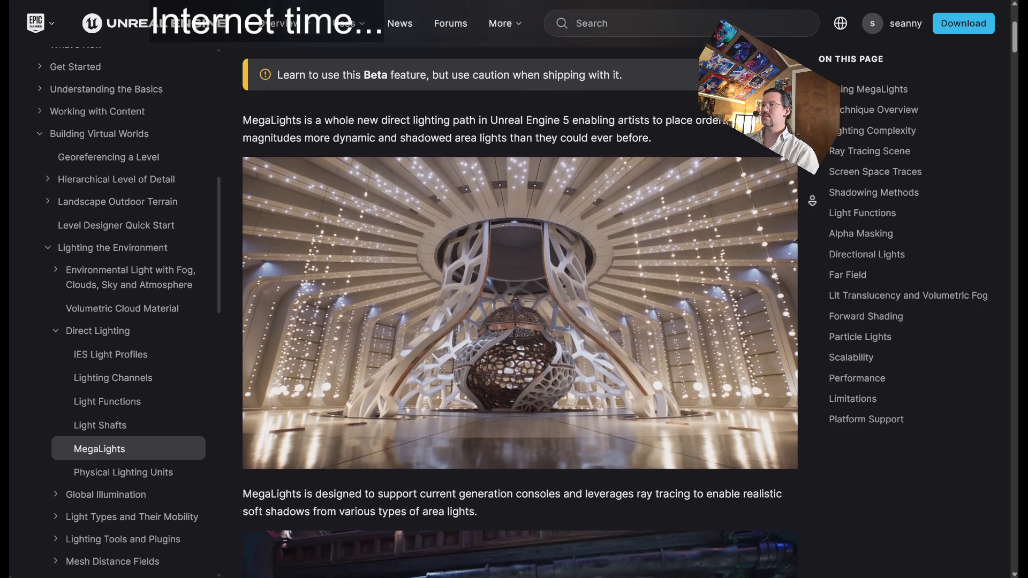
scroll(809, 207, down, 4)
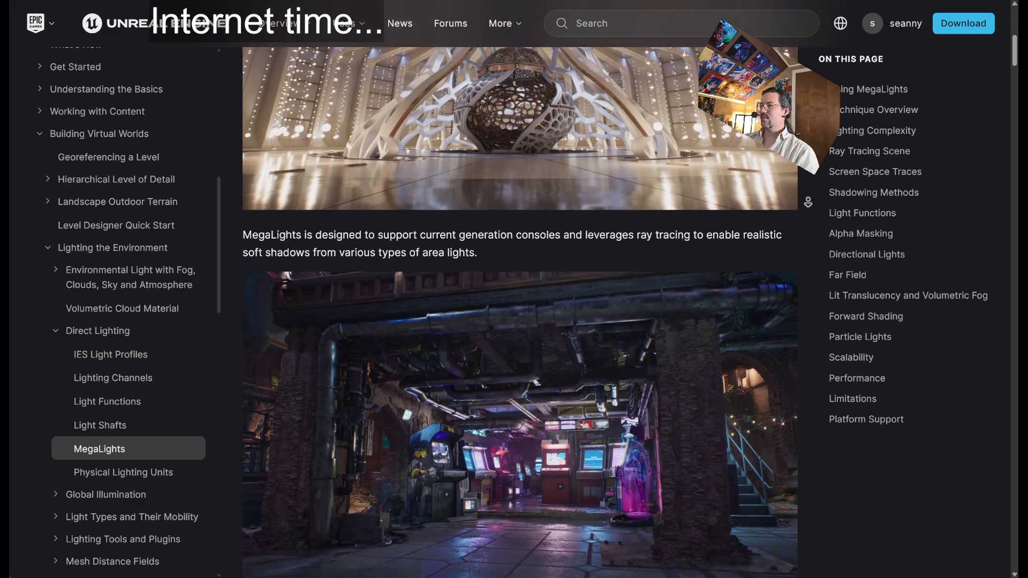
scroll(810, 206, down, 5)
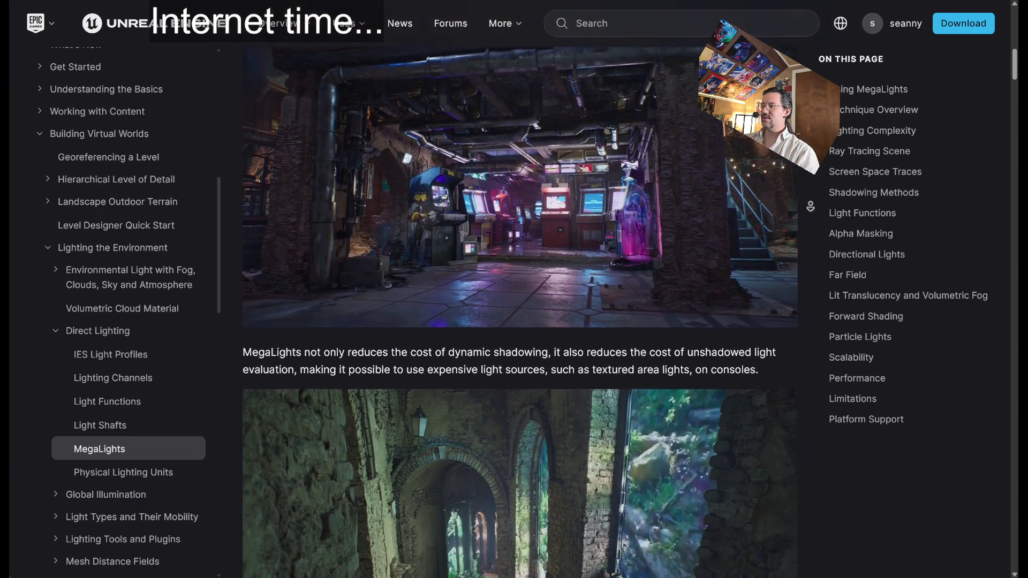
scroll(810, 206, down, 4)
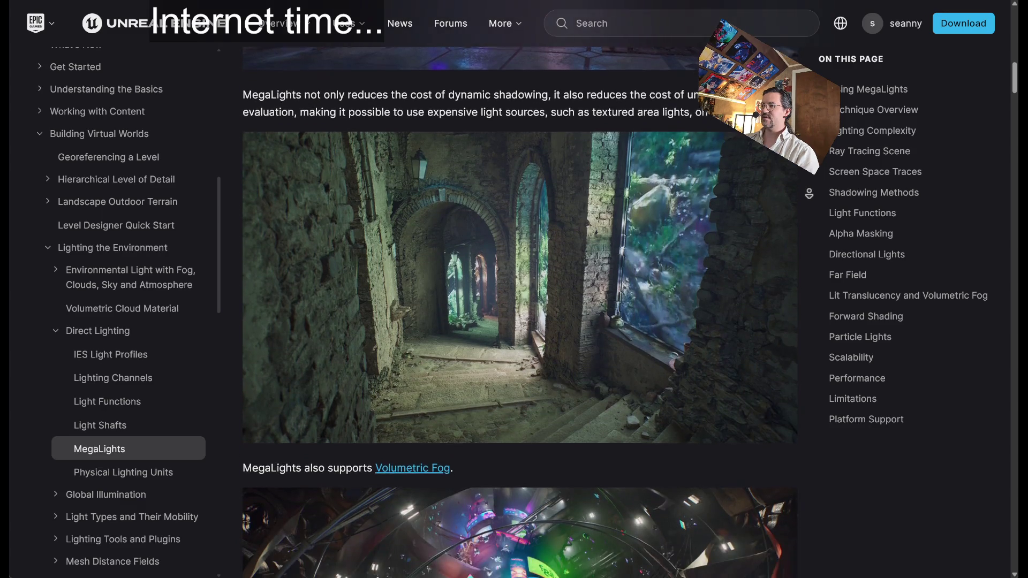
scroll(809, 189, down, 2)
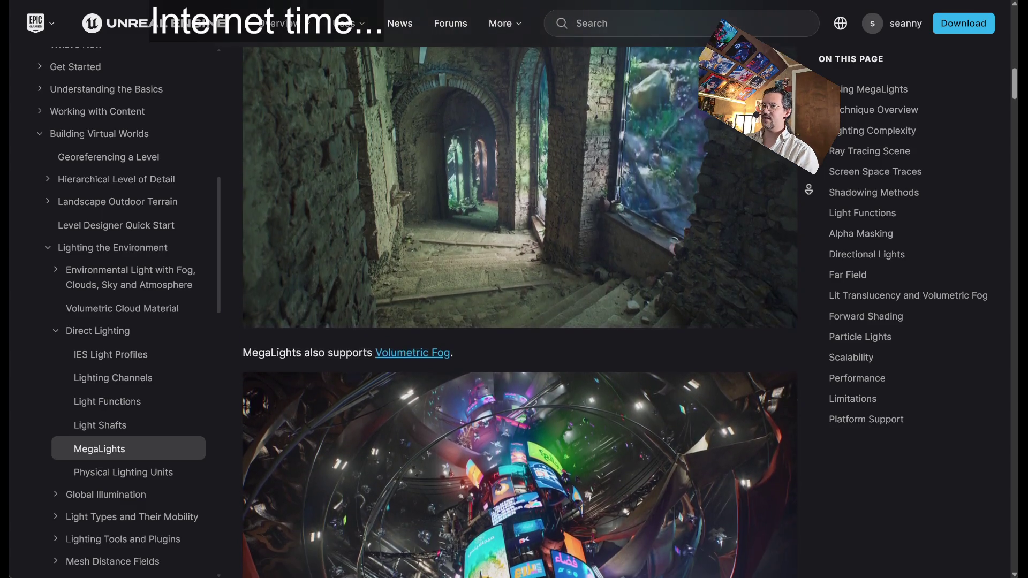
scroll(809, 189, down, 2)
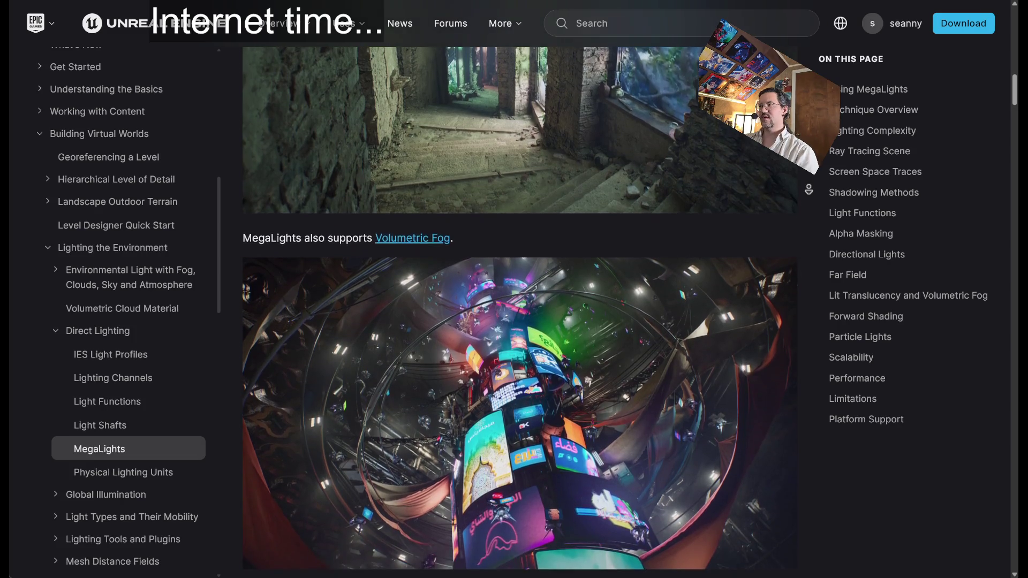
scroll(811, 193, down, 1)
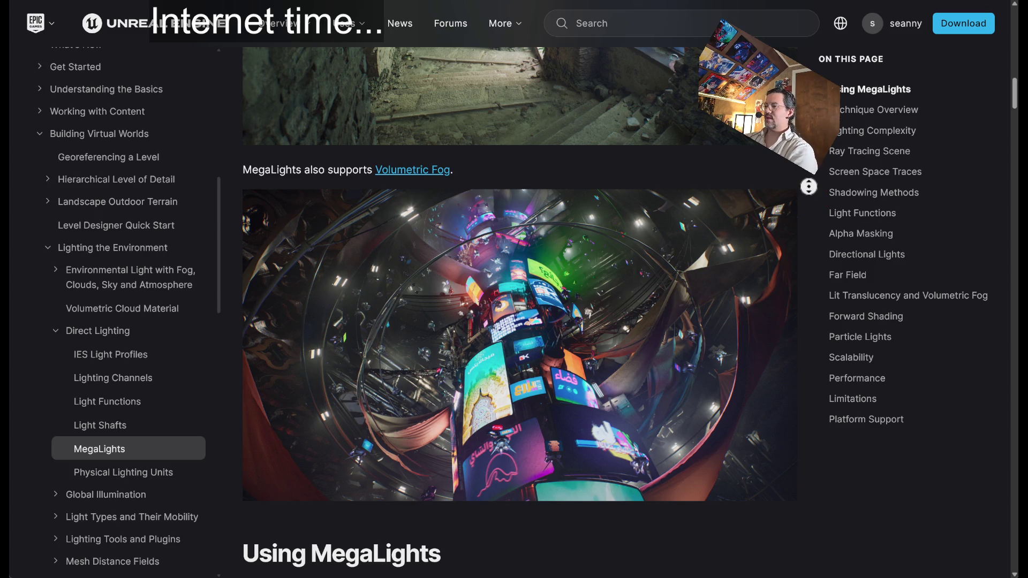
Scroll the MegaLights page through Technique Overview and Shadowing Methods to the Performance section.
scroll(809, 187, down, 3)
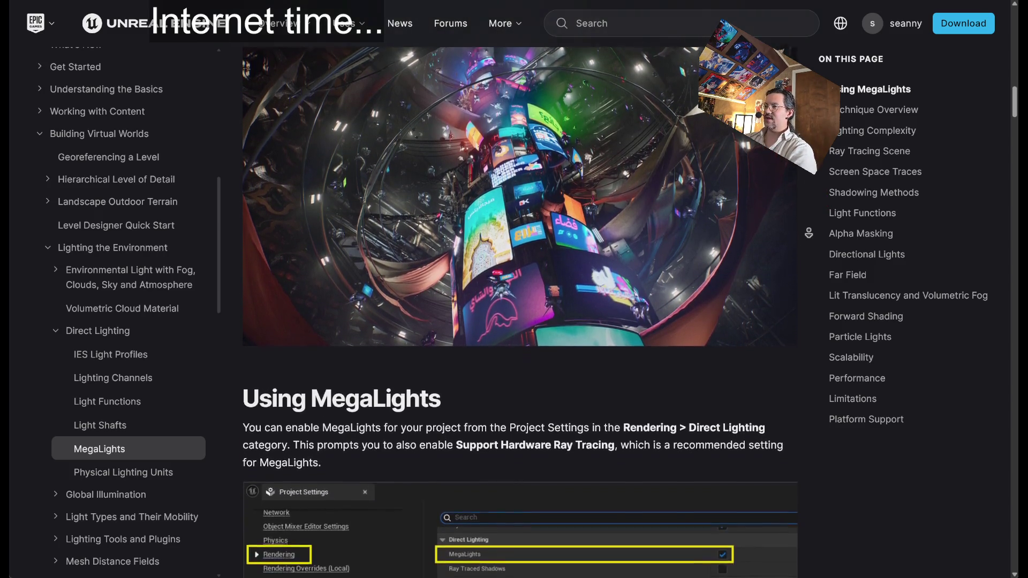
scroll(809, 233, down, 4)
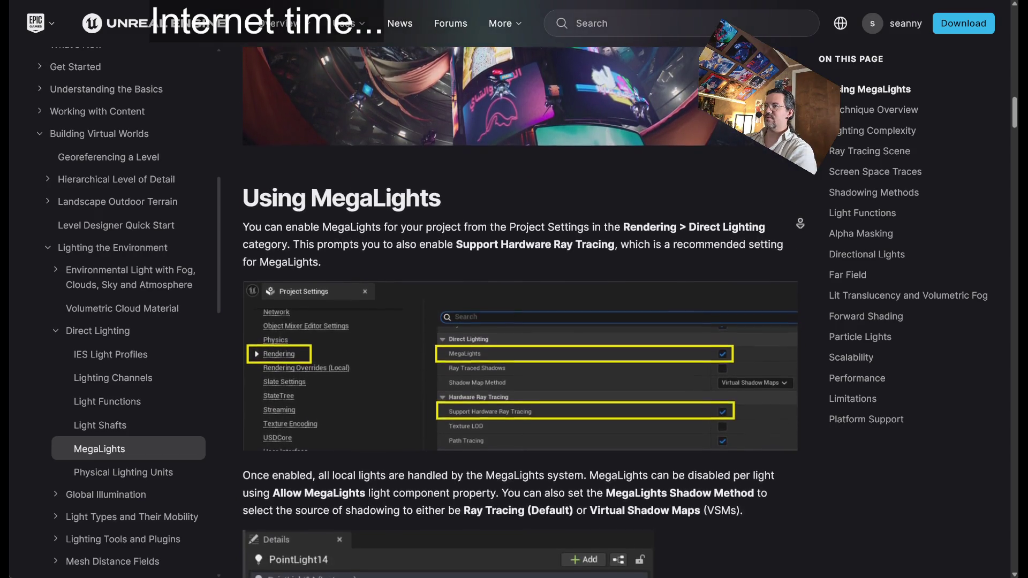
scroll(800, 224, down, 3)
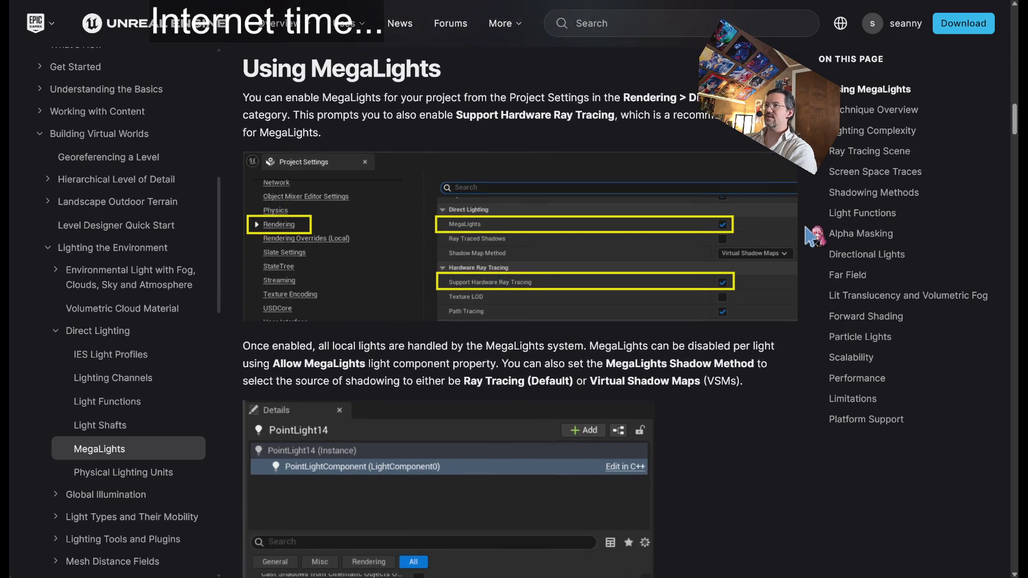
scroll(814, 253, down, 1)
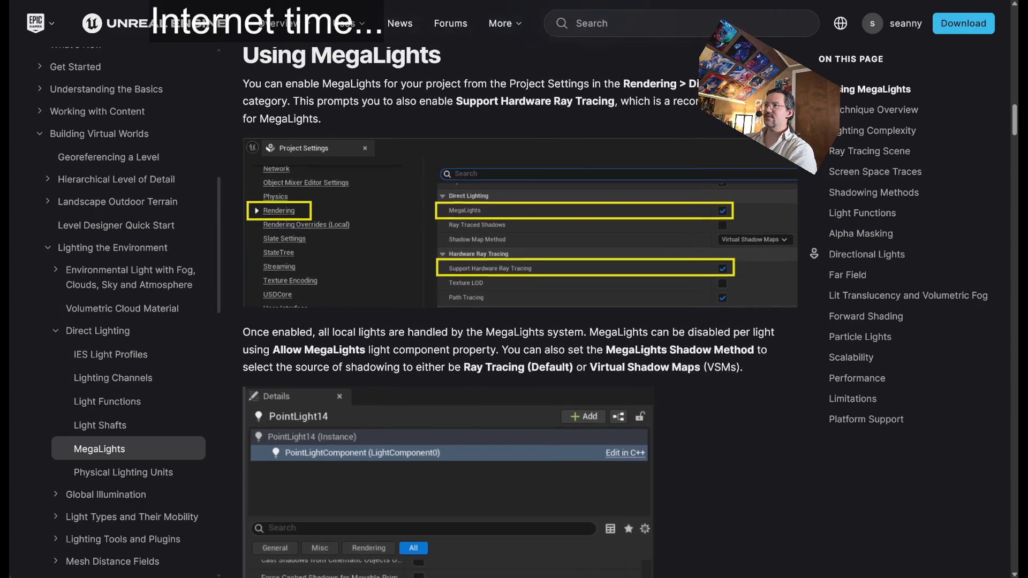
scroll(814, 254, down, 5)
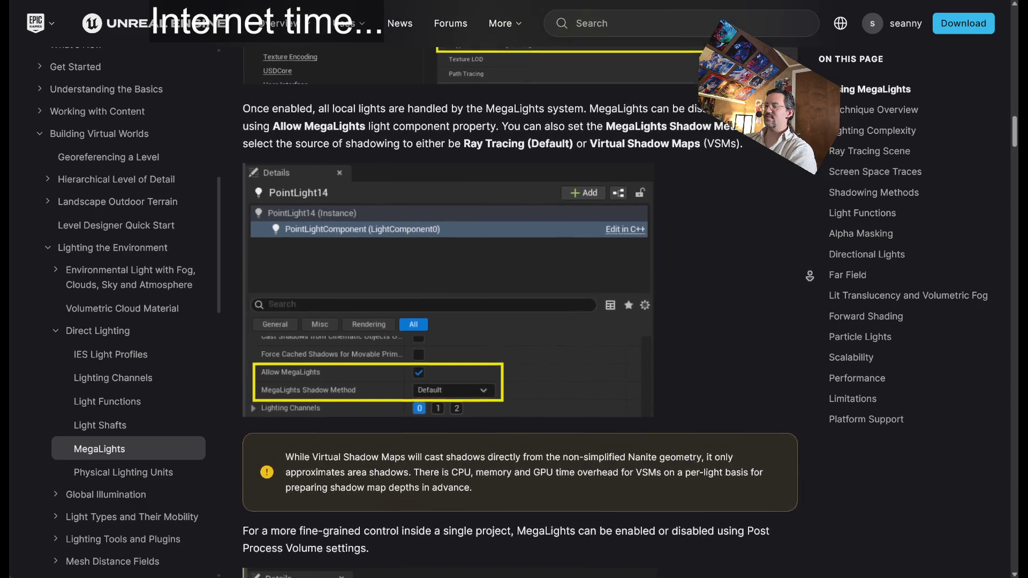
scroll(810, 276, down, 5)
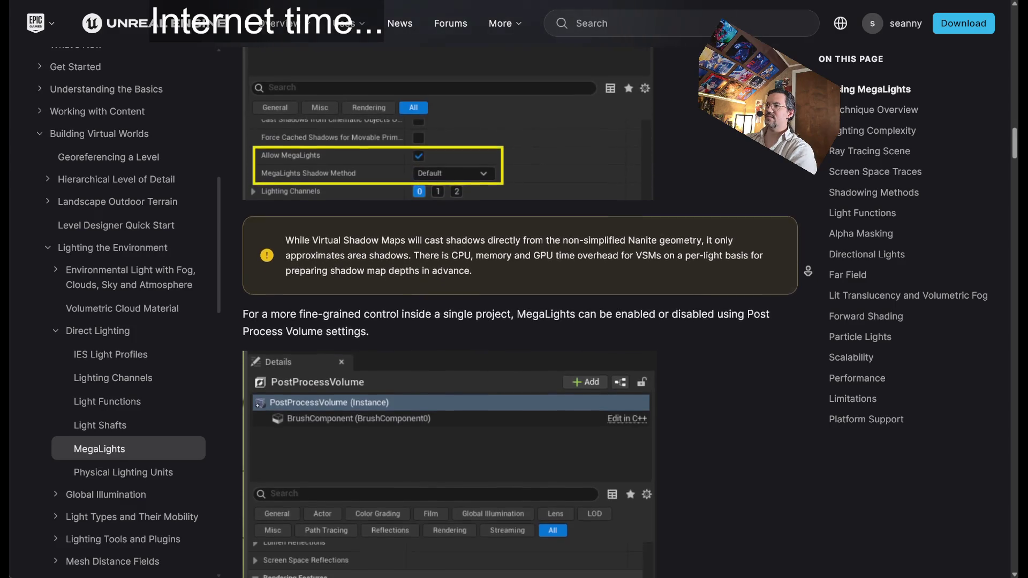
scroll(808, 271, down, 5)
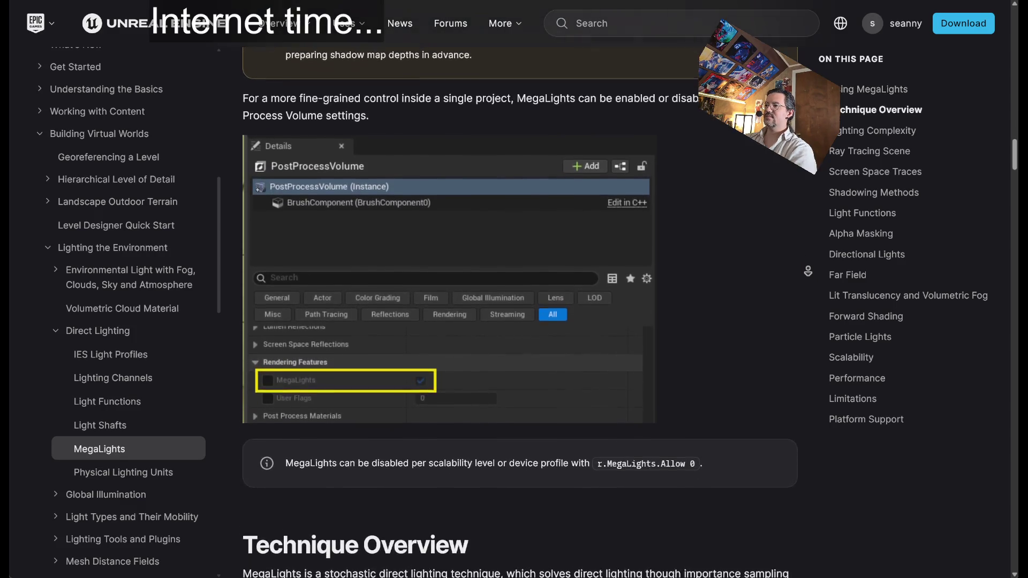
scroll(808, 272, down, 5)
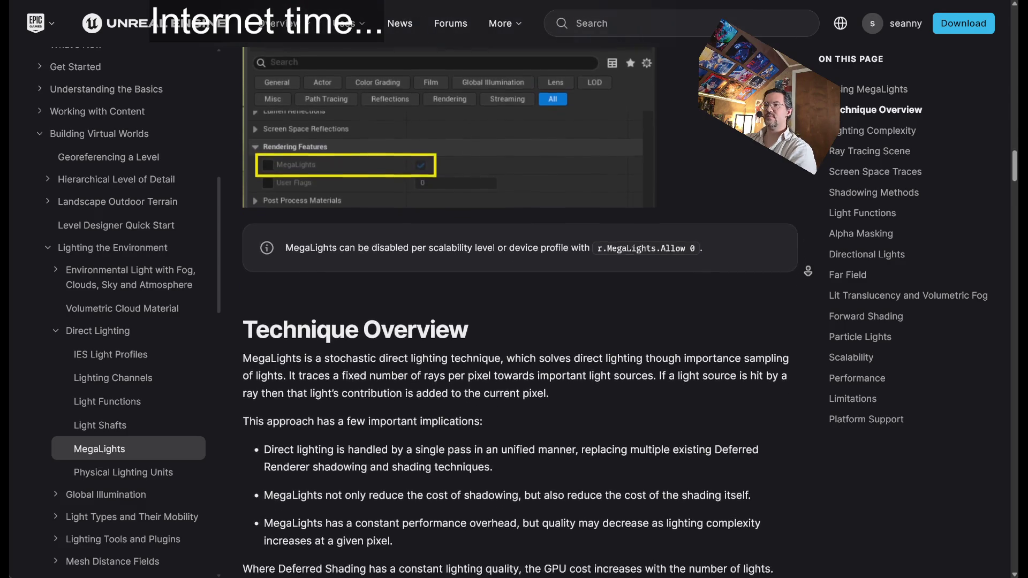
scroll(808, 272, down, 5)
scroll(808, 271, down, 2)
scroll(801, 252, down, 5)
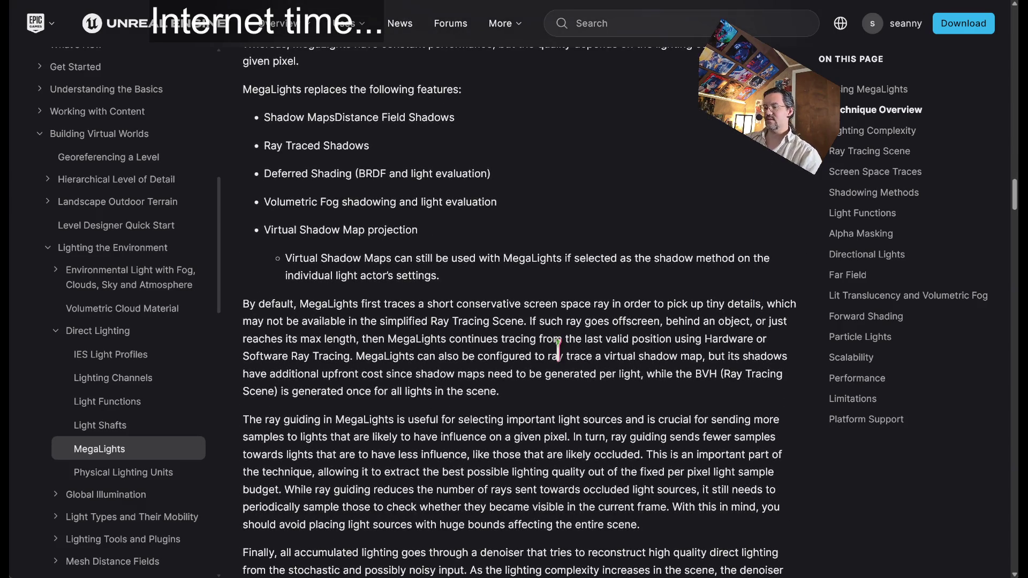
scroll(558, 349, down, 10)
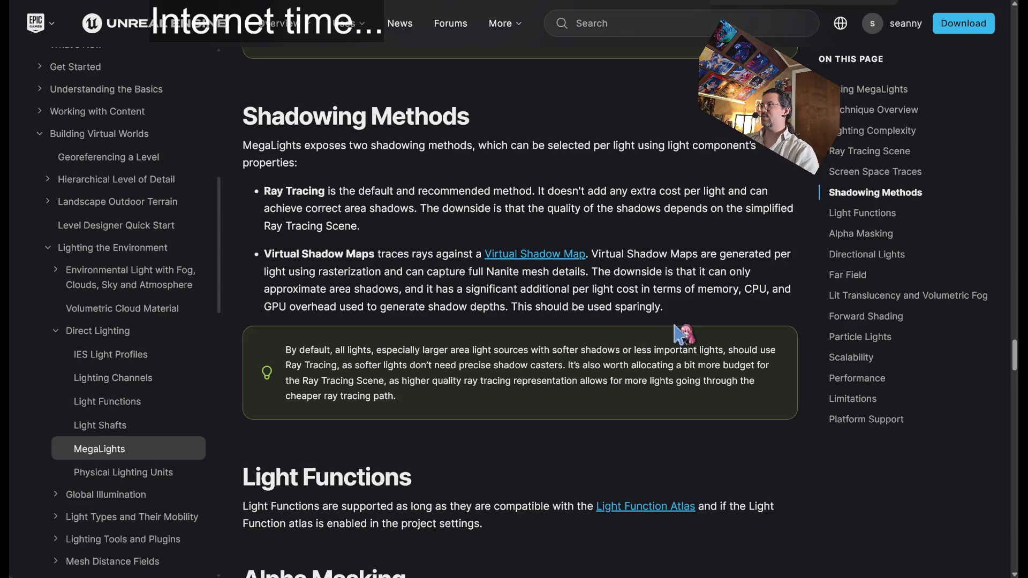
scroll(680, 345, down, 20)
scroll(681, 348, down, 20)
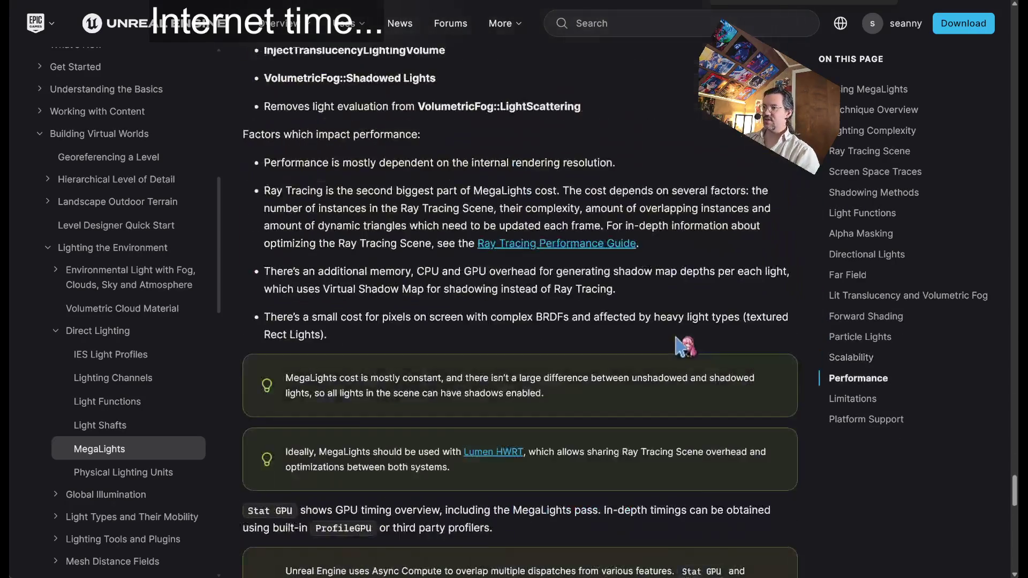
Scroll back up slightly and search the page for 'Nanite'.
scroll(681, 348, up, 10)
scroll(632, 403, up, 15)
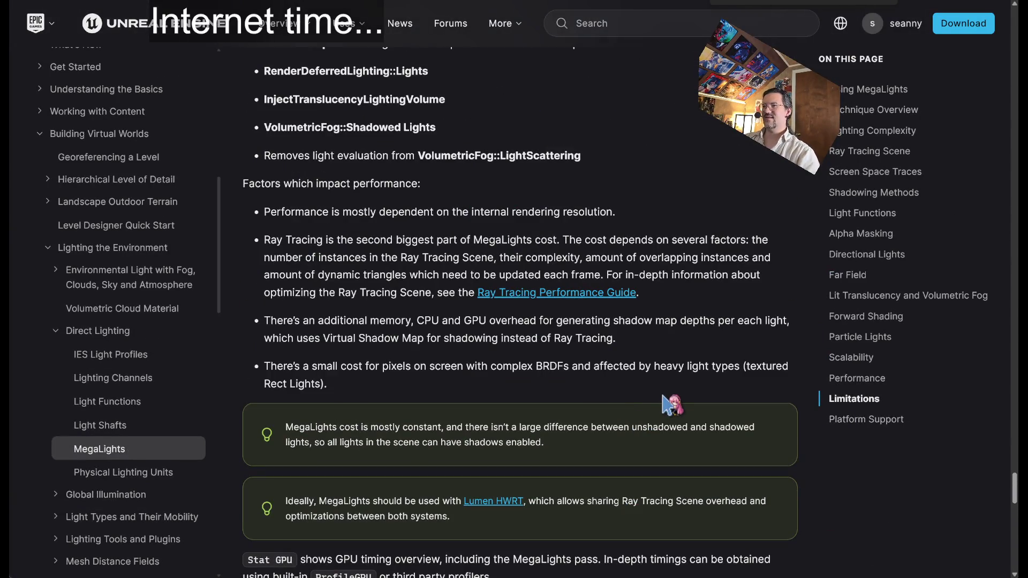
key(ctrl+f)
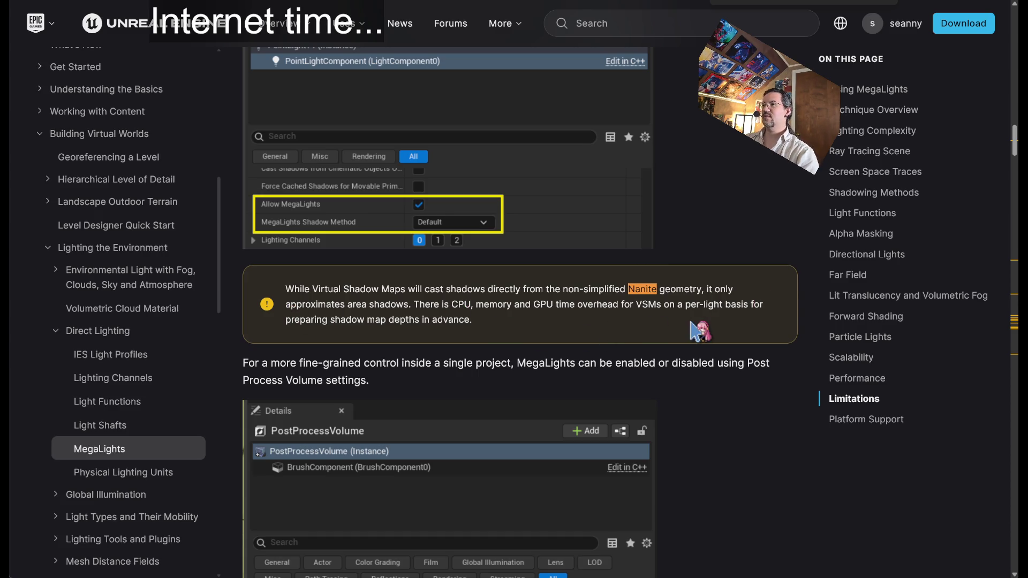
Locate the Nanite mention and highlight the Virtual Shadow Maps text and Nanite warning paragraph.
scroll(560, 294, up, 2)
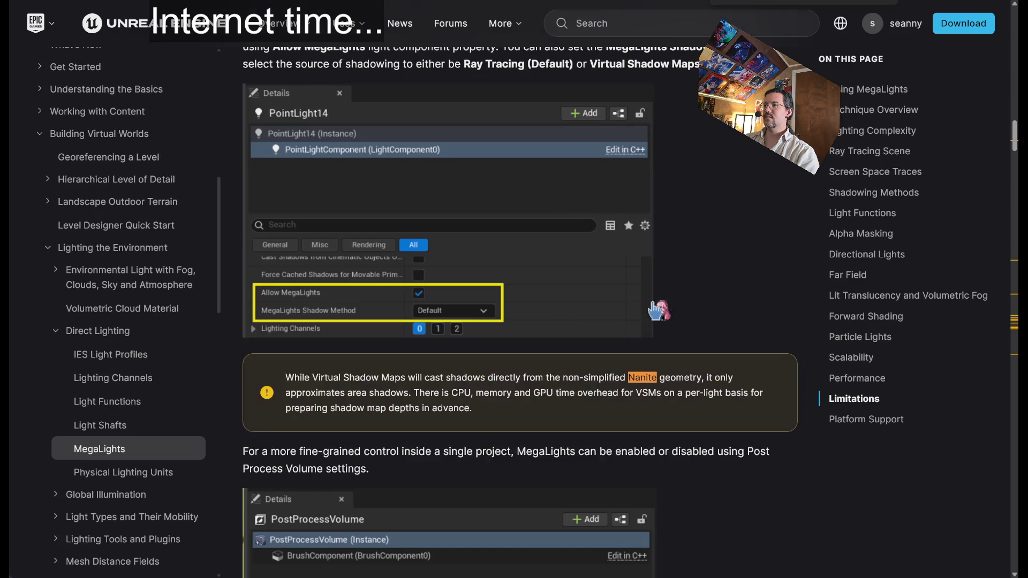
scroll(469, 319, up, 2)
scroll(469, 320, down, 2)
scroll(461, 316, up, 2)
scroll(448, 314, up, 3)
scroll(402, 267, down, 3)
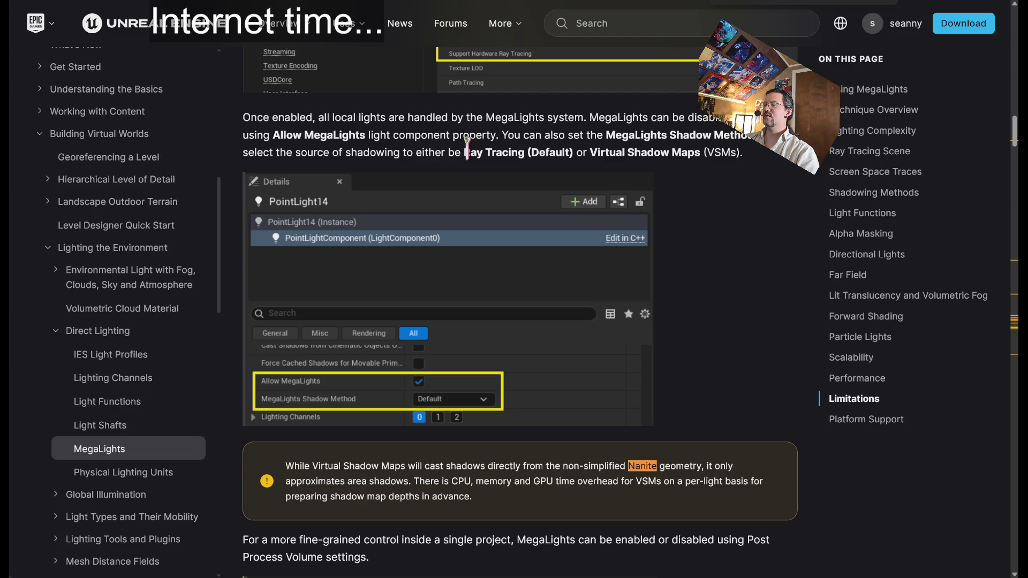
drag(590, 153, 742, 153)
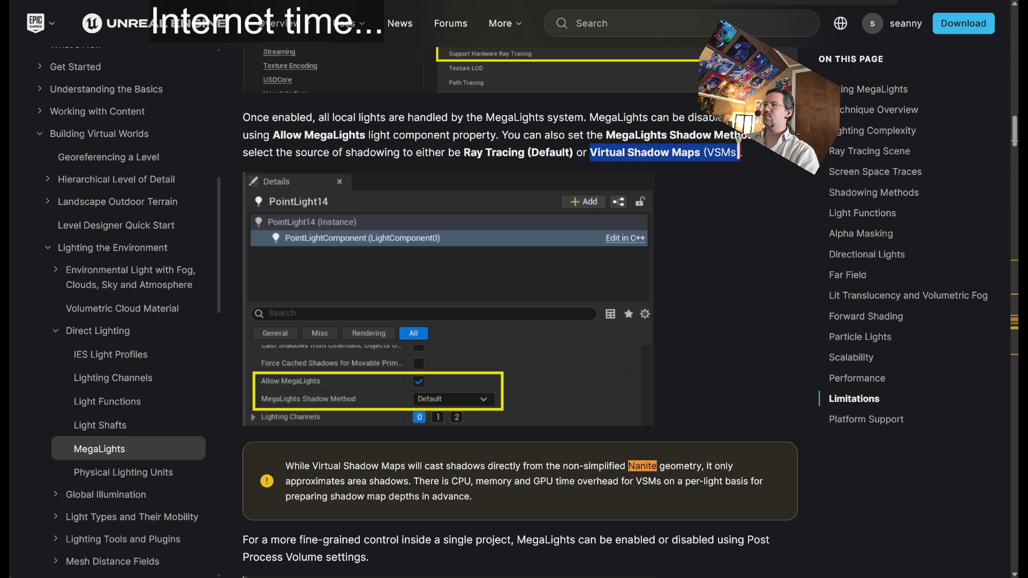
click(521, 478)
mouse_move(635, 135)
mouse_down()
mouse_move(561, 153)
mouse_move(595, 135)
mouse_move(770, 164)
mouse_up()
click(656, 256)
drag(287, 466, 484, 498)
click(766, 268)
Scroll down to the Technique Overview on stochastic direct lighting via light importance sampling.
scroll(766, 268, down, 2)
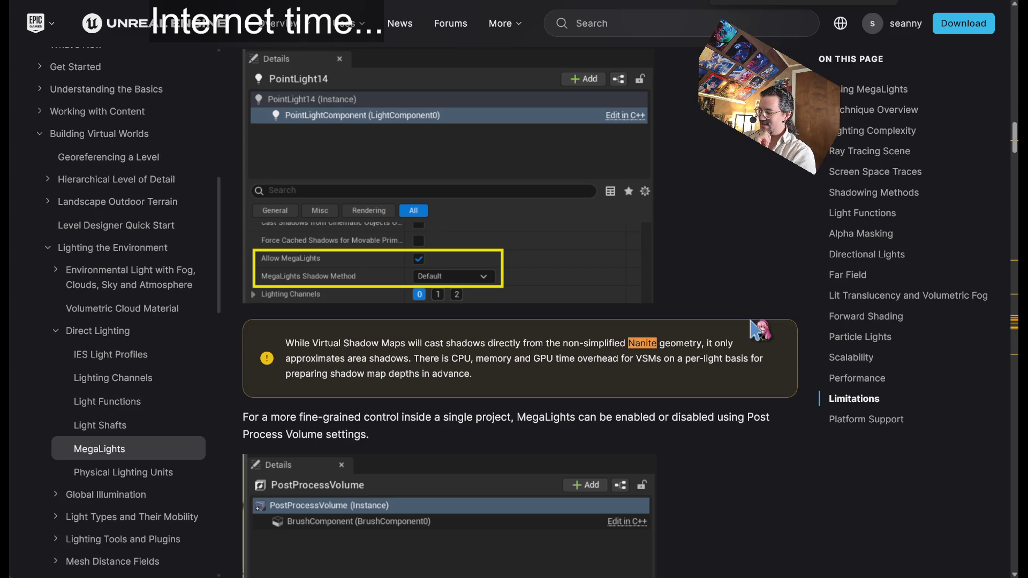
scroll(718, 290, up, 4)
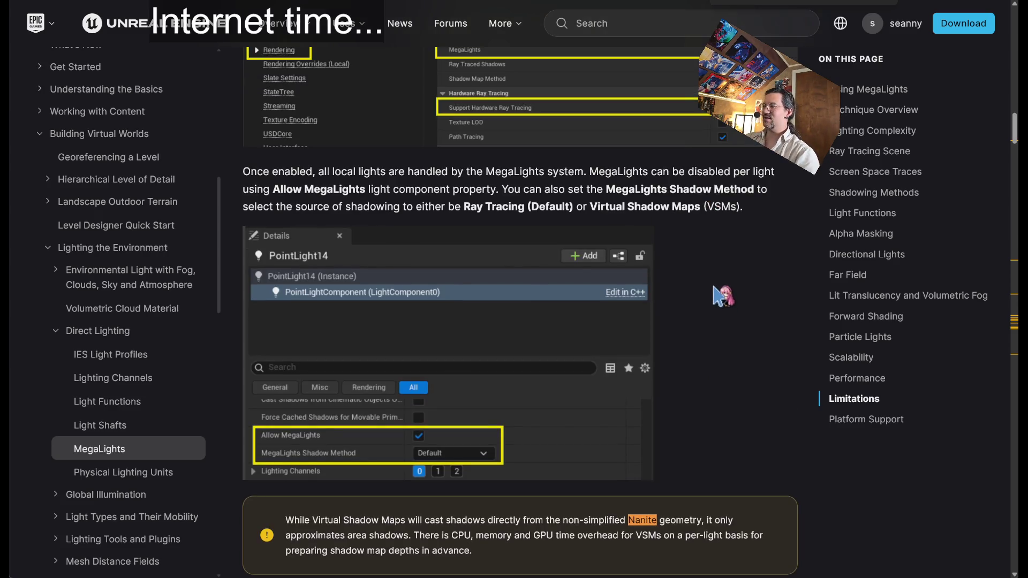
scroll(677, 252, down, 4)
scroll(677, 251, down, 3)
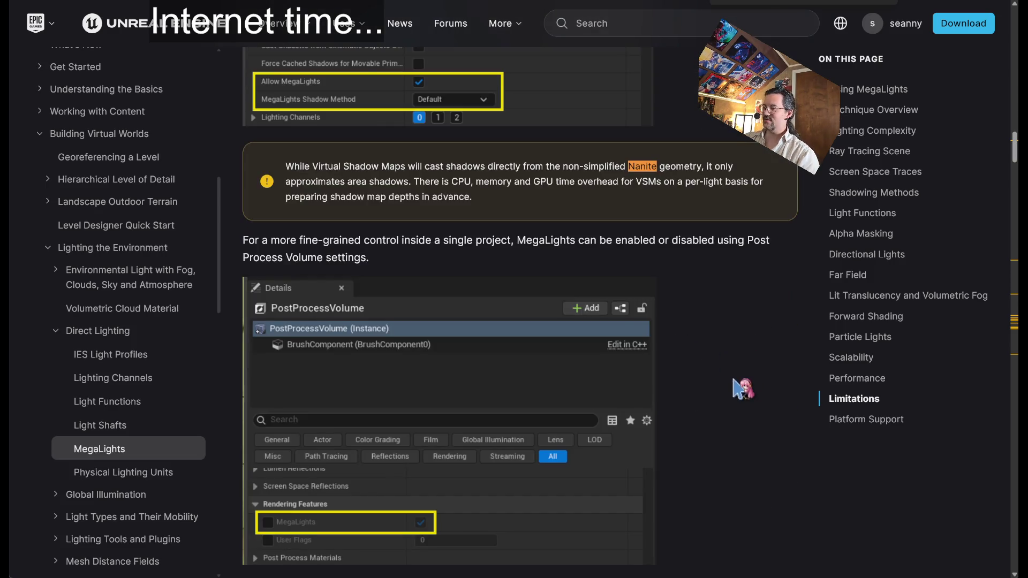
scroll(706, 380, down, 2)
scroll(706, 381, down, 2)
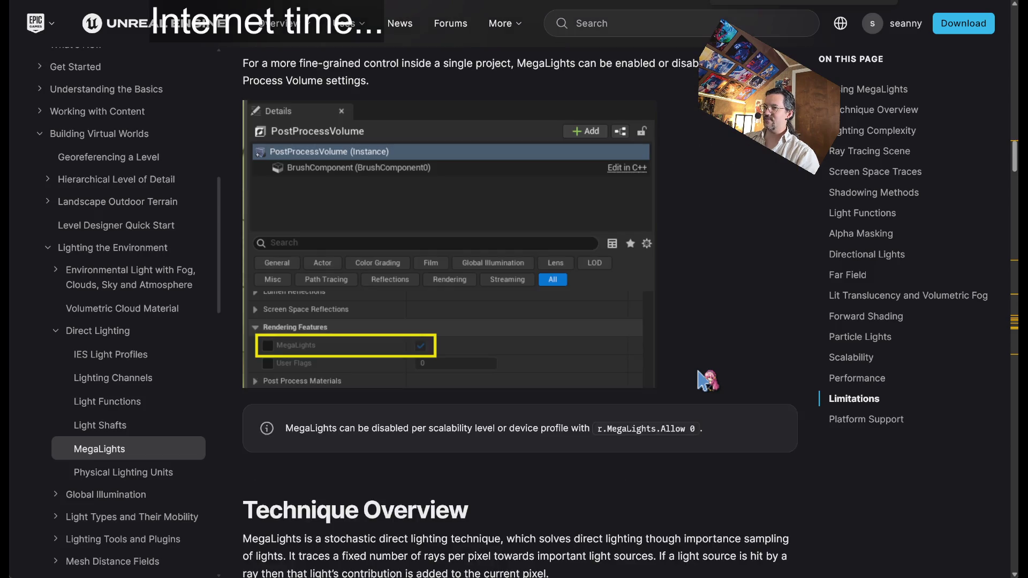
scroll(706, 381, down, 2)
scroll(706, 381, down, 2)
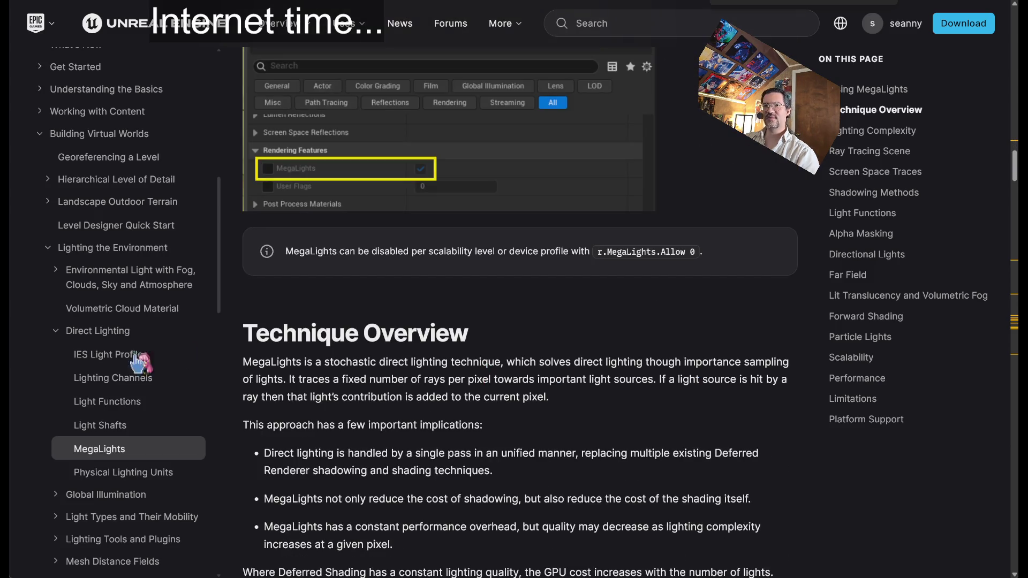
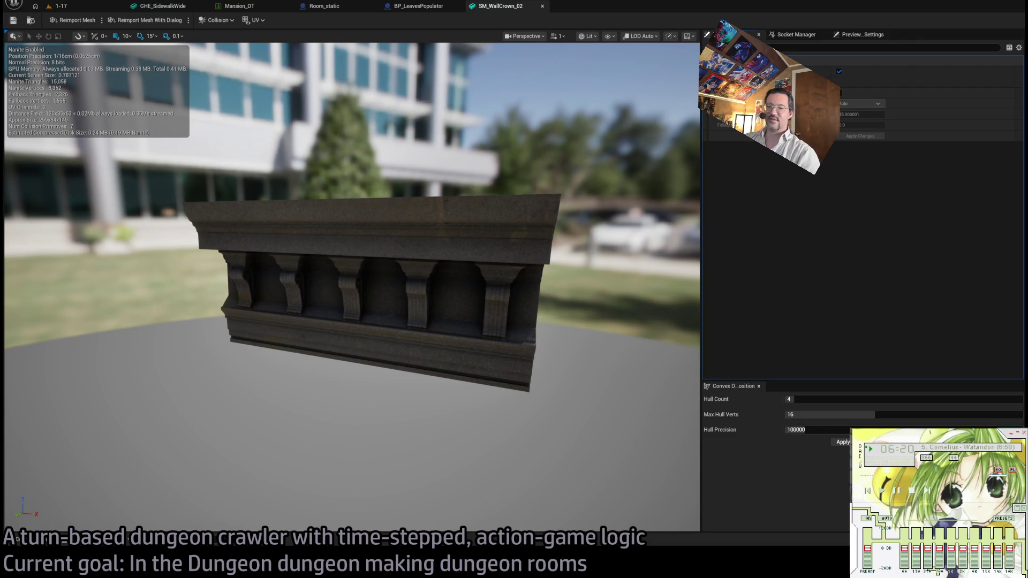
Bring the browser with the MegaLights docs forward and open a blank Google tab.
key(alt+Tab)
mouse_move(411, 107)
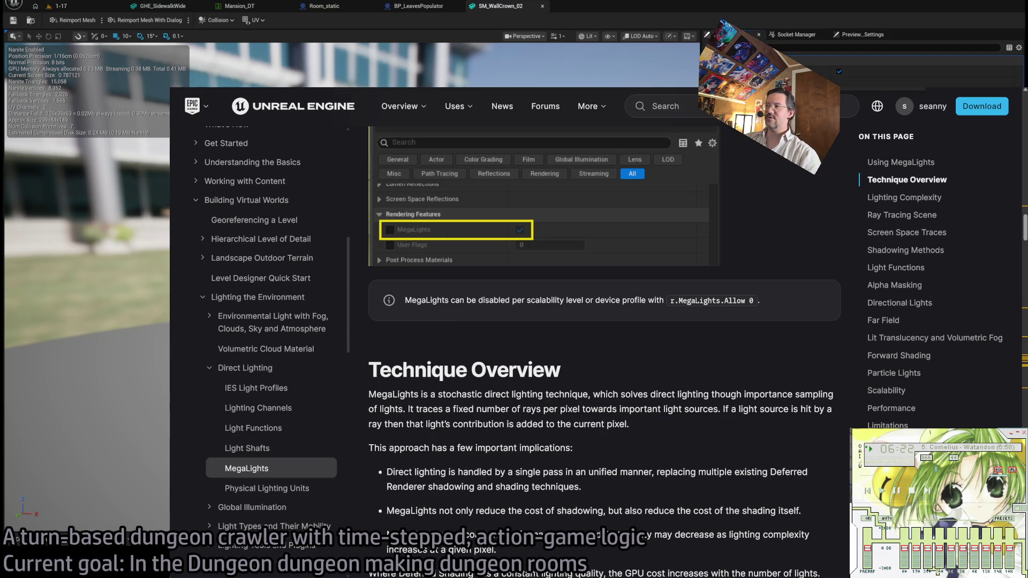
key(ctrl+t)
click(267, 293)
key(ctrl+w)
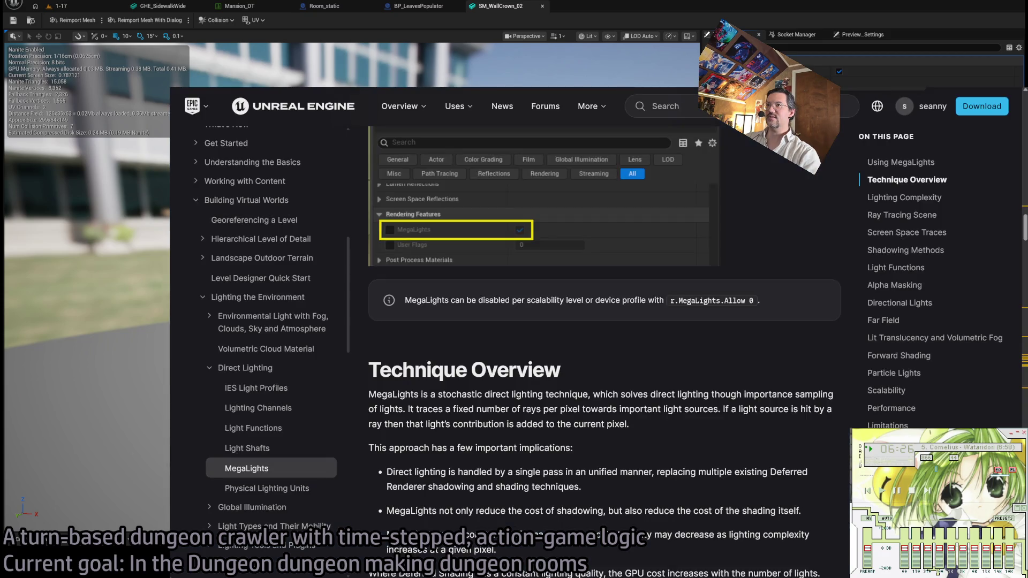
key(ctrl+t)
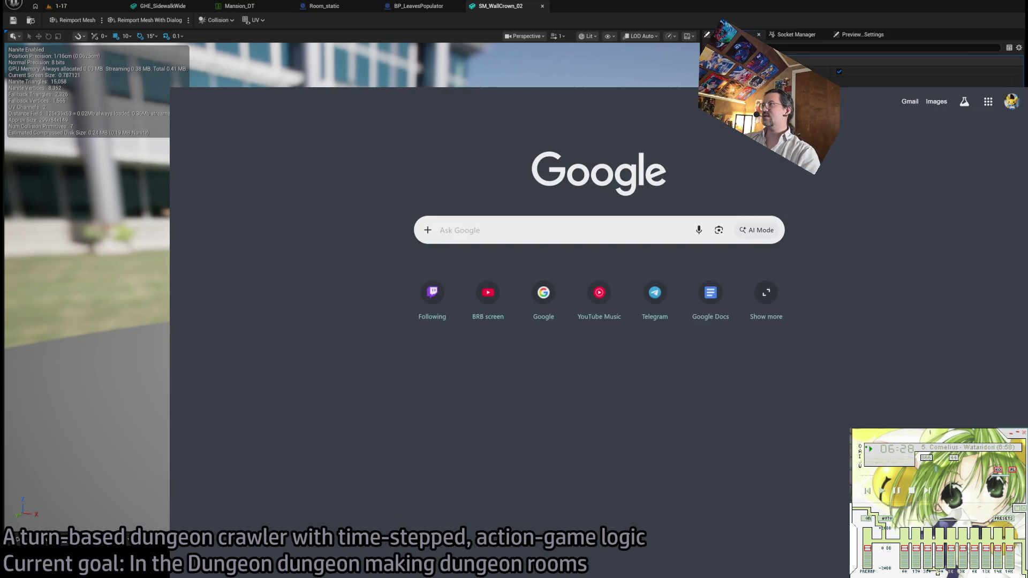
Search Google for 'unreal engine ray tracing proxy' and skim the Make Mesh Ray Tracing Proxy Settings docs.
click(467, 222)
text(unreal engine ray tracing prox)
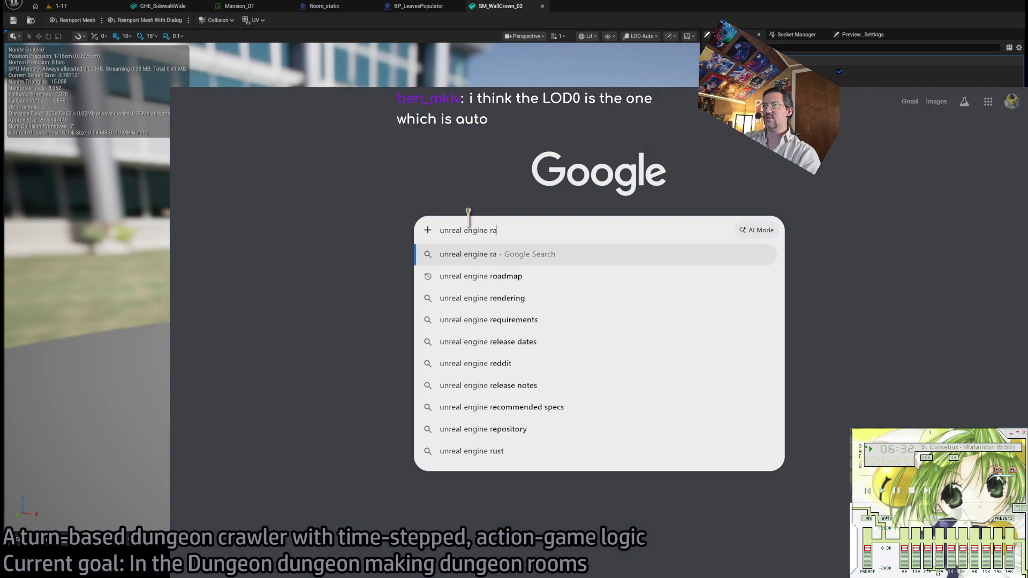
text(y)
key(Return)
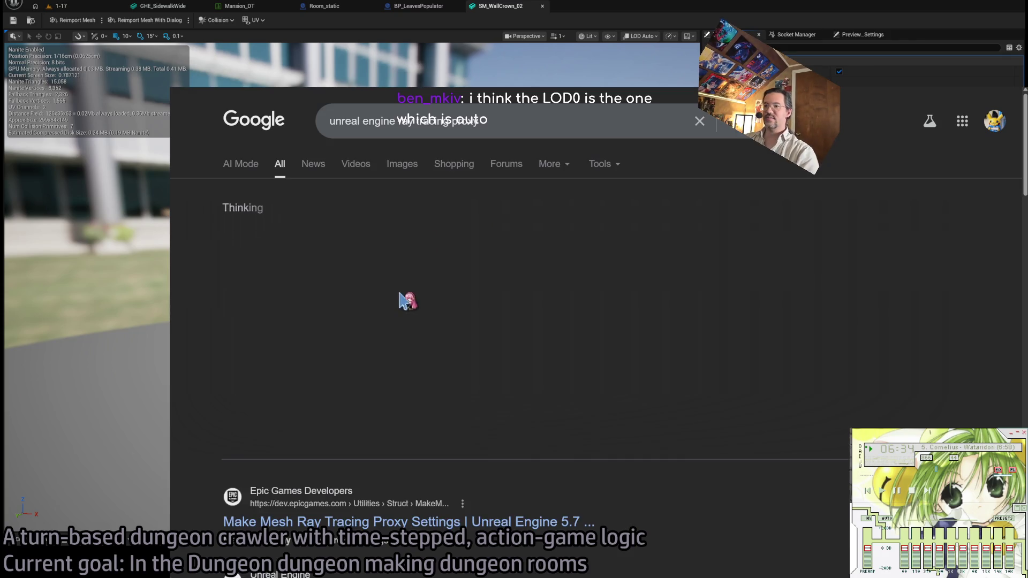
scroll(375, 299, down, 2)
click(400, 455)
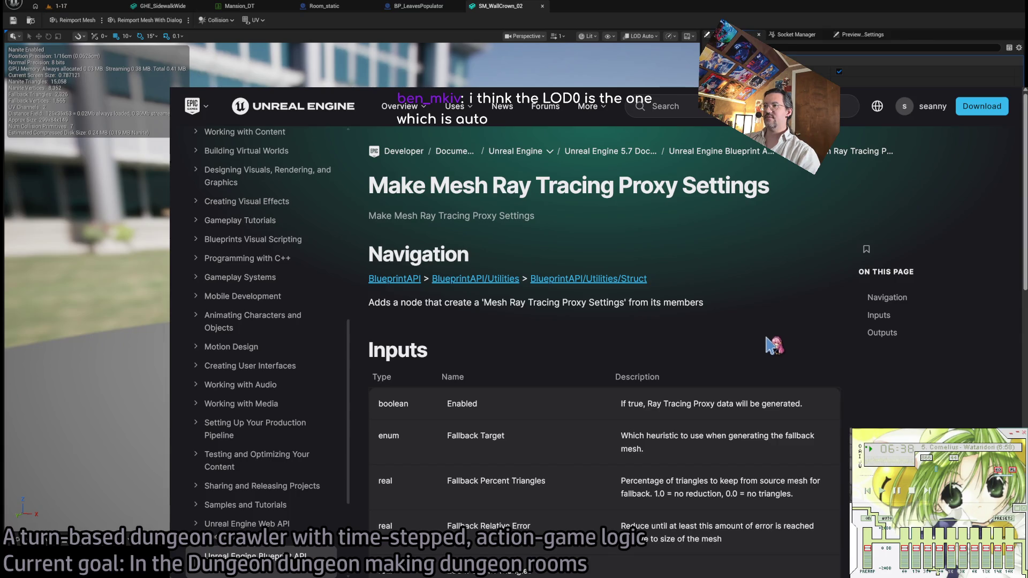
scroll(777, 348, down, 3)
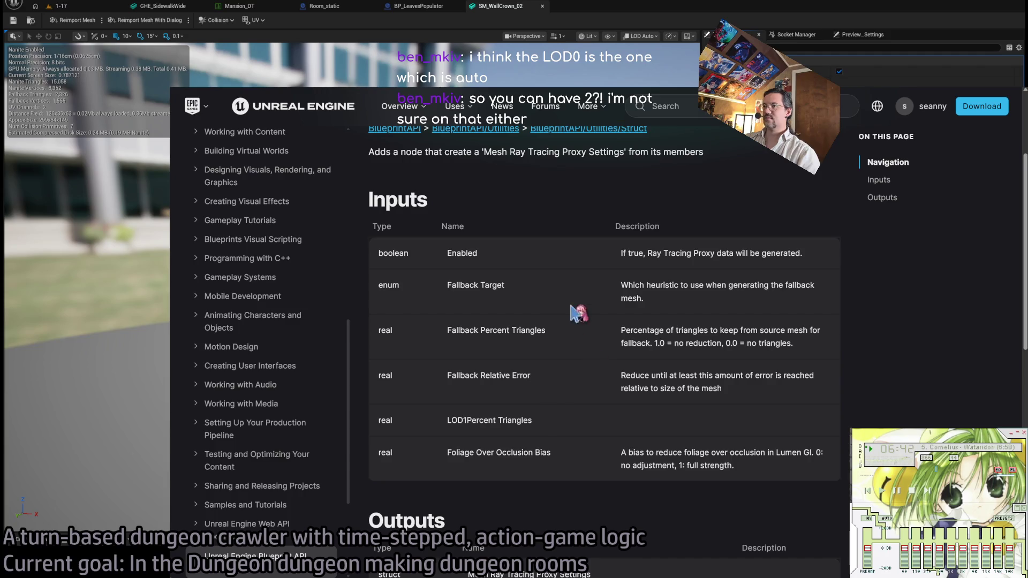
scroll(576, 315, down, 5)
scroll(564, 334, up, 5)
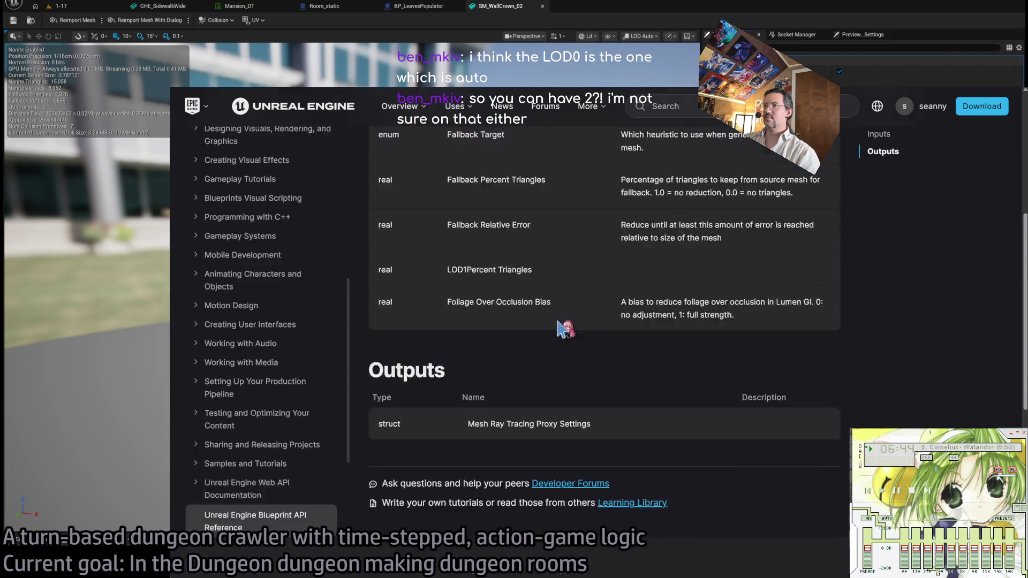
Return to the results, expand the AI Overview, and open two linked results in background tabs.
key(alt+Left)
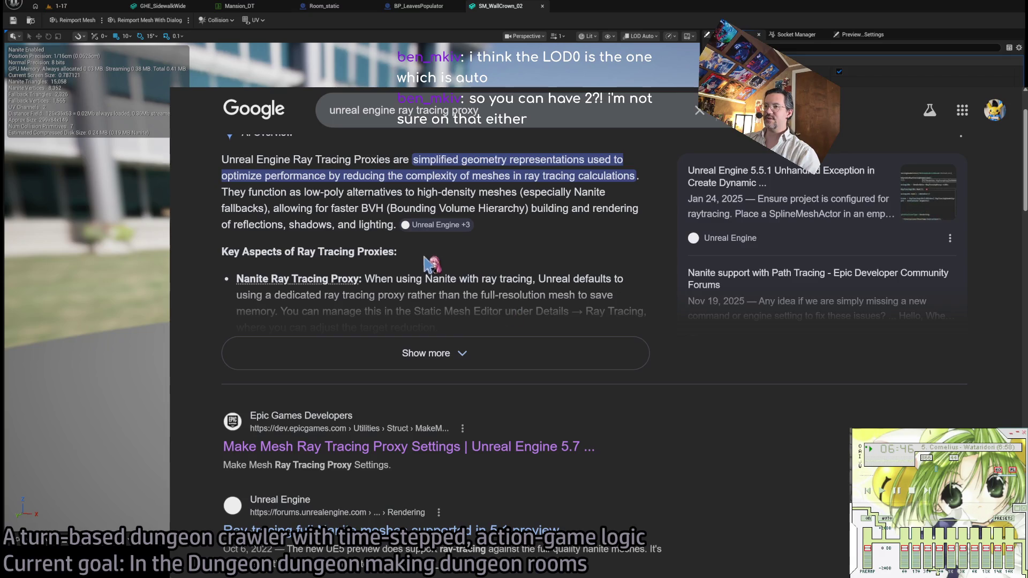
scroll(471, 347, down, 3)
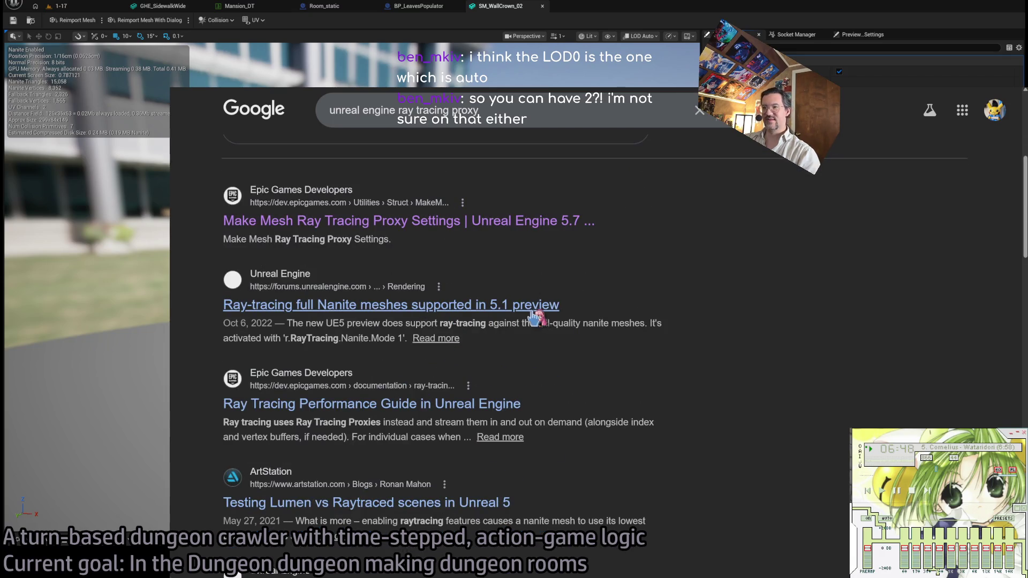
scroll(490, 399, up, 5)
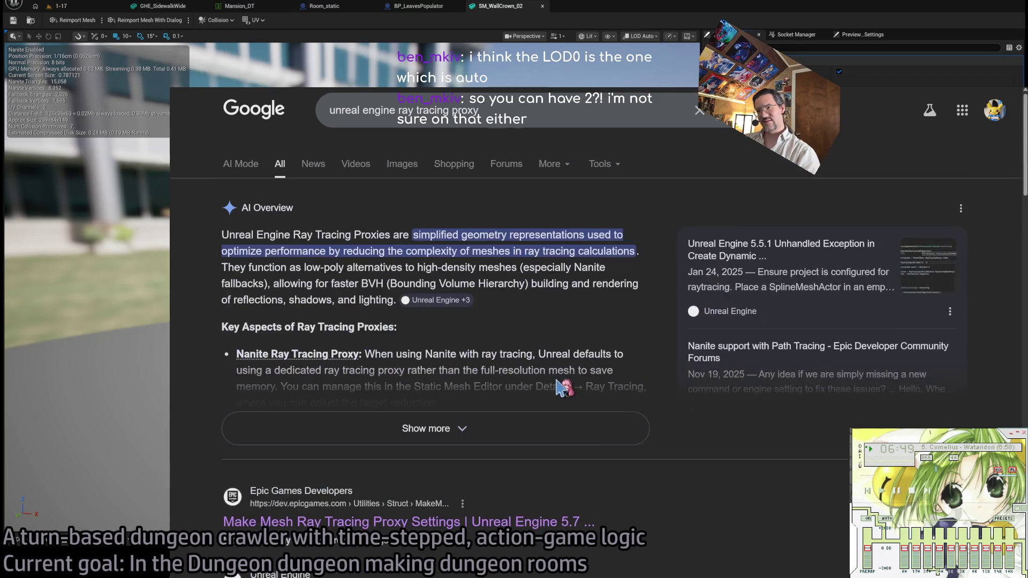
click(460, 427)
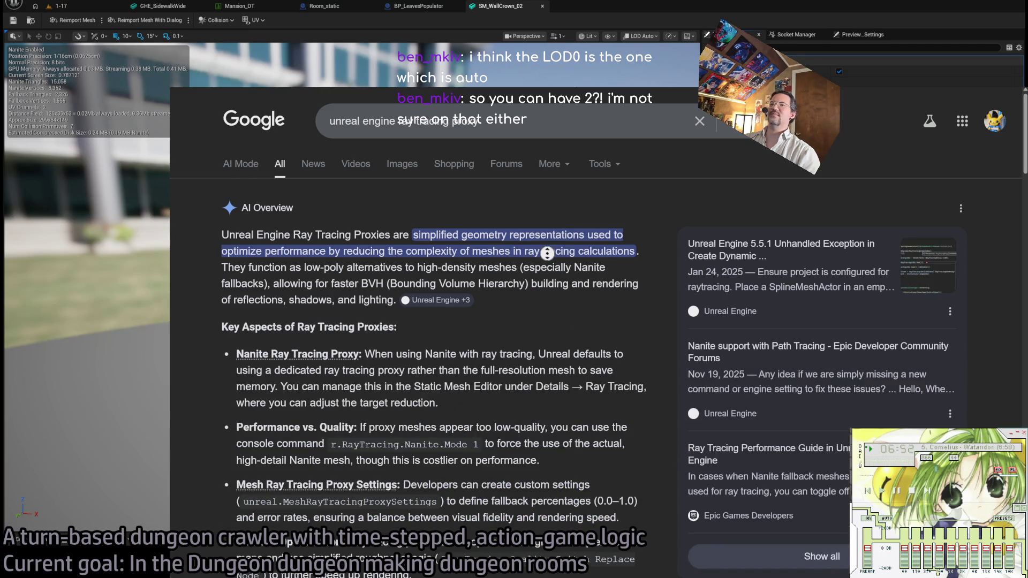
scroll(547, 253, down, 3)
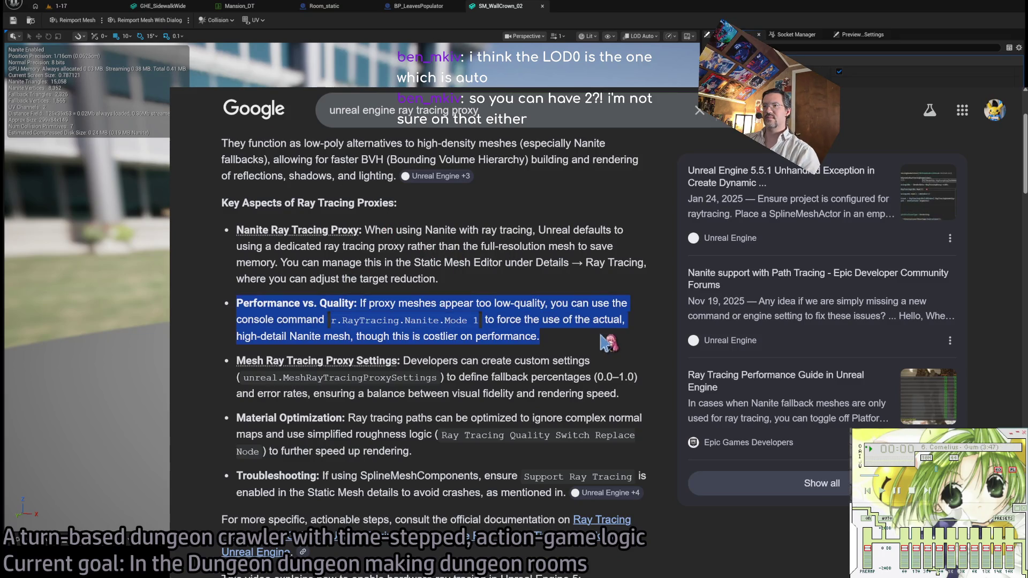
middle_click(577, 264)
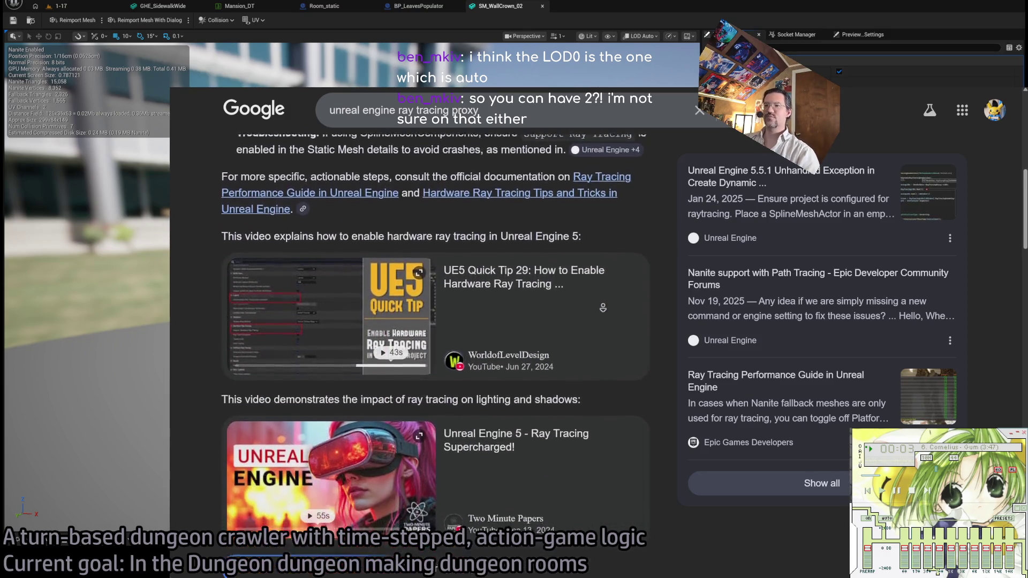
middle_click(624, 347)
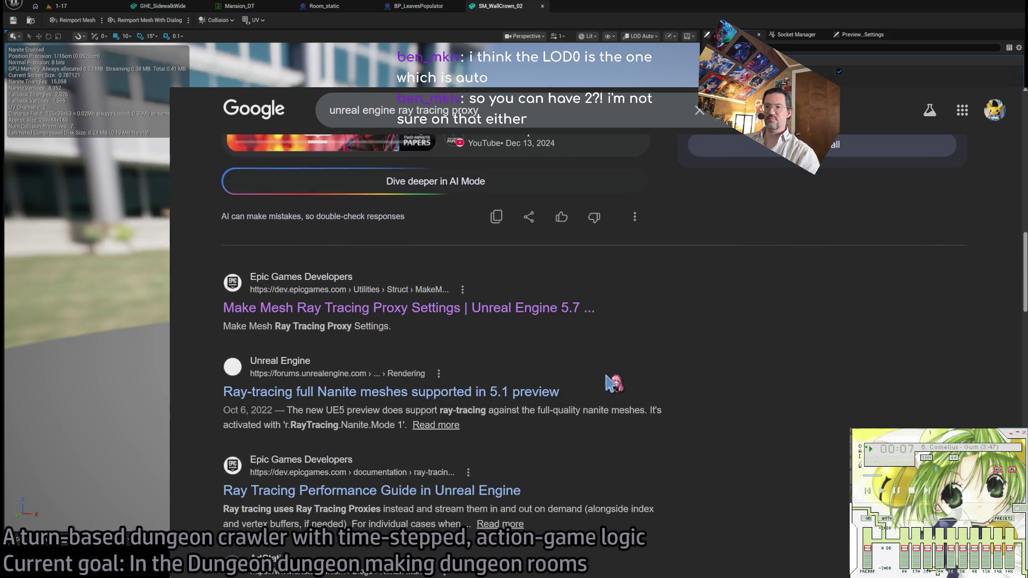
scroll(589, 329, down, 1)
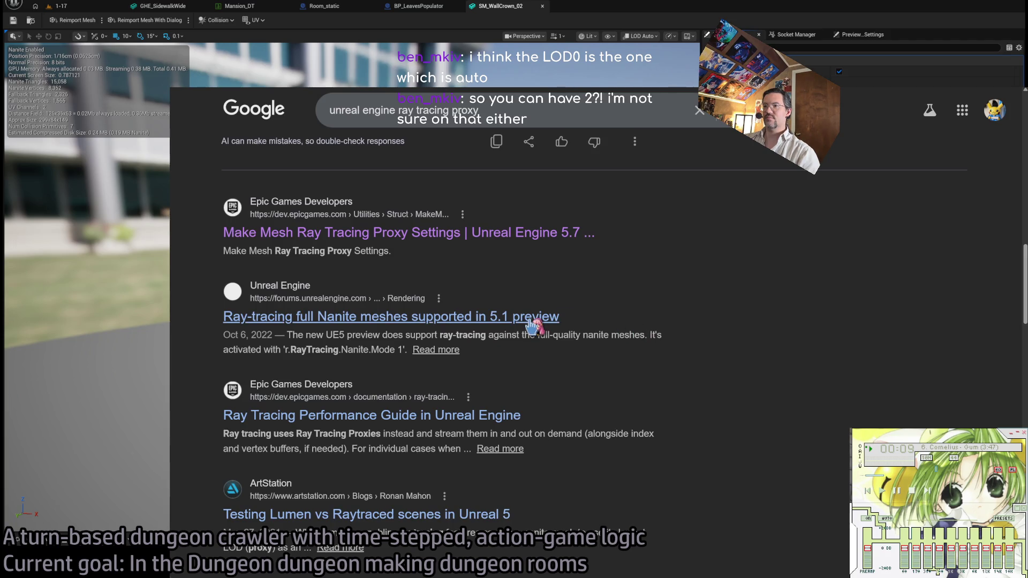
scroll(723, 328, down, 1)
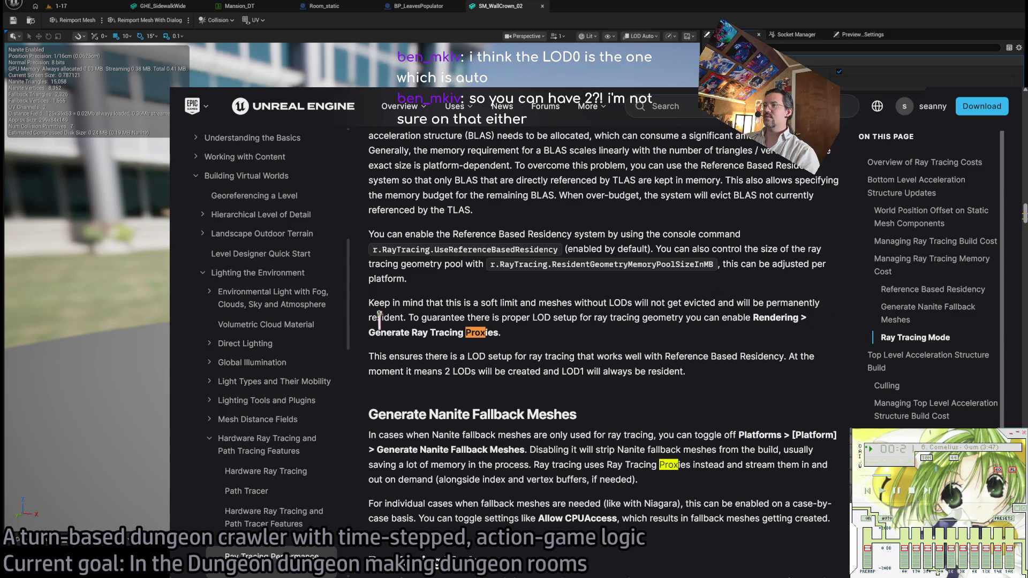
Highlight the guide's passages on LOD setup, Generate Ray Tracing Proxies and Reference Based Residency.
mouse_move(422, 317)
mouse_down()
mouse_move(696, 317)
mouse_move(514, 303)
mouse_move(794, 316)
mouse_up()
drag(369, 333, 501, 333)
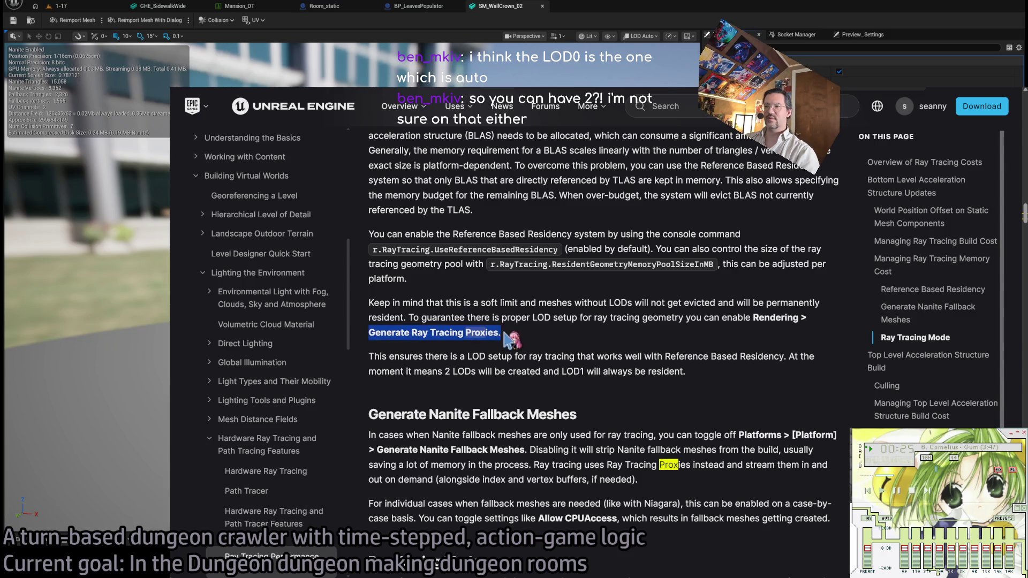
double_click(378, 356)
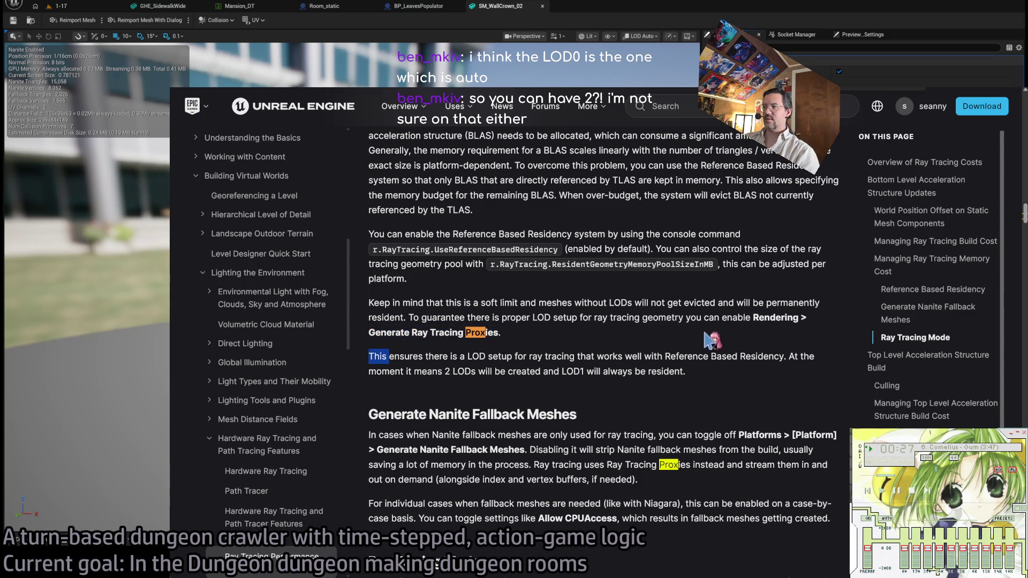
drag(390, 356, 761, 364)
click(745, 375)
double_click(669, 356)
mouse_move(670, 356)
mouse_down()
mouse_move(796, 357)
mouse_move(806, 374)
mouse_move(793, 356)
mouse_move(534, 356)
mouse_move(480, 371)
mouse_move(693, 378)
mouse_move(786, 356)
mouse_up()
click(748, 374)
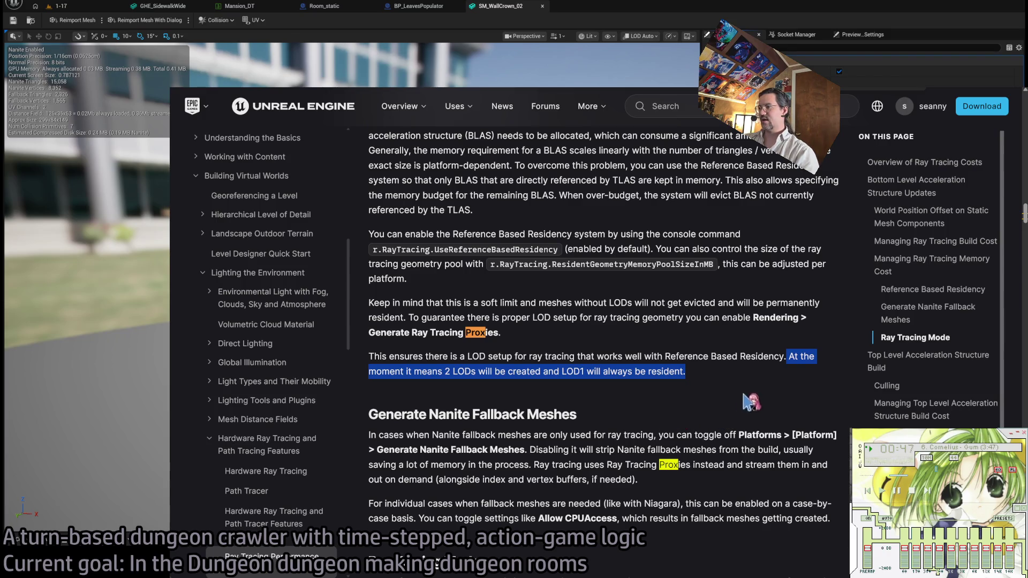
triple_click(750, 373)
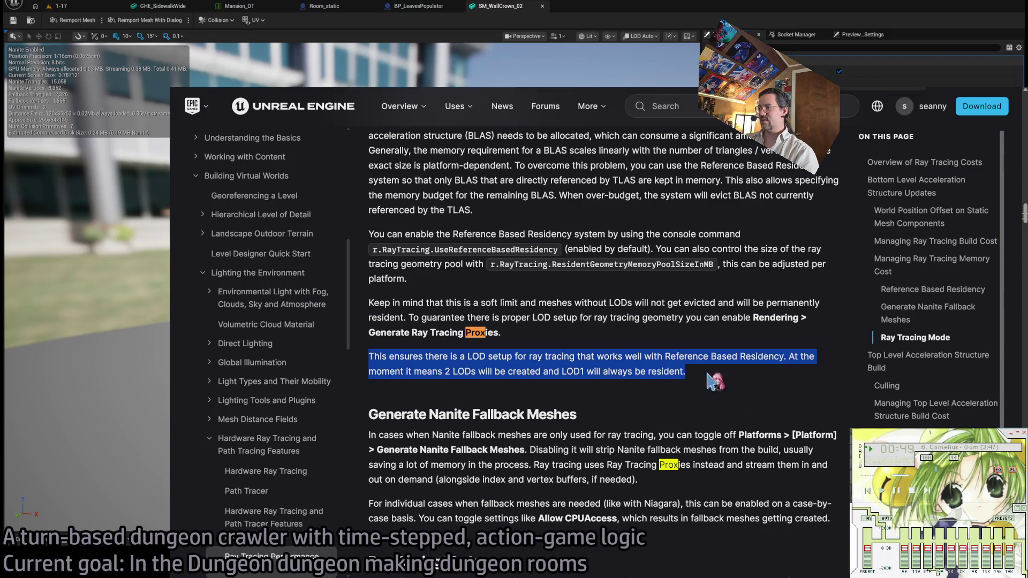
click(713, 294)
Read the paragraph about using 2 ray tracing LODs, then return to the editor's 1-17 level.
scroll(706, 297, down, 1)
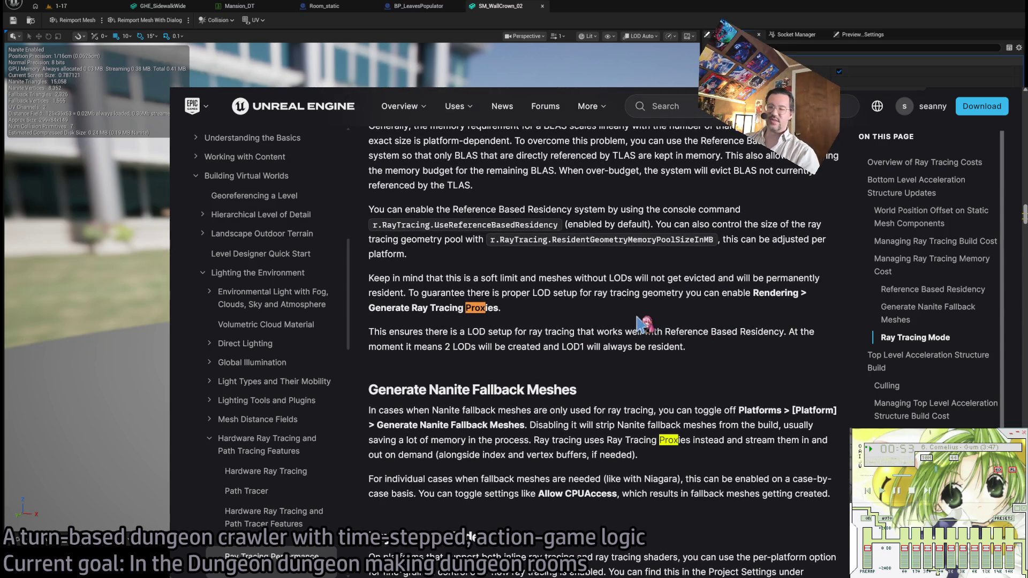
triple_click(730, 352)
scroll(744, 328, down, 3)
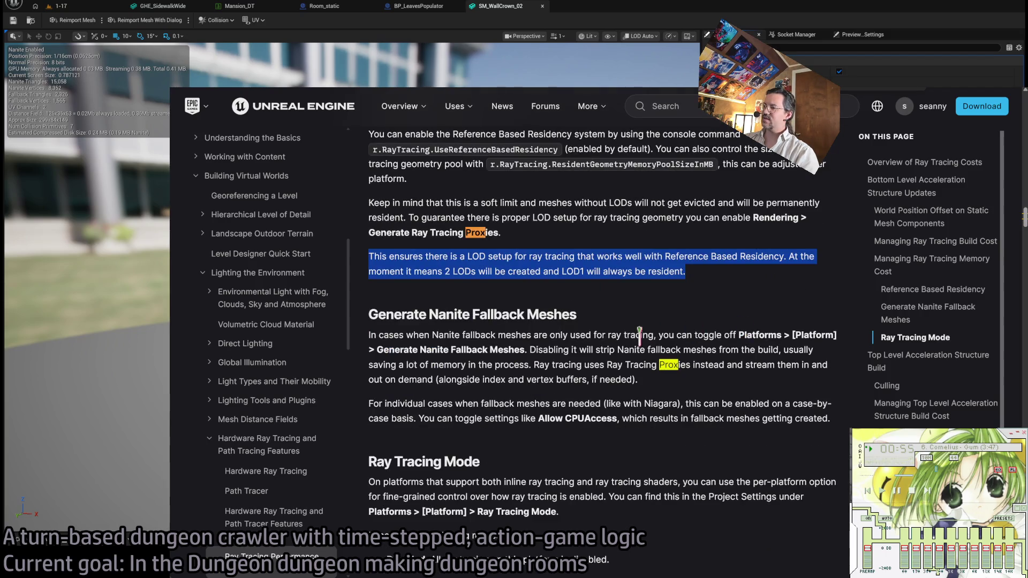
double_click(791, 256)
triple_click(444, 271)
drag(444, 271, 490, 272)
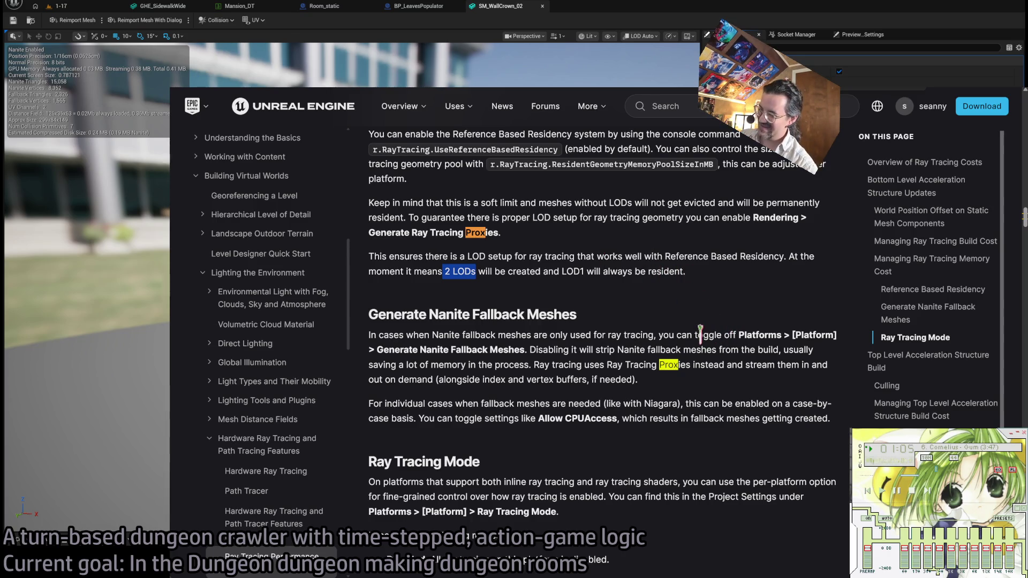
scroll(699, 340, down, 3)
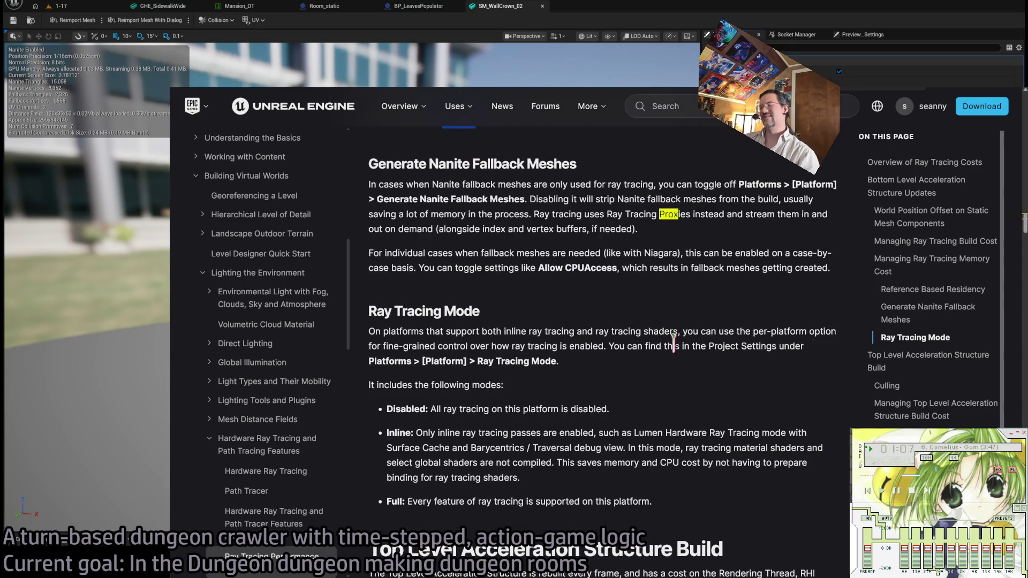
scroll(674, 346, down, 1)
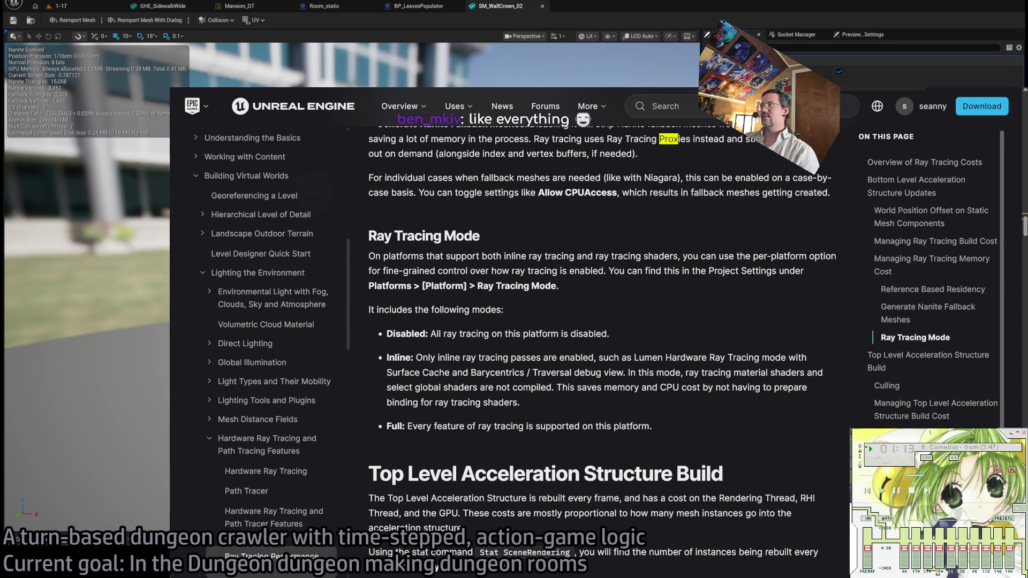
click(688, 58)
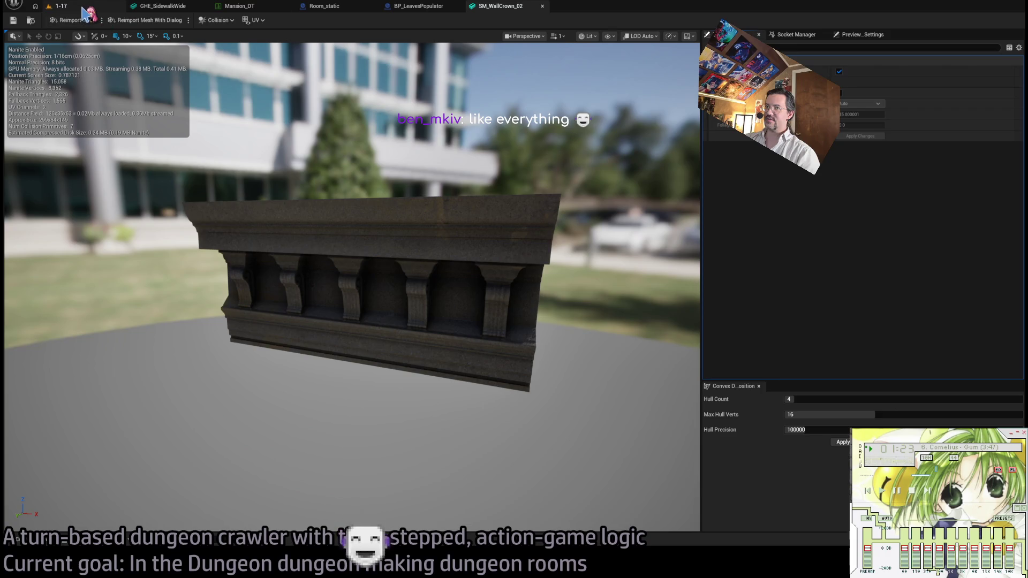
click(85, 8)
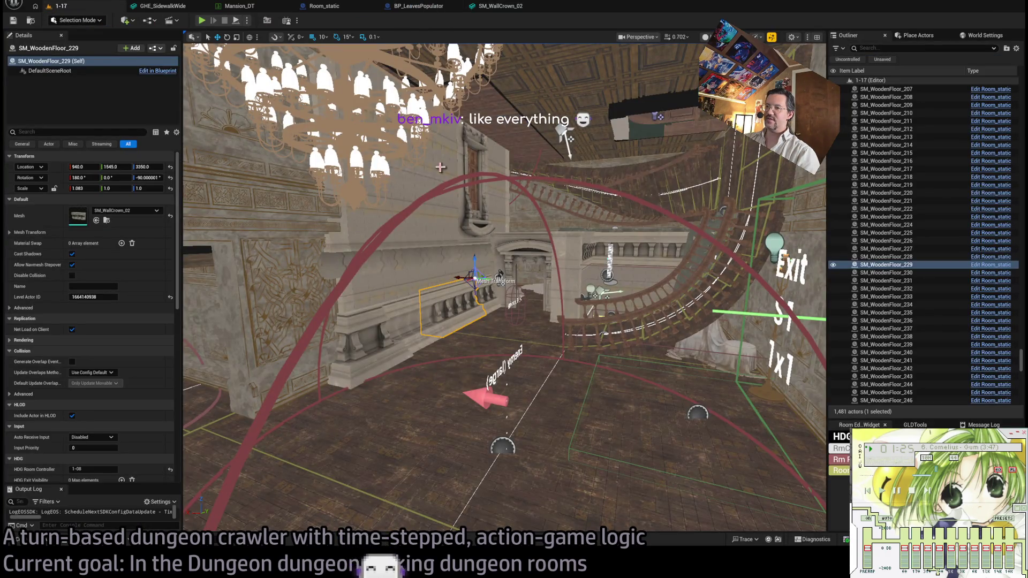
mouse_move(466, 231)
mouse_down()
mouse_move(464, 171)
mouse_move(491, 271)
mouse_up()
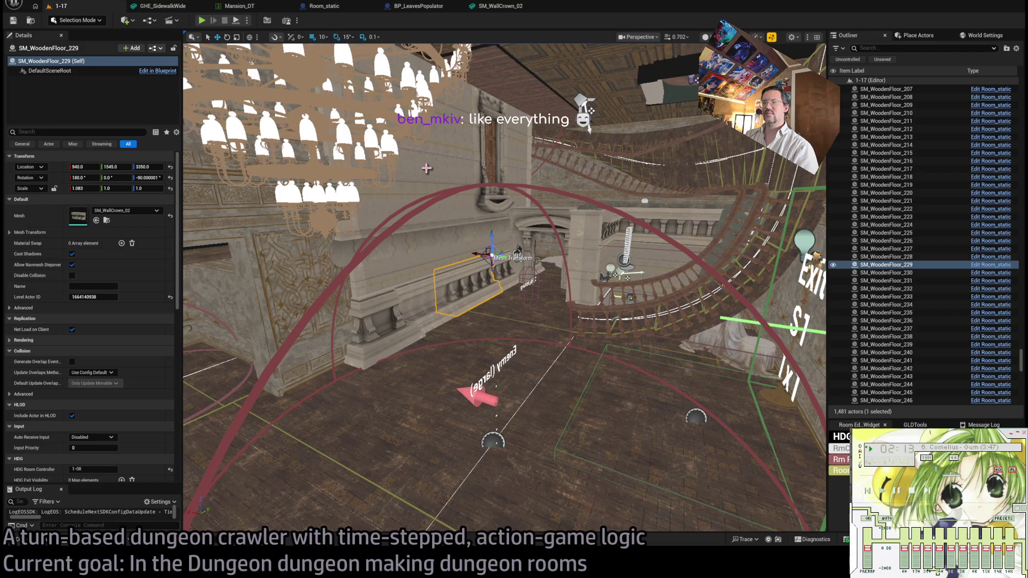
Fly to the mansion wall lights and inspect Room_PointLight8_down8 and Room_PointLight8_down9 (12.0 EV).
scroll(434, 303, down, 10)
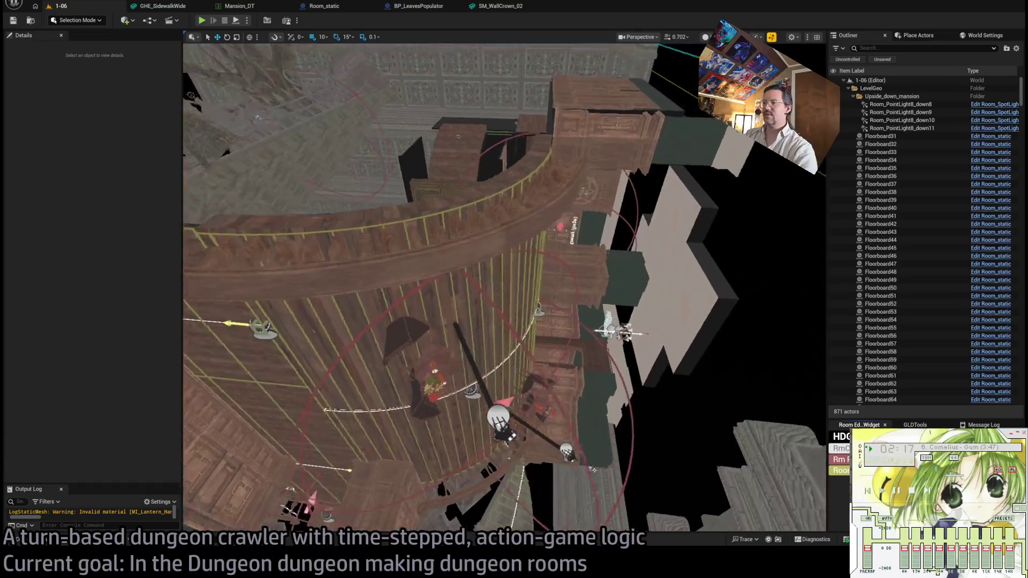
scroll(434, 303, down, 10)
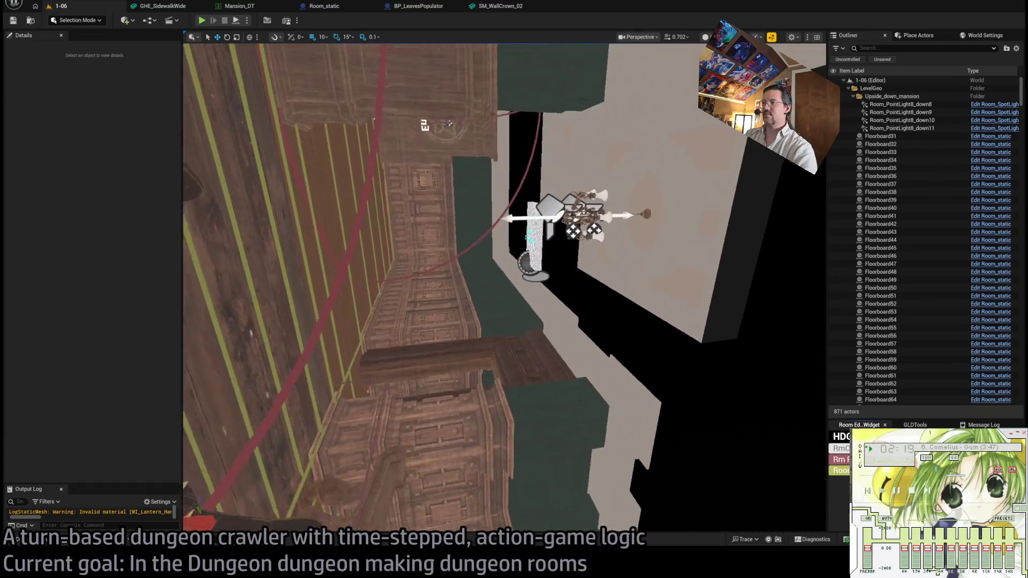
scroll(505, 288, down, 8)
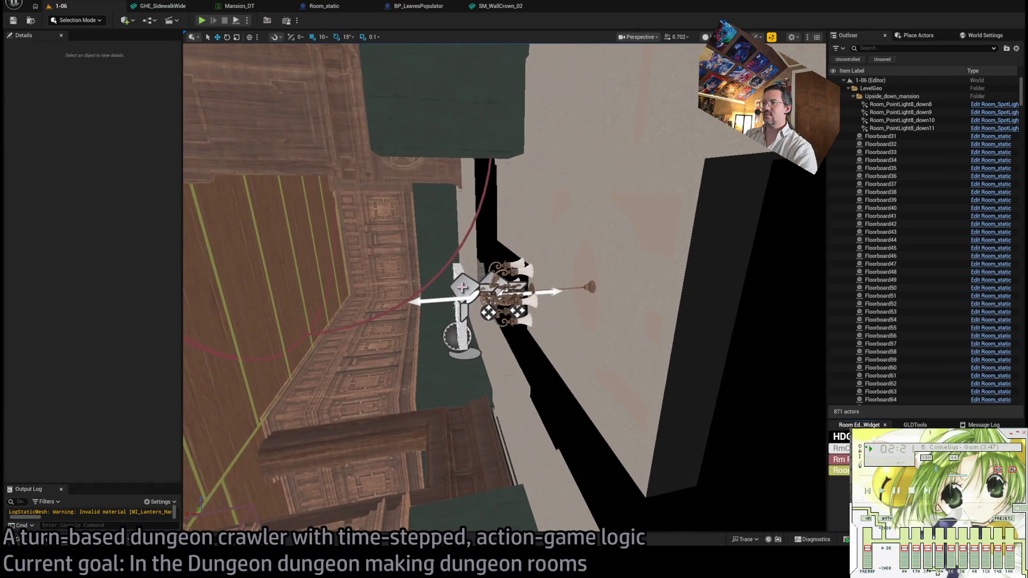
click(500, 292)
scroll(501, 292, down, 3)
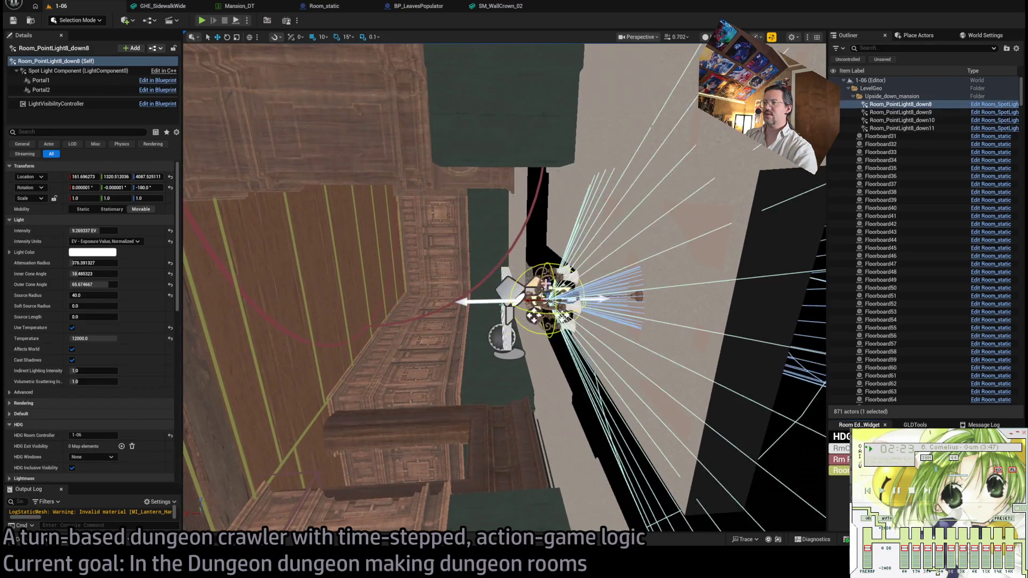
scroll(546, 291, down, 2)
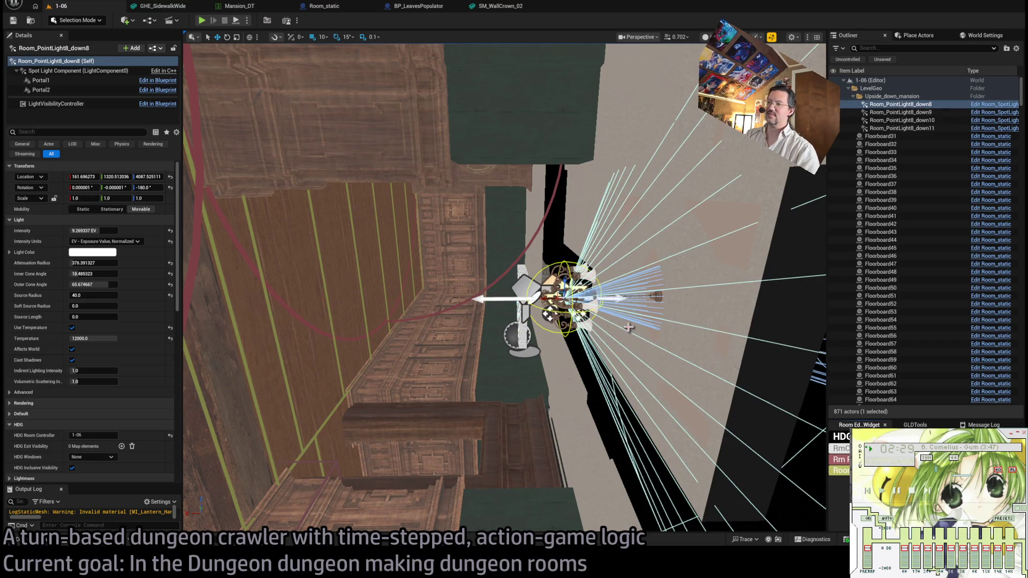
click(521, 280)
mouse_move(550, 307)
mouse_down()
mouse_move(736, 423)
mouse_move(728, 411)
mouse_move(746, 406)
mouse_move(566, 348)
mouse_move(728, 356)
mouse_move(728, 303)
mouse_move(498, 319)
mouse_up()
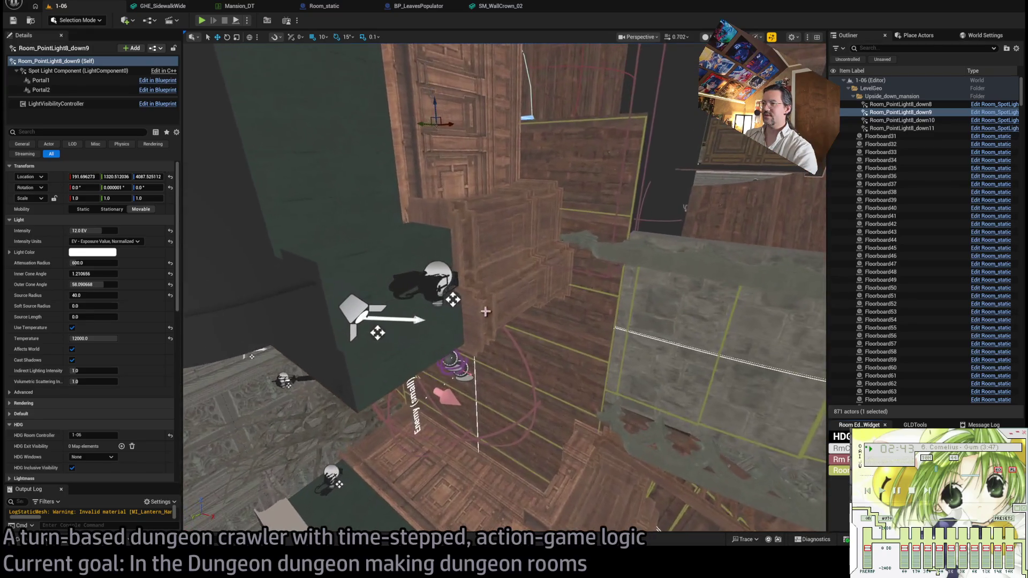
Frame the Room_PointLight18 lantern and compare it in Lit and Unlit views.
click(438, 277)
key(f)
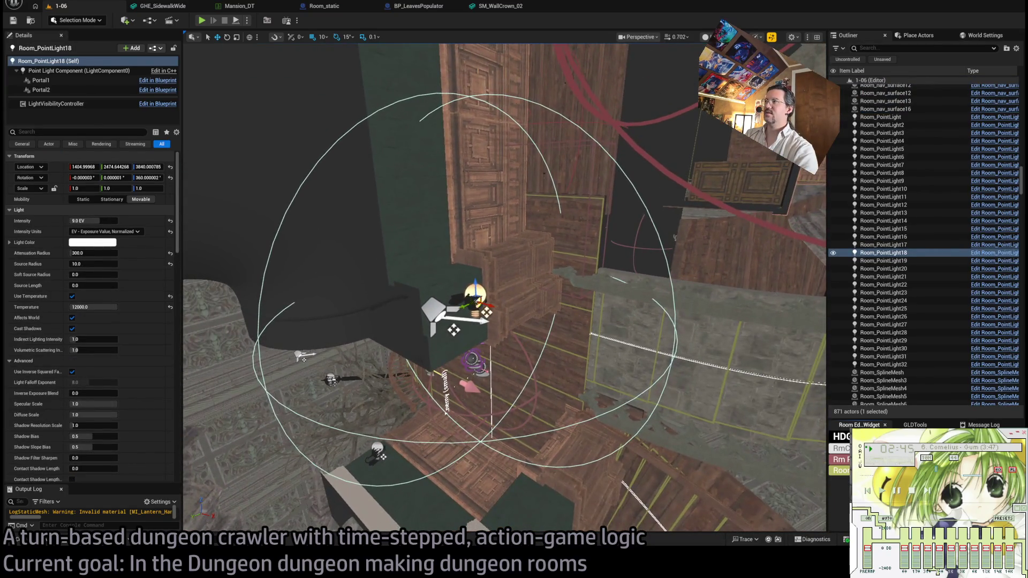
key(alt+4)
drag(454, 331, 552, 397)
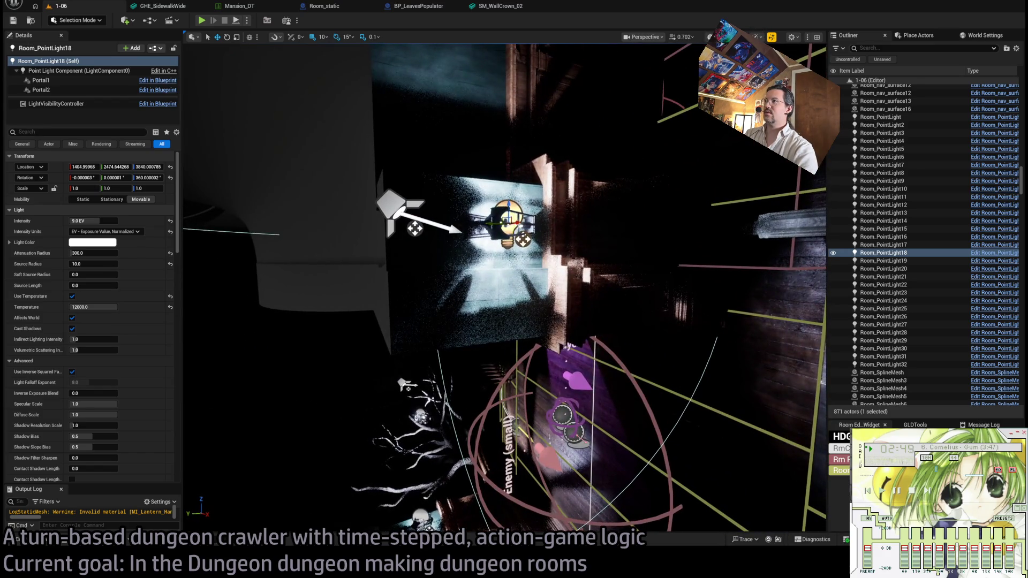
key(alt+3)
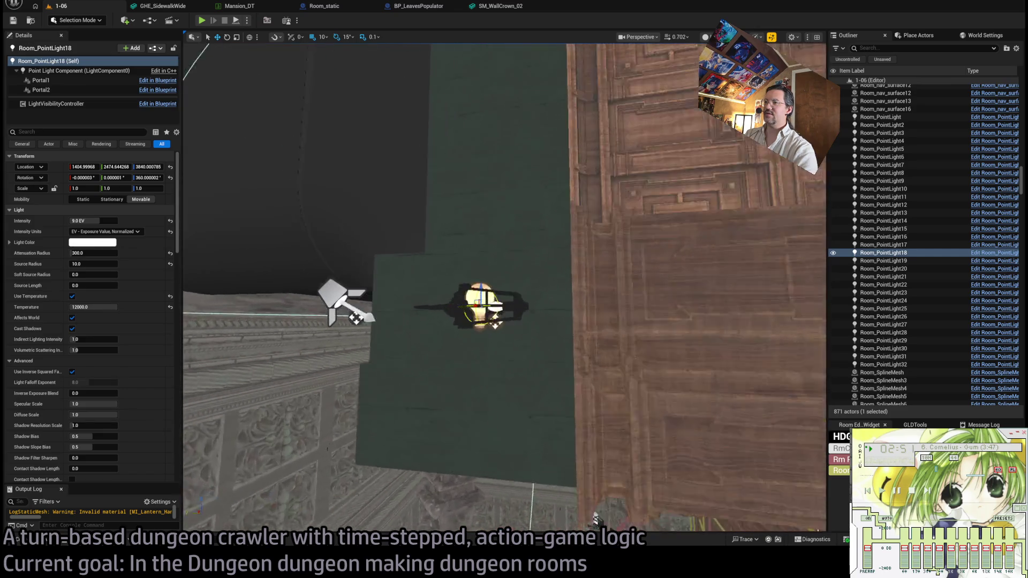
scroll(497, 316, down, 5)
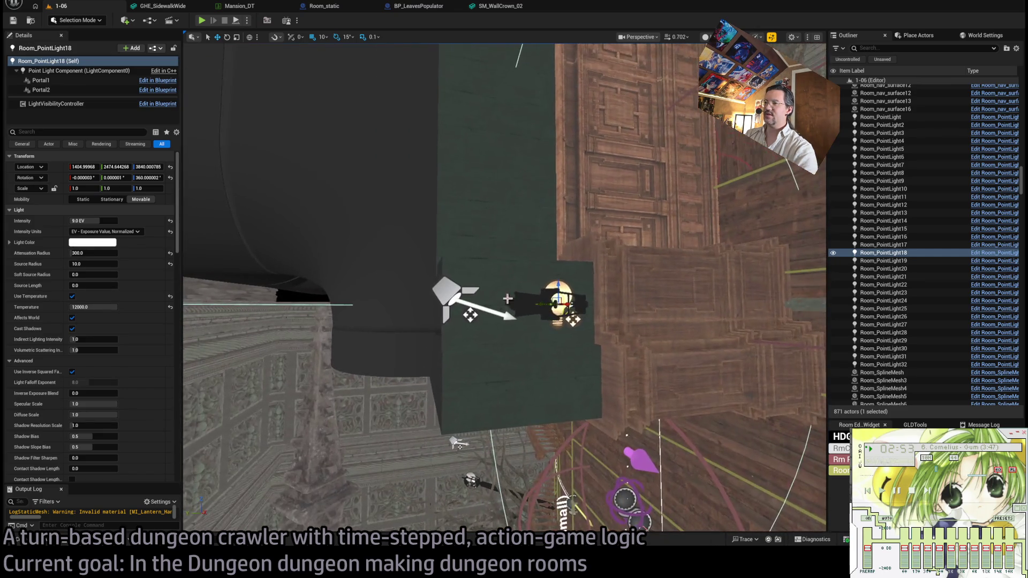
mouse_move(573, 341)
mouse_down()
mouse_move(592, 299)
mouse_move(500, 333)
mouse_up()
Select and frame Room_SpotLight8, orbiting to view its cone and 8.0 EV settings.
scroll(501, 355, down, 2)
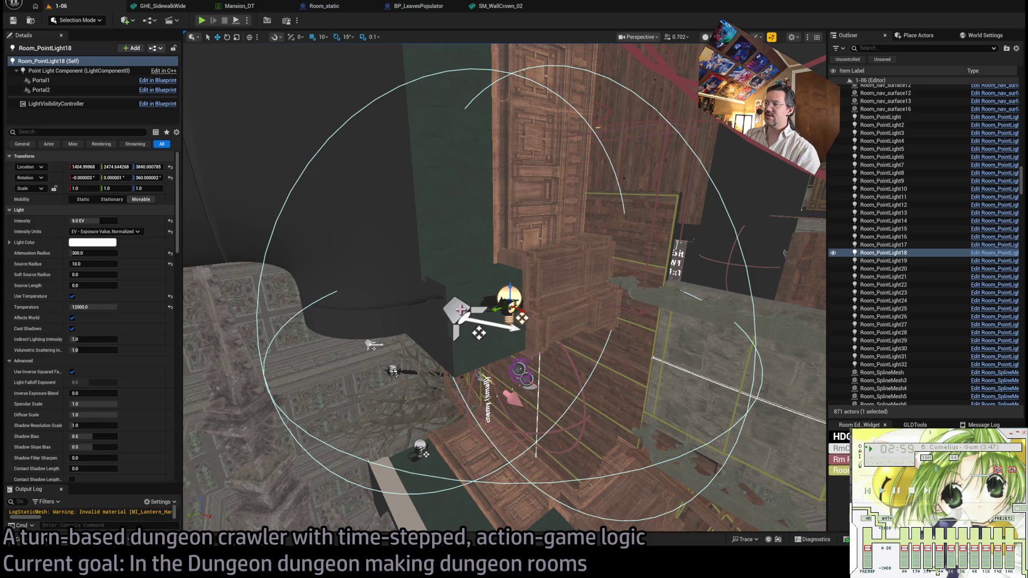
click(392, 371)
key(f)
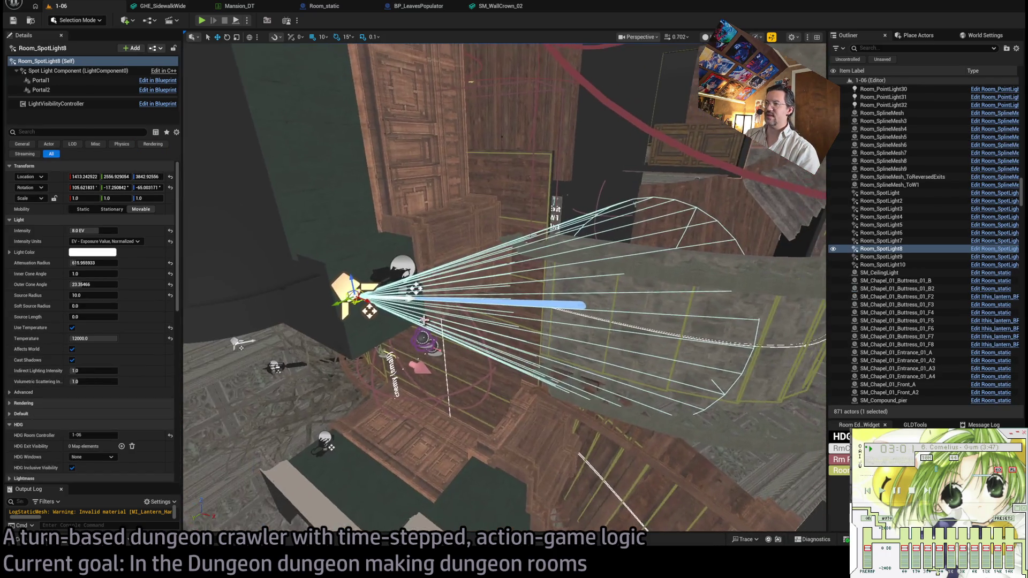
mouse_move(680, 283)
mouse_down()
mouse_move(648, 284)
mouse_move(665, 228)
mouse_up()
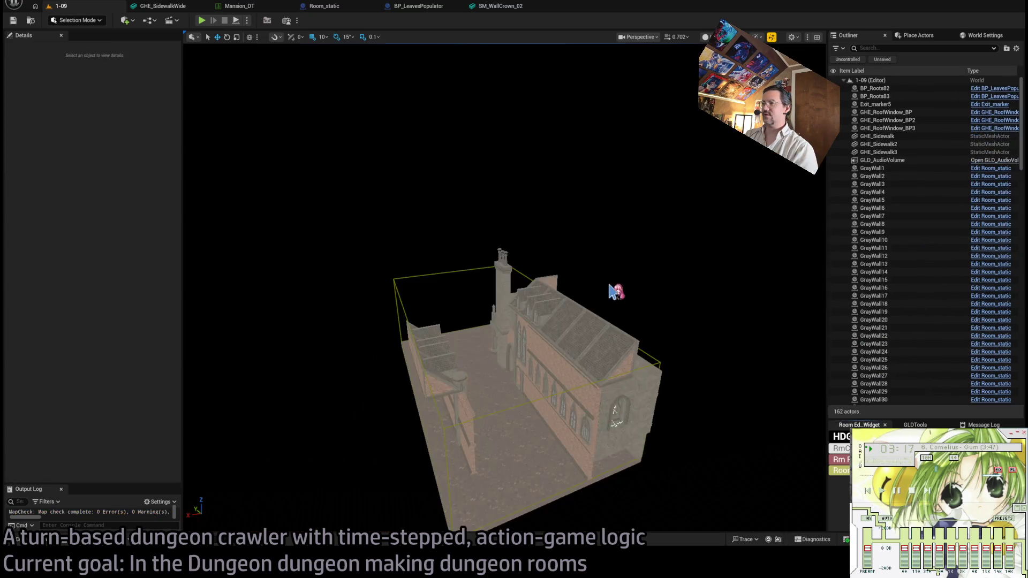
Fly around the 1-09 chapel and select Exit_marker5, showing exit name W1 with 1x1 availability.
scroll(504, 289, up, 2)
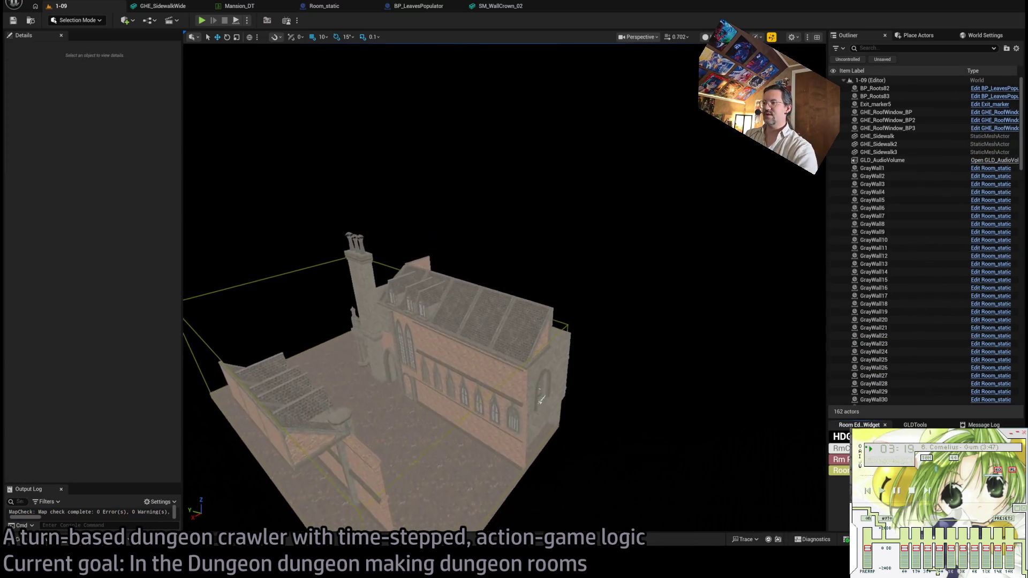
scroll(505, 289, up, 1)
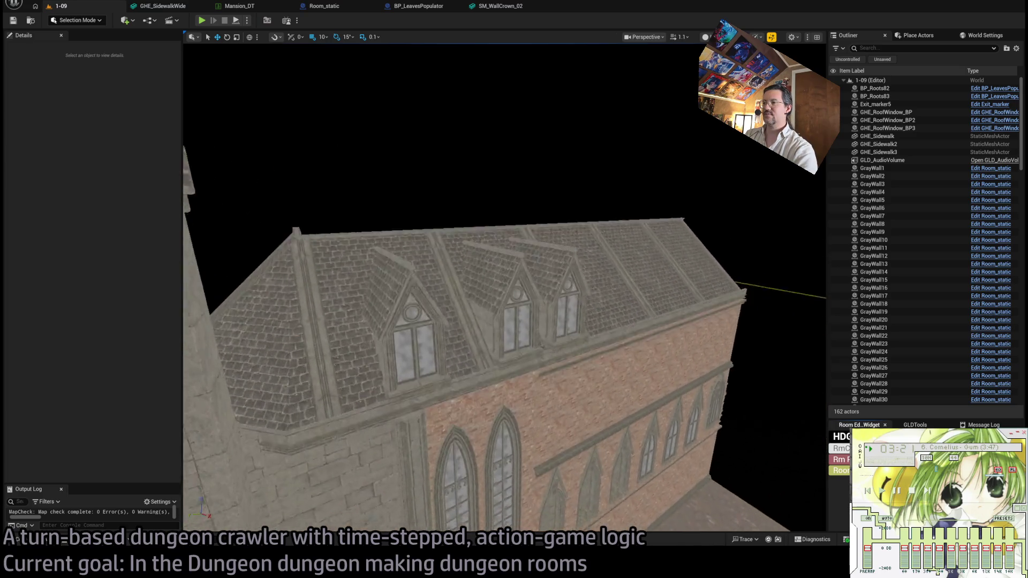
scroll(635, 297, up, 2)
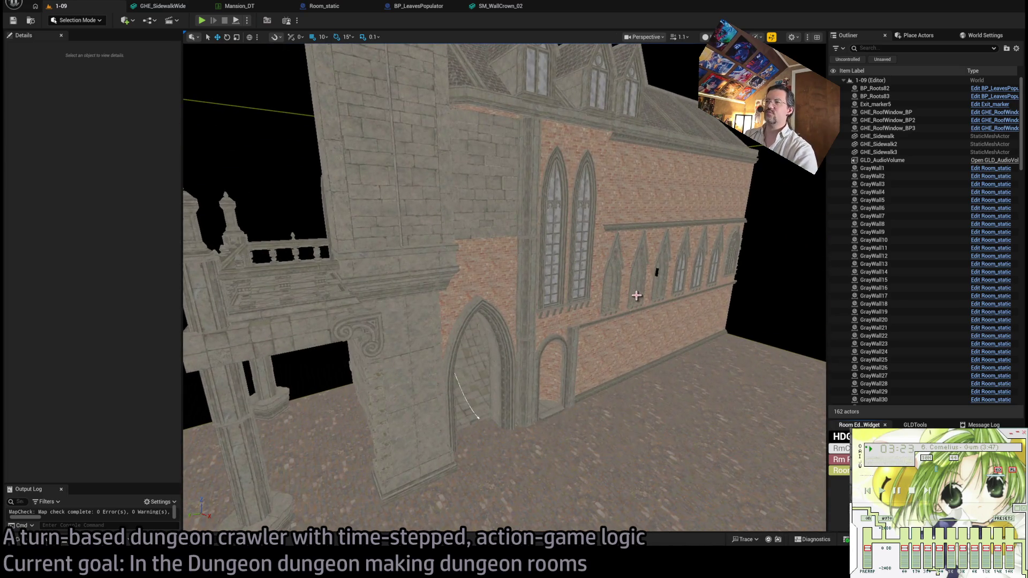
mouse_move(682, 294)
mouse_down()
mouse_move(632, 295)
mouse_move(683, 294)
mouse_move(678, 263)
mouse_move(659, 246)
mouse_move(547, 303)
mouse_move(522, 266)
mouse_move(588, 304)
mouse_up()
click(546, 303)
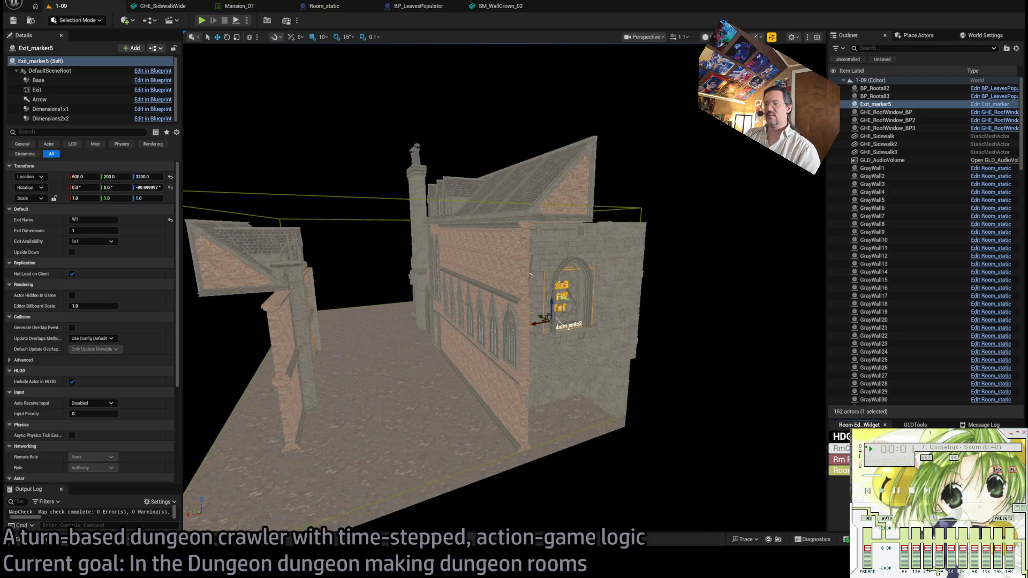
key(super+Down)
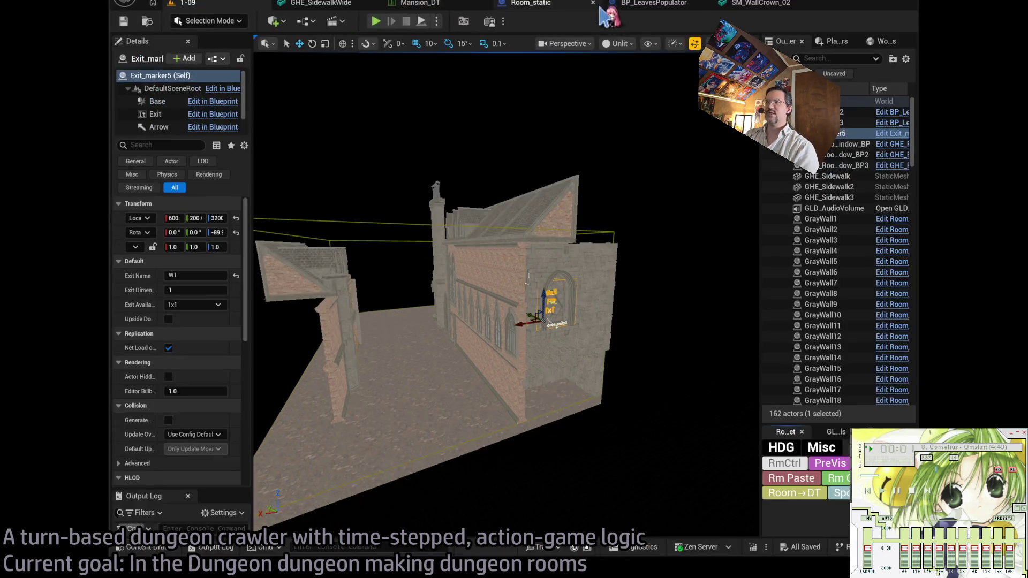
key(super+Up)
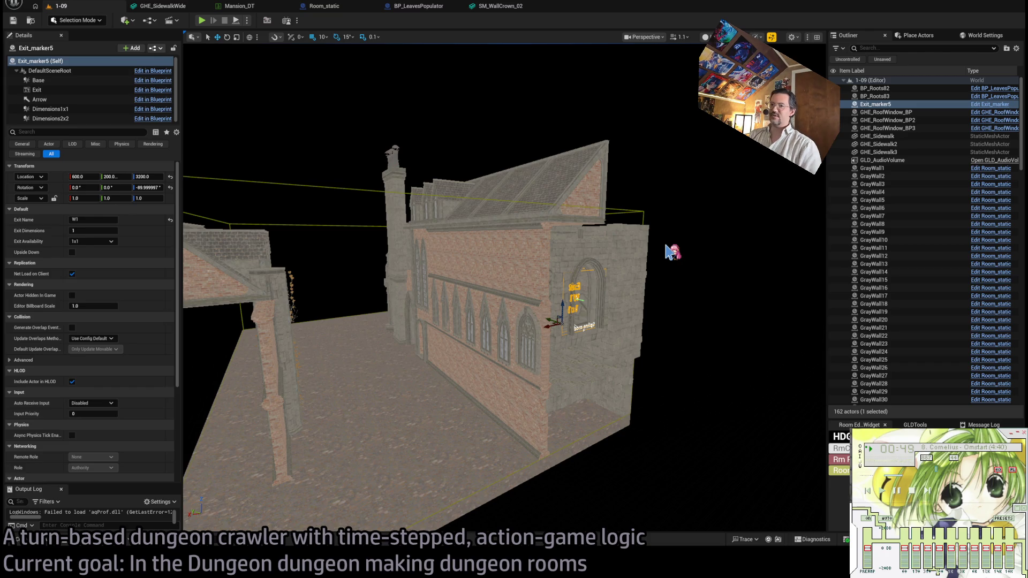
key(f)
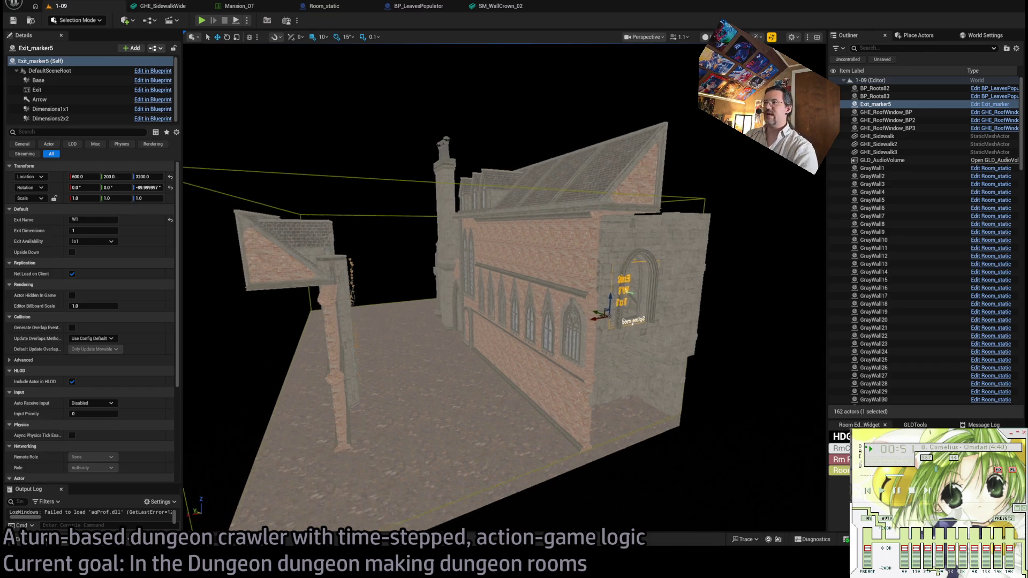
drag(504, 289, 504, 290)
drag(586, 288, 586, 288)
scroll(586, 287, up, 2)
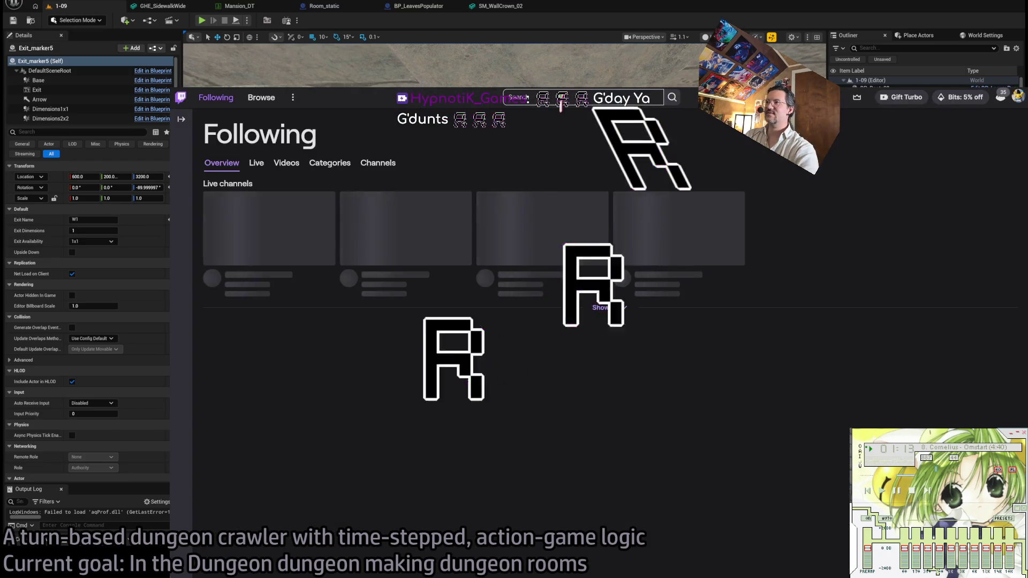
Search Twitch for the game-dev streamer's channel and play 'Friday Night Coding - Better Than Football'.
click(560, 101)
text(hypton)
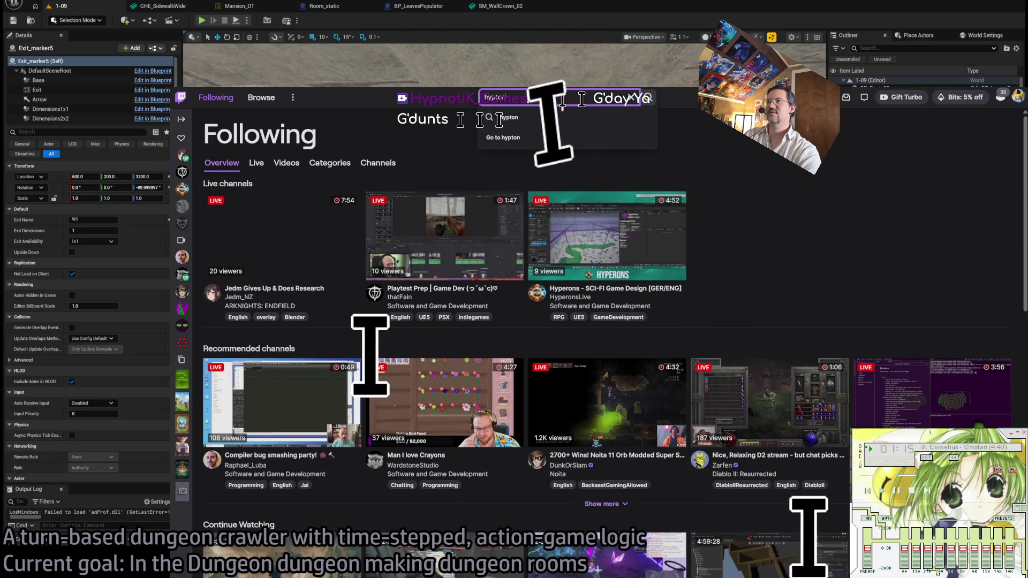
key(BackSpace)
key(BackSpace)
text(notik)
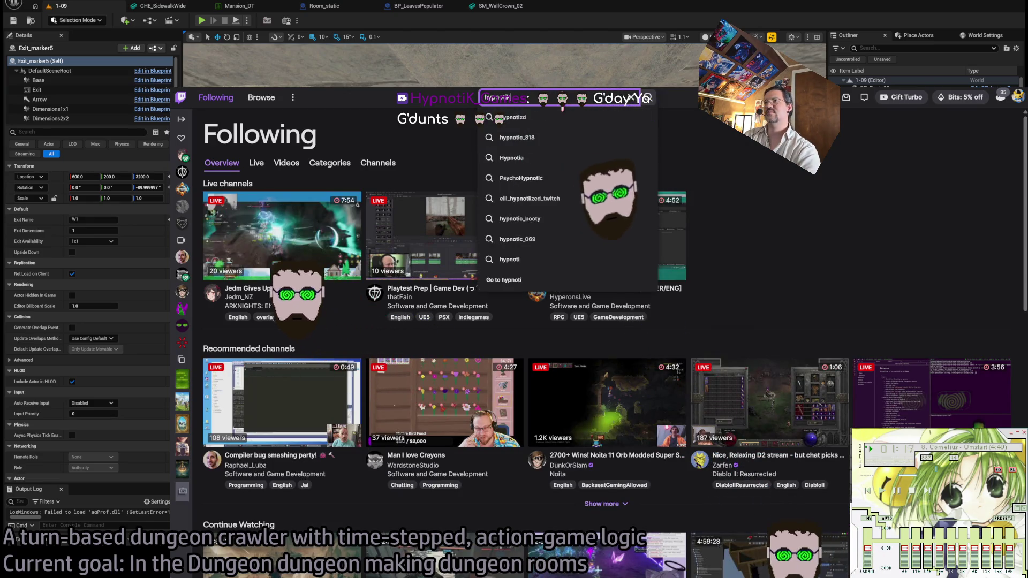
click(525, 117)
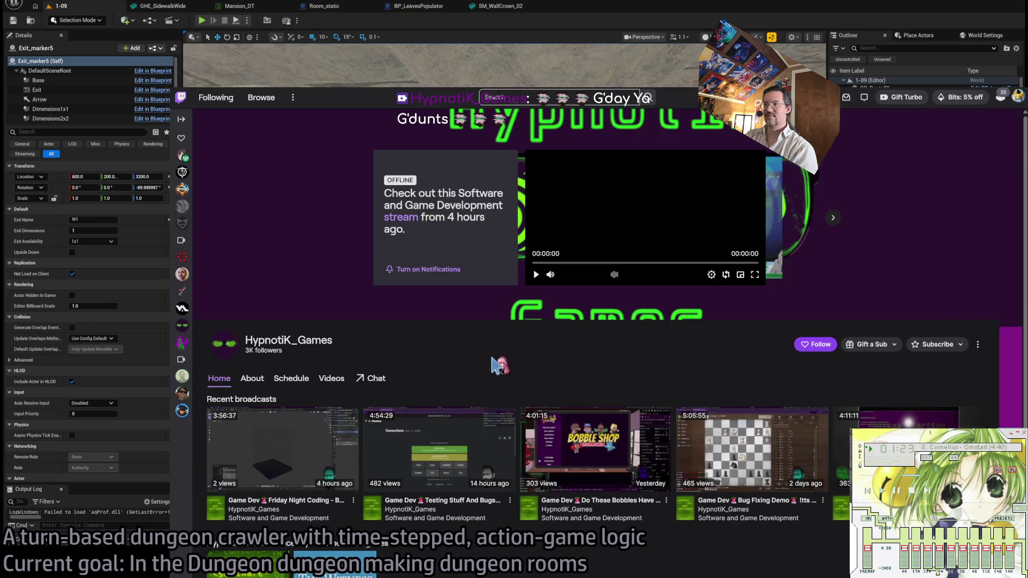
click(401, 222)
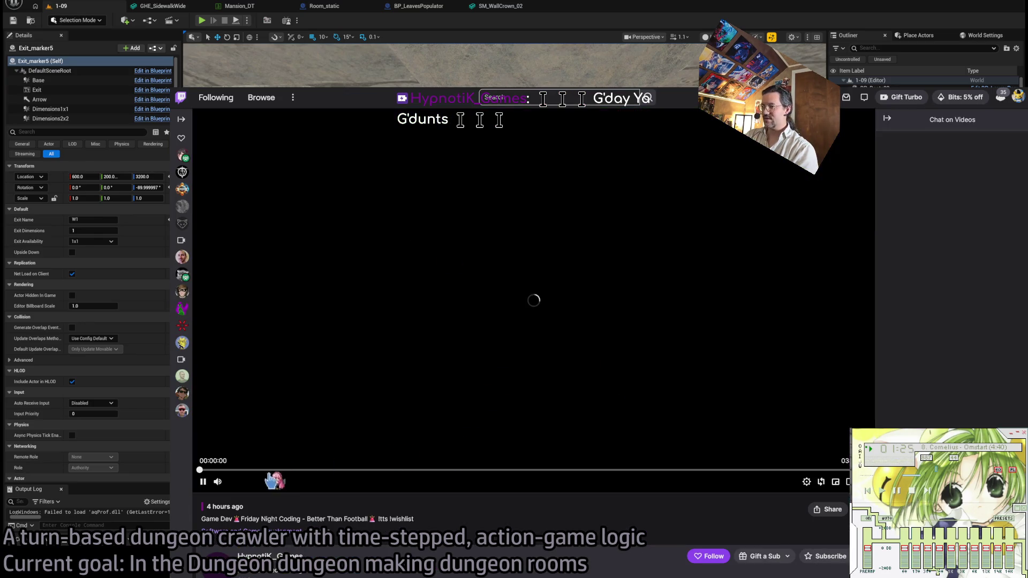